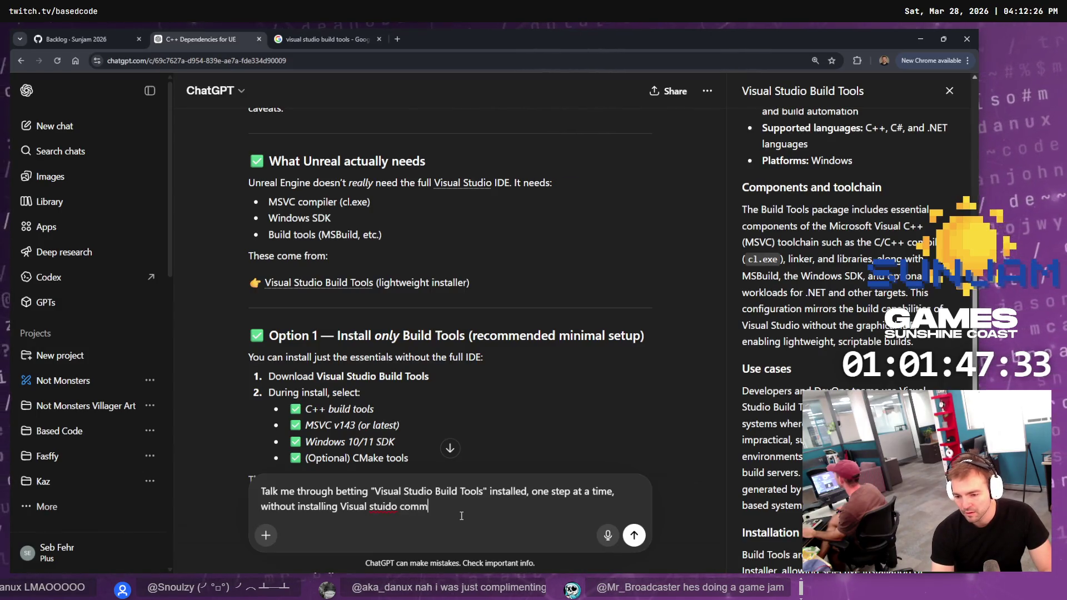
Finish and send the question about installing only the Visual Studio Build Tools
type(", or th")
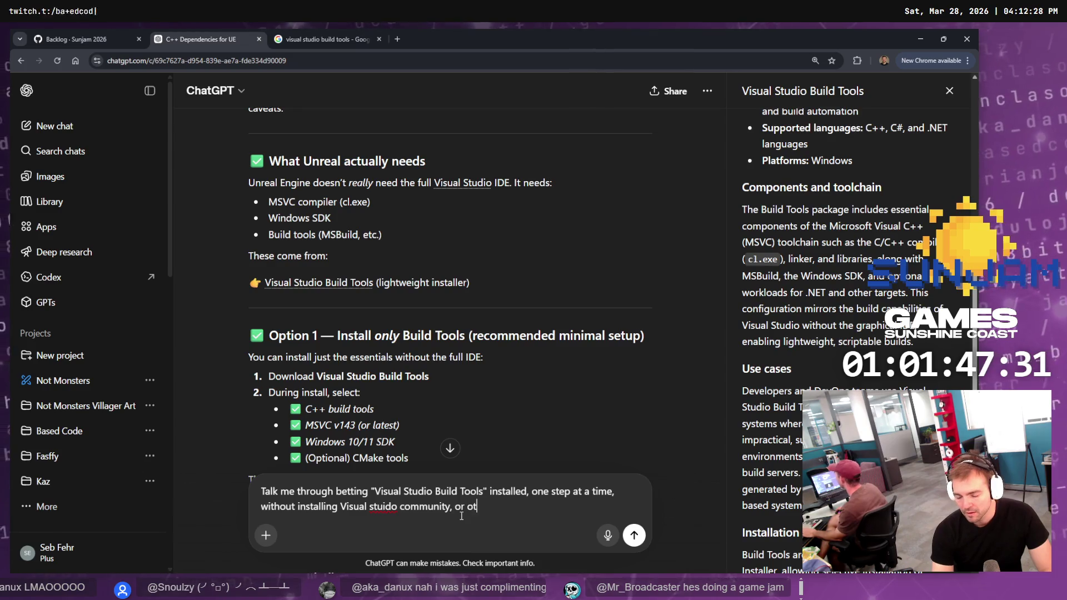
type("e")
key("BackSpace")
key("BackSpace")
key("BackSpace")
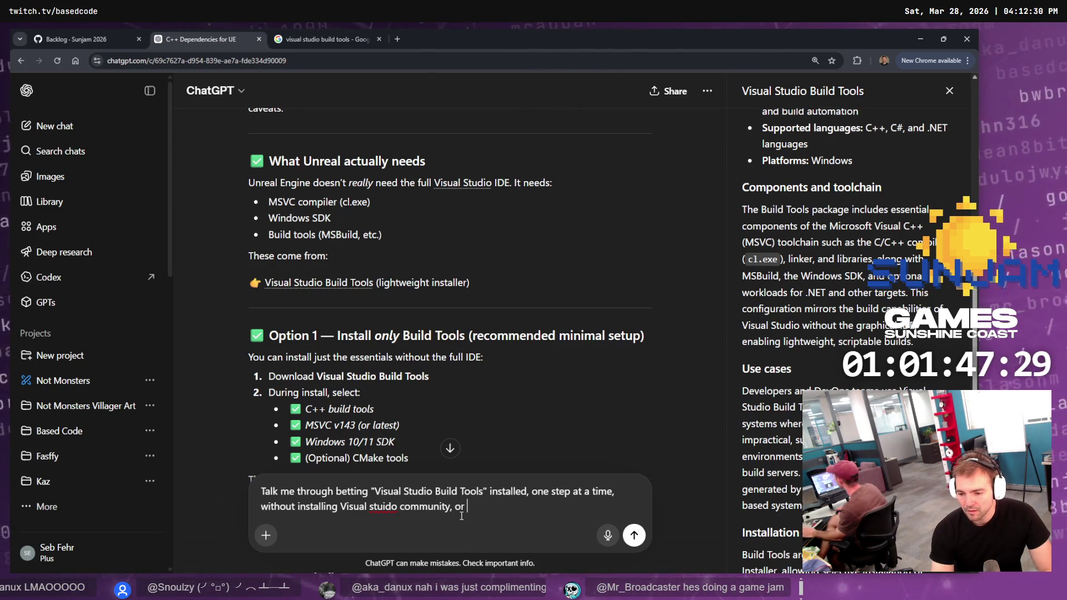
type("Iarger")
key("BackSpace")
key("BackSpace")
key("BackSpace")
type("ther ")
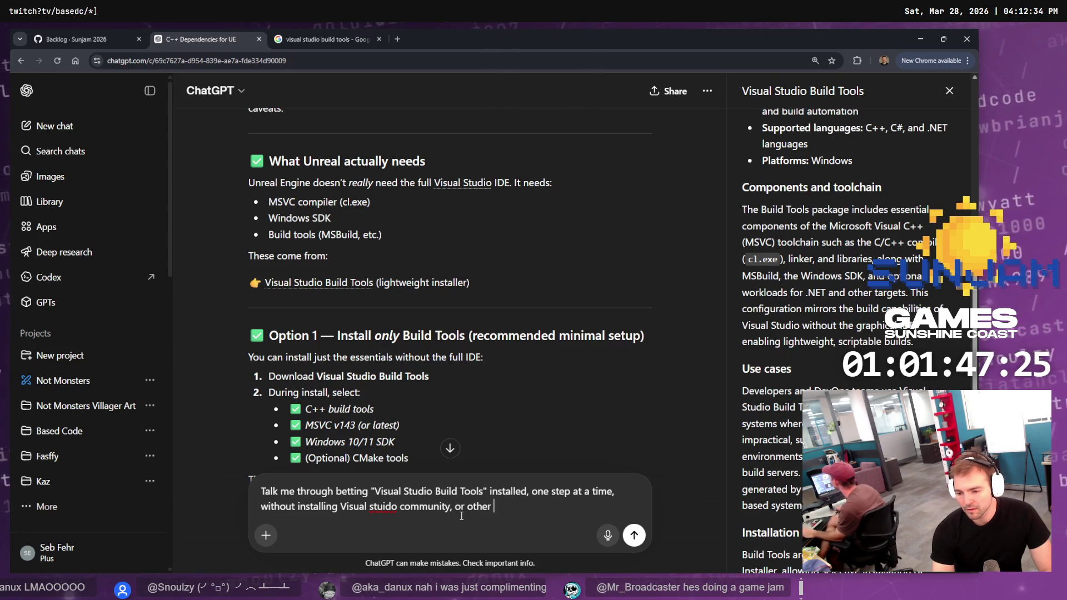
type("visual studios.")
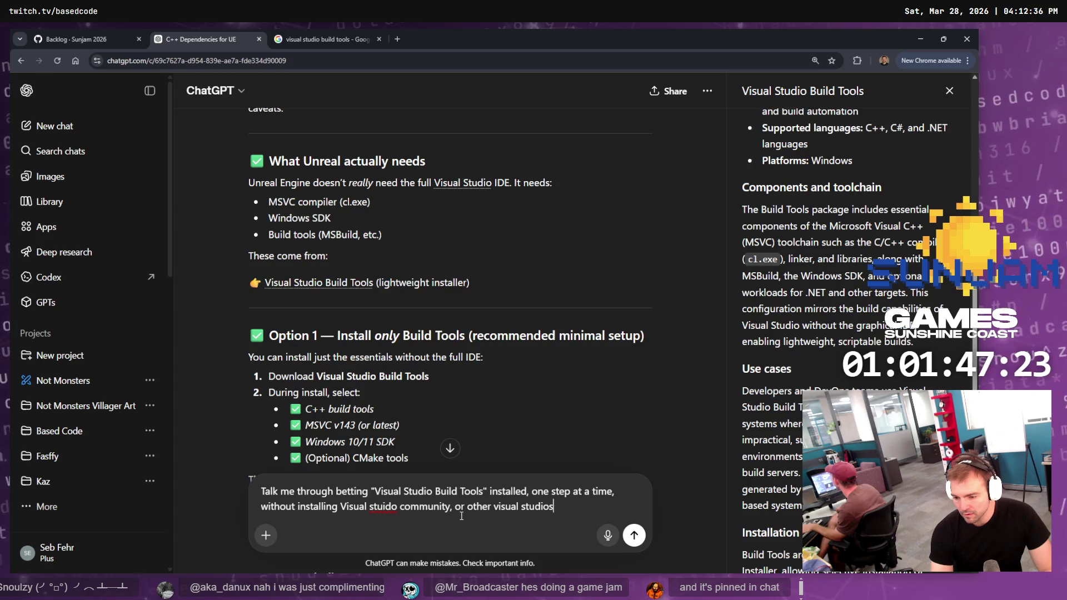
key("Return")
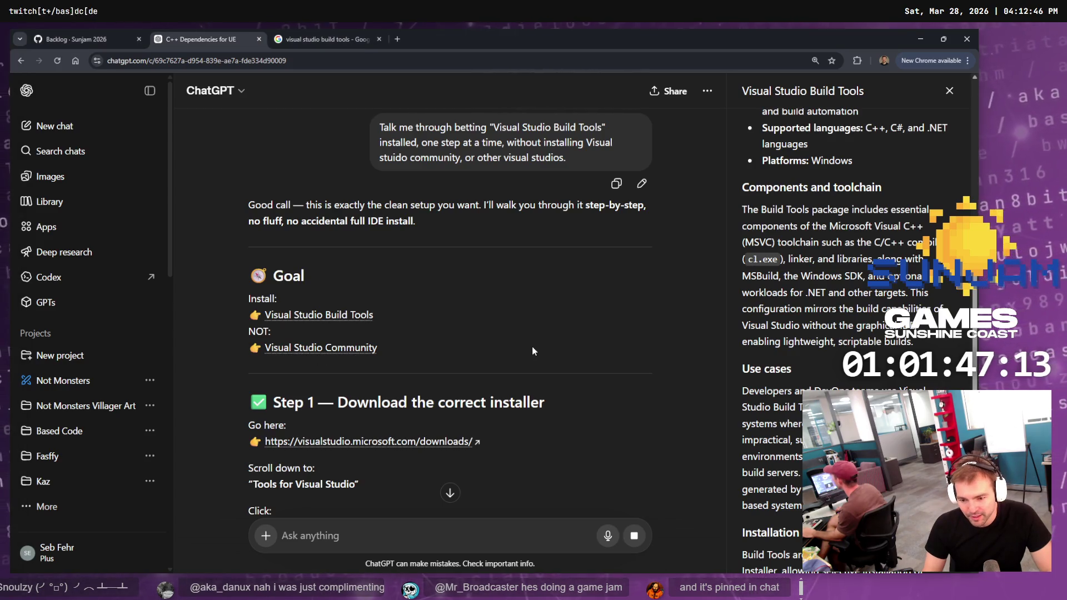
Scroll through the reply and open its Visual Studio downloads link in a new tab
scroll(532, 346, "down", 1)
scroll(431, 395, "down", 1)
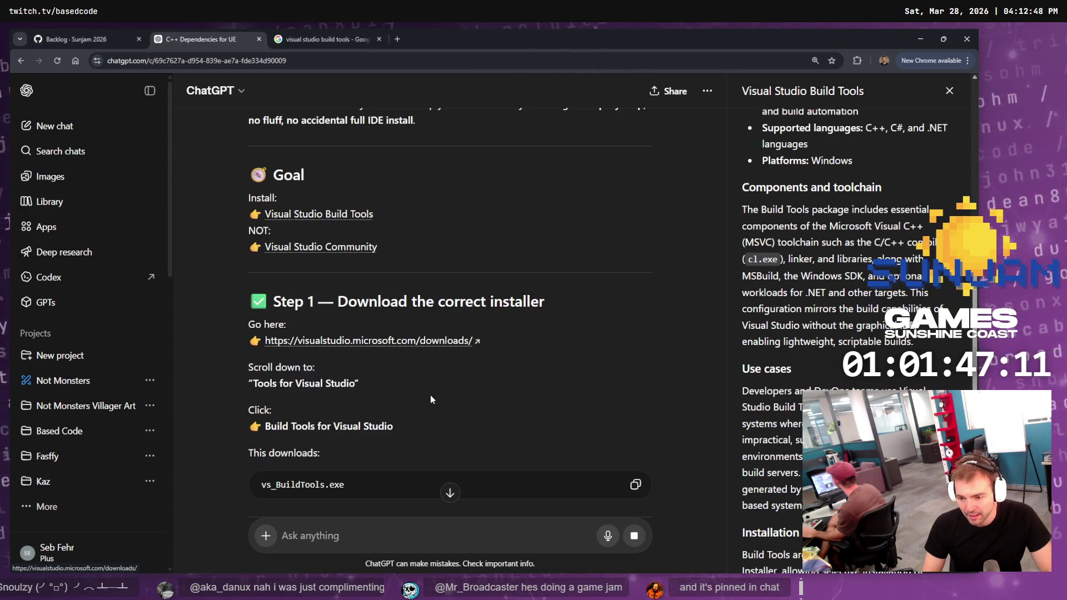
middle_click(370, 340)
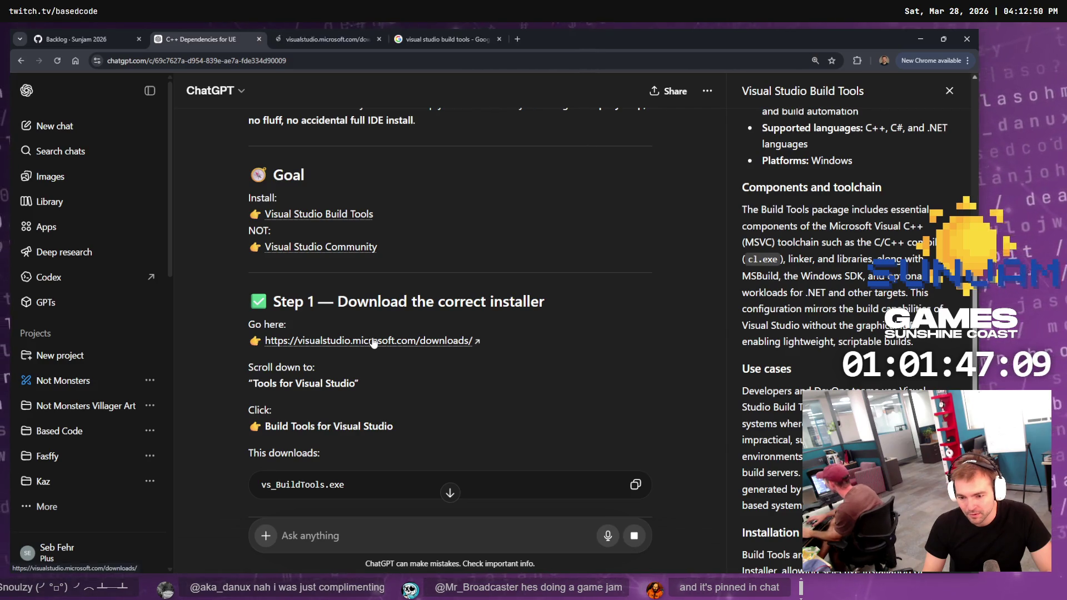
Find Tools for Visual Studio on the downloads page, download vs_BuildTools.exe and show it in its folder
left_click(317, 34)
key("ctrl+f")
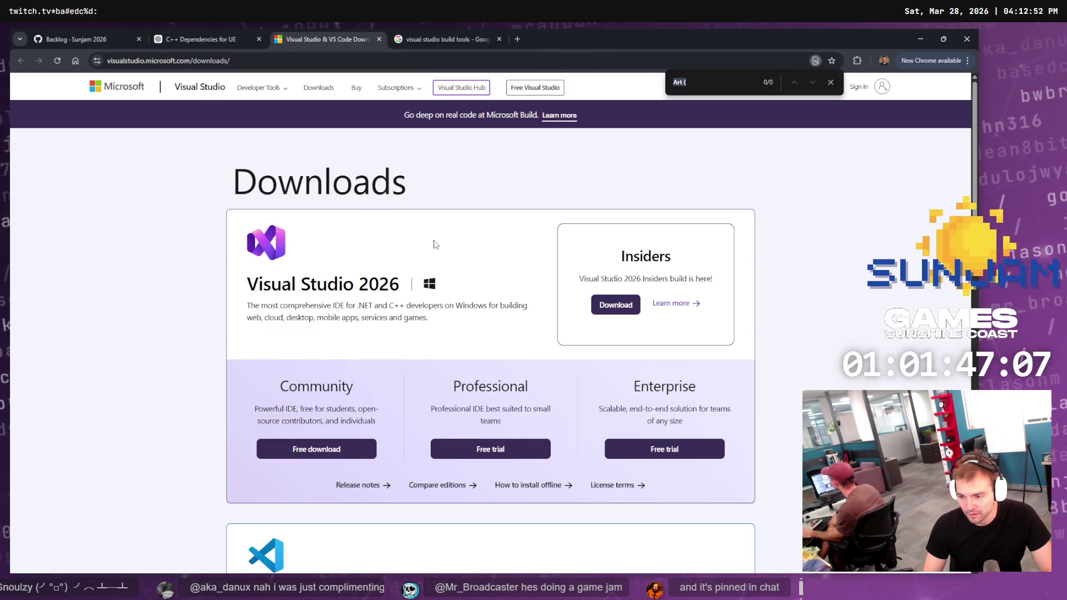
type("p;s")
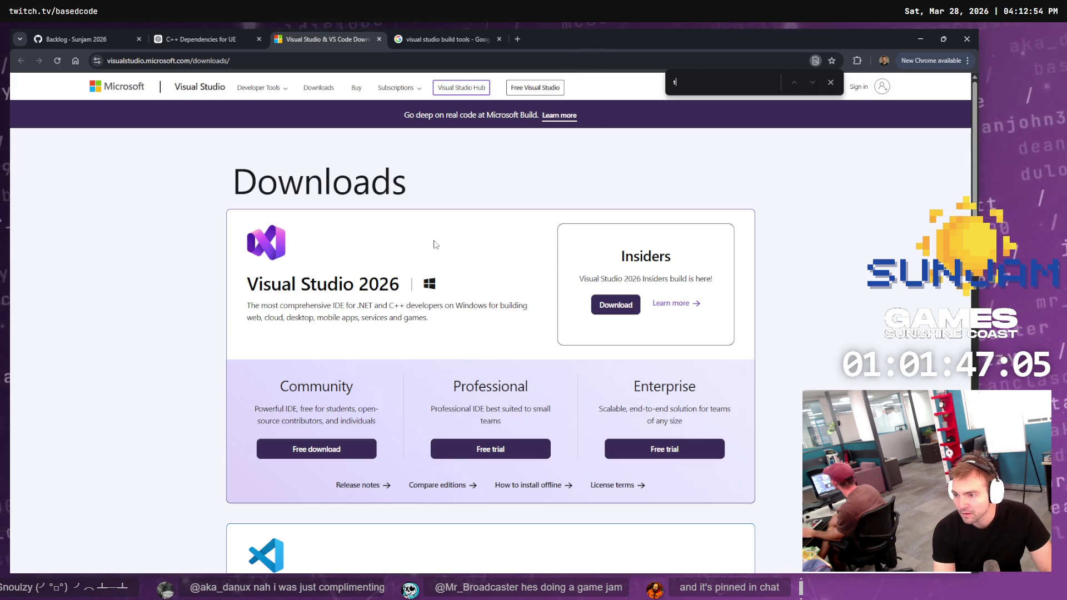
type("ools")
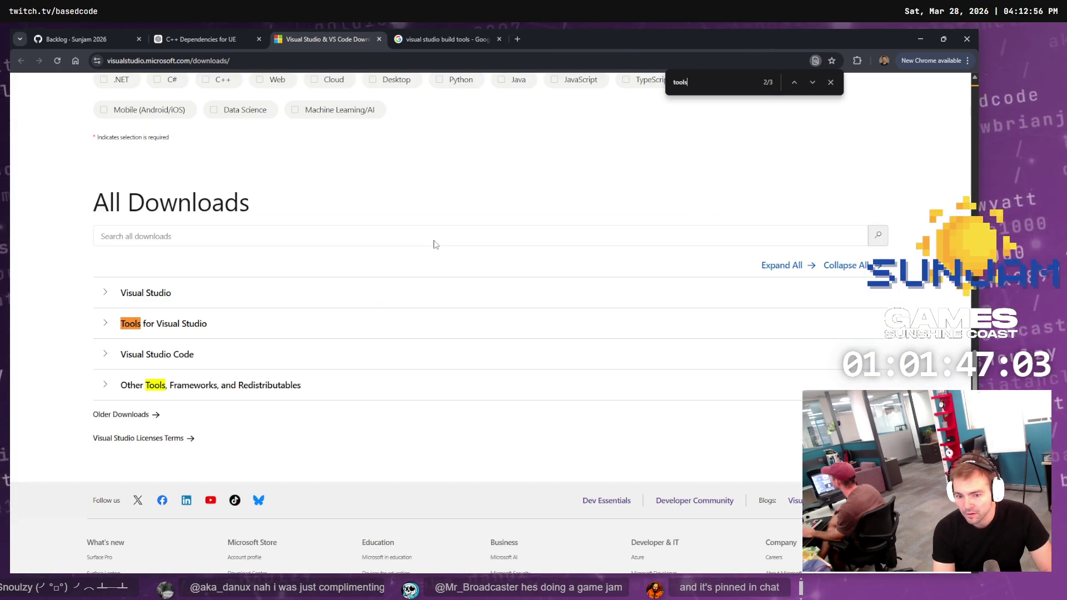
left_click(262, 328)
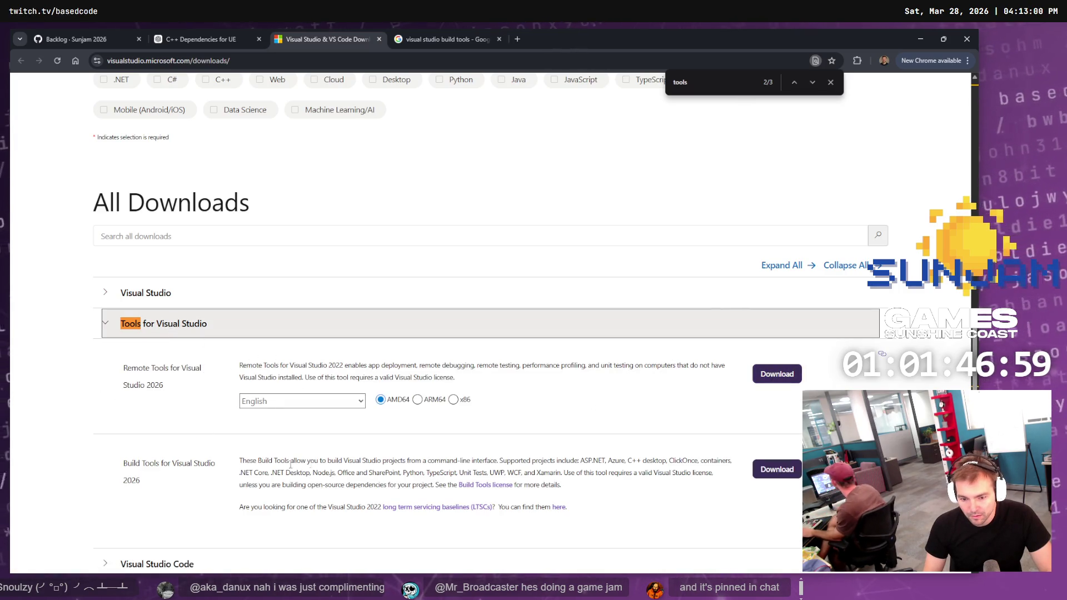
left_click(776, 469)
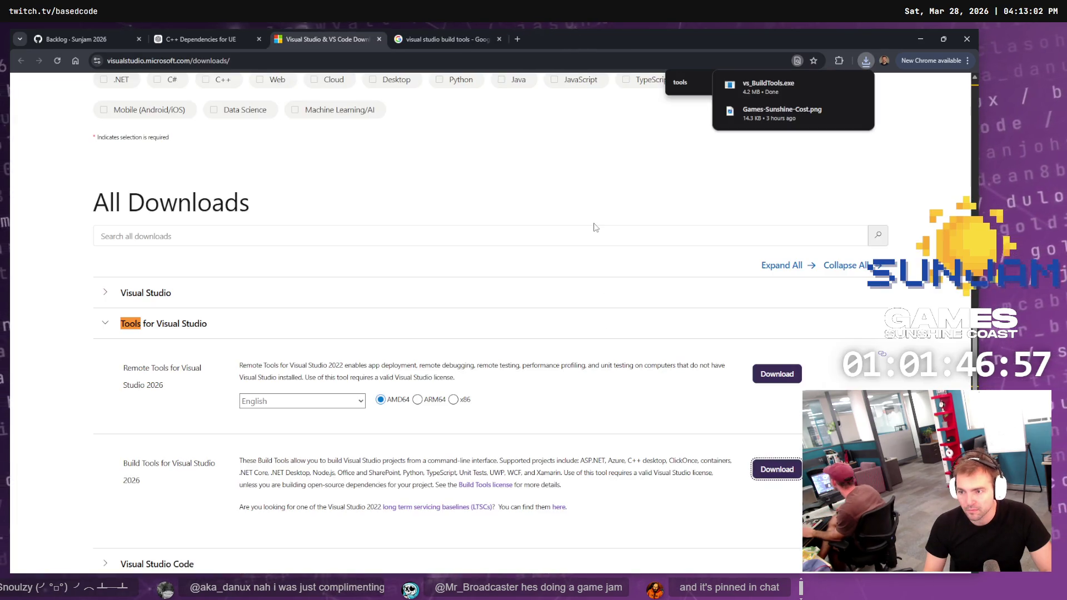
left_click(854, 85)
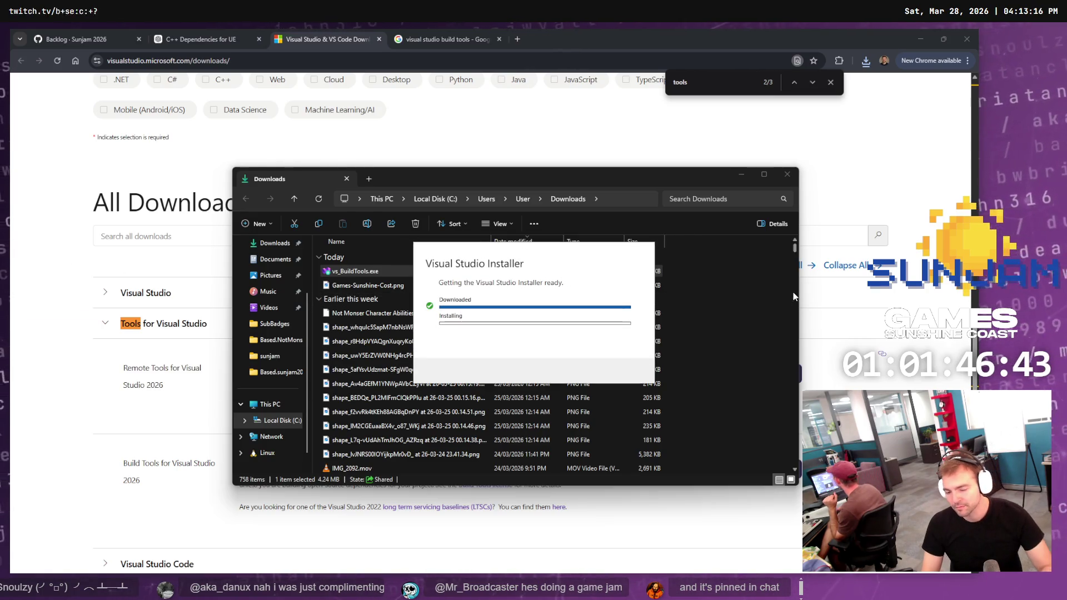
Close the Downloads folder window, the Google results tab and the find bar
left_click(787, 174)
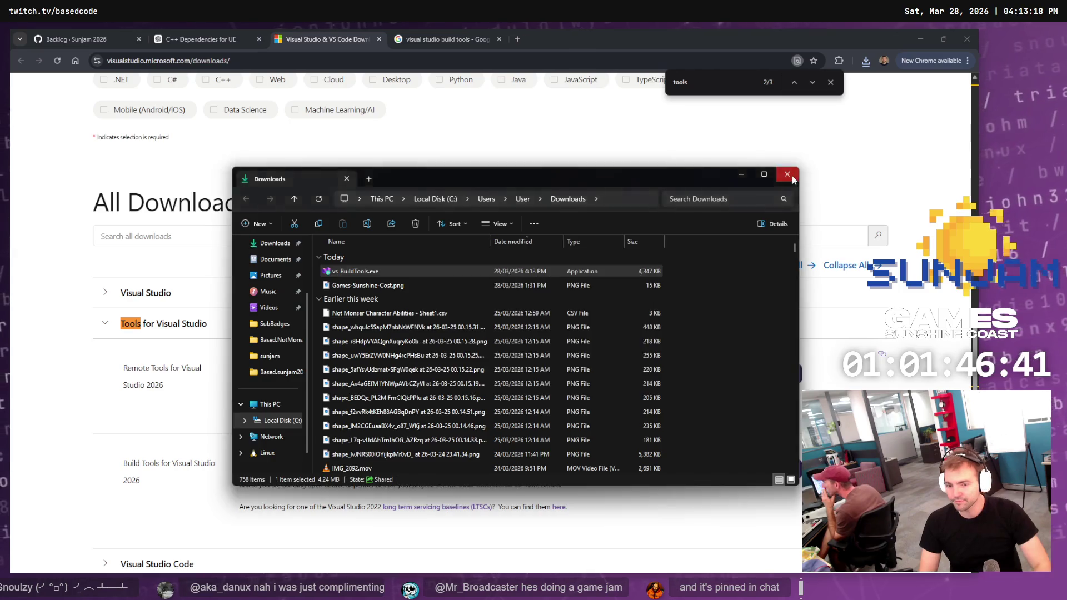
left_click(418, 39)
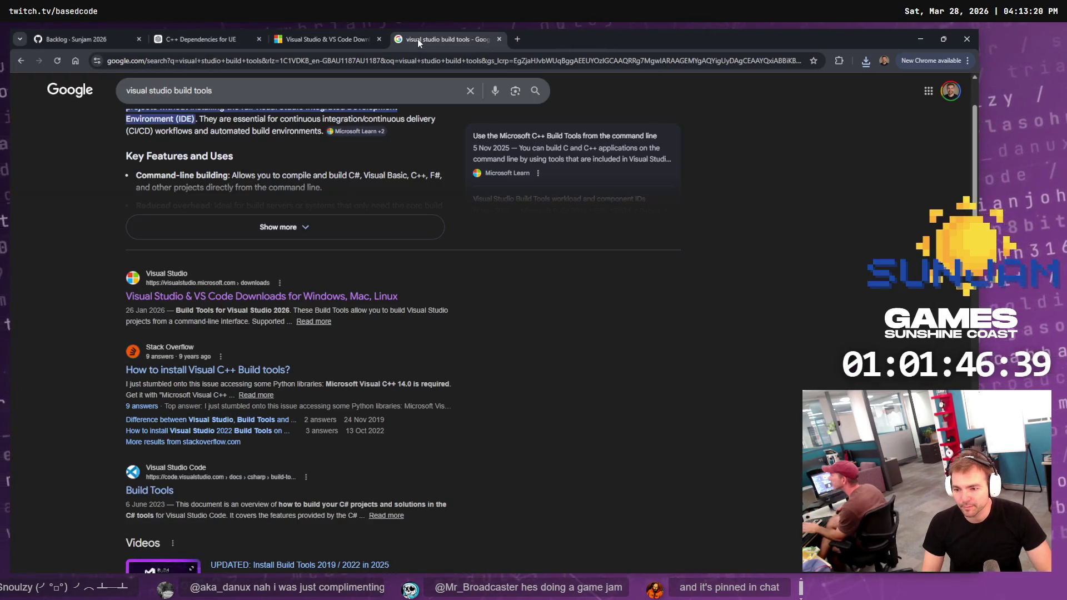
middle_click(418, 39)
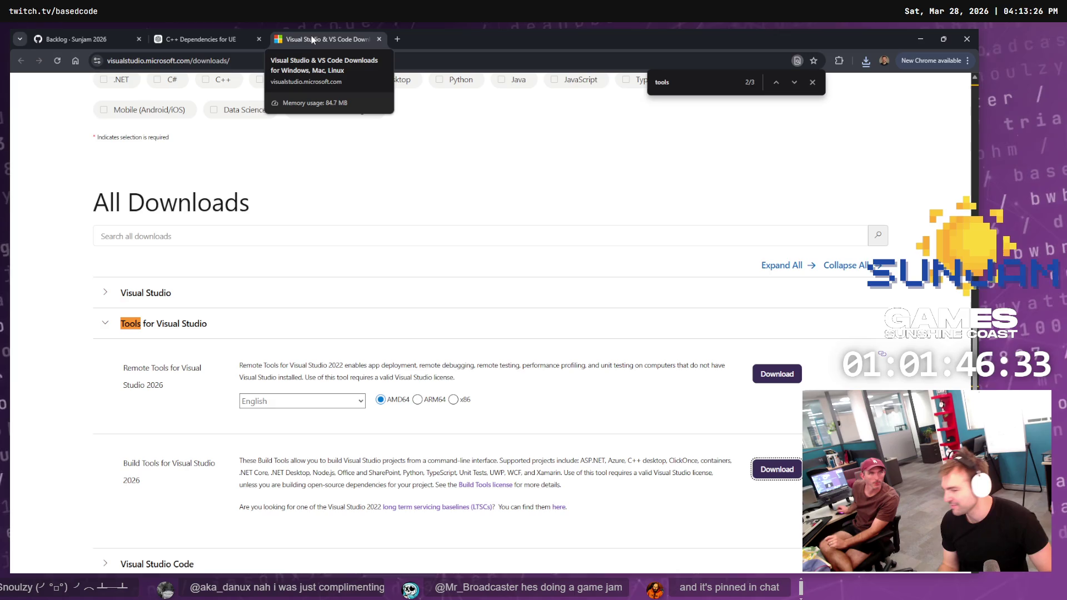
left_click(812, 83)
left_click(917, 42)
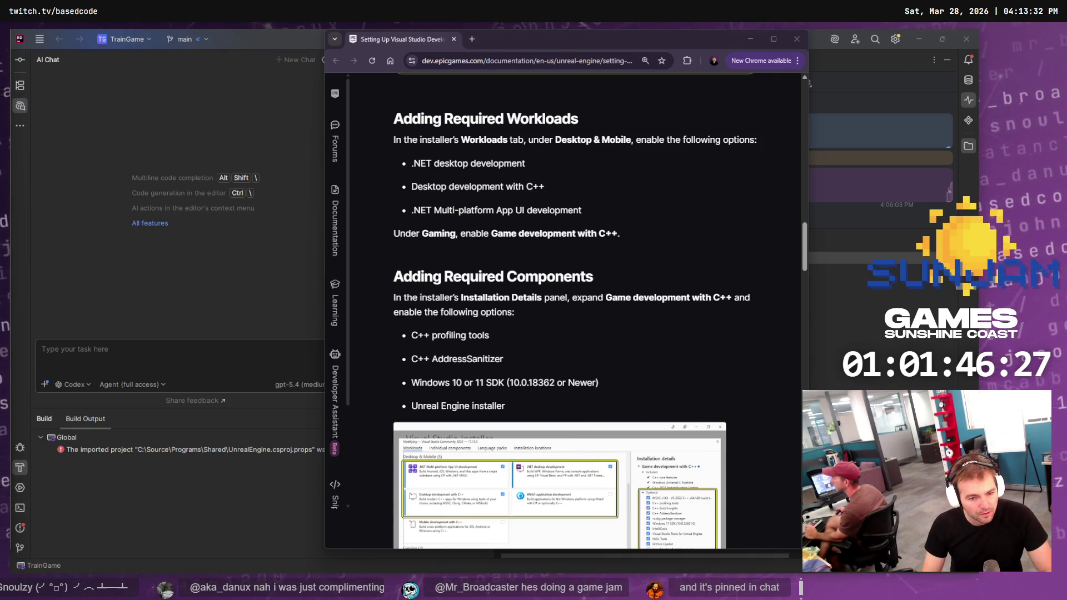
key("alt+Tab")
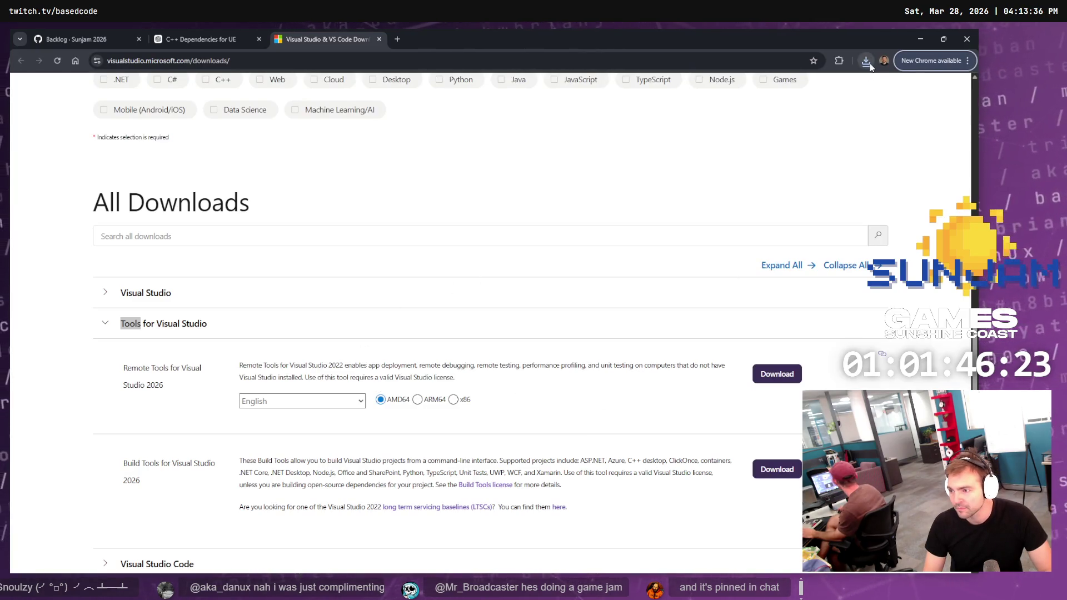
Relaunch vs_BuildTools.exe from Chrome's download history and close the Visual Studio downloads tab
left_click(866, 61)
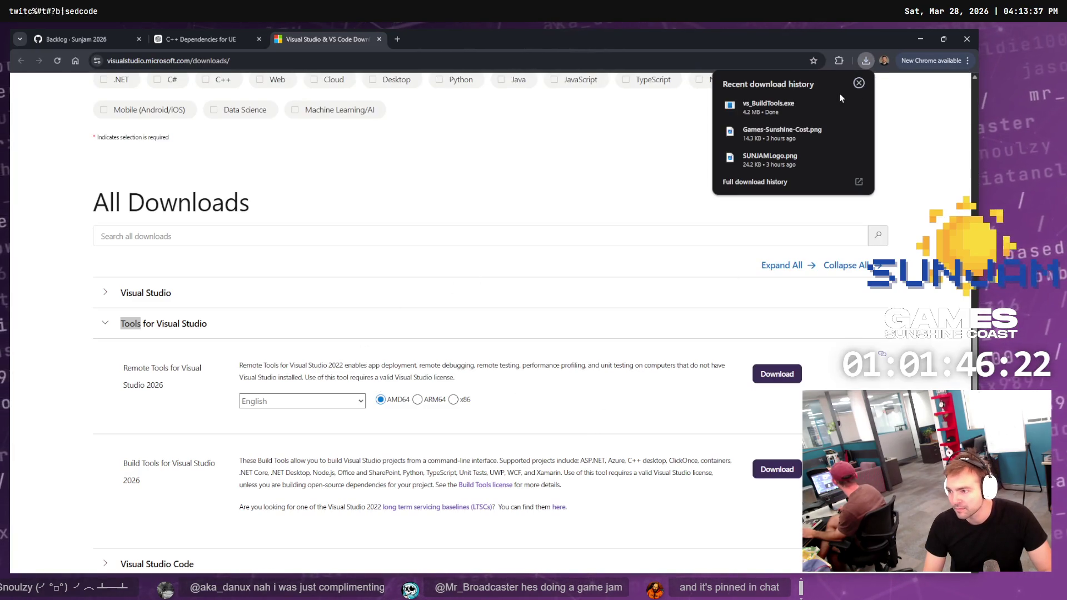
left_click(792, 112)
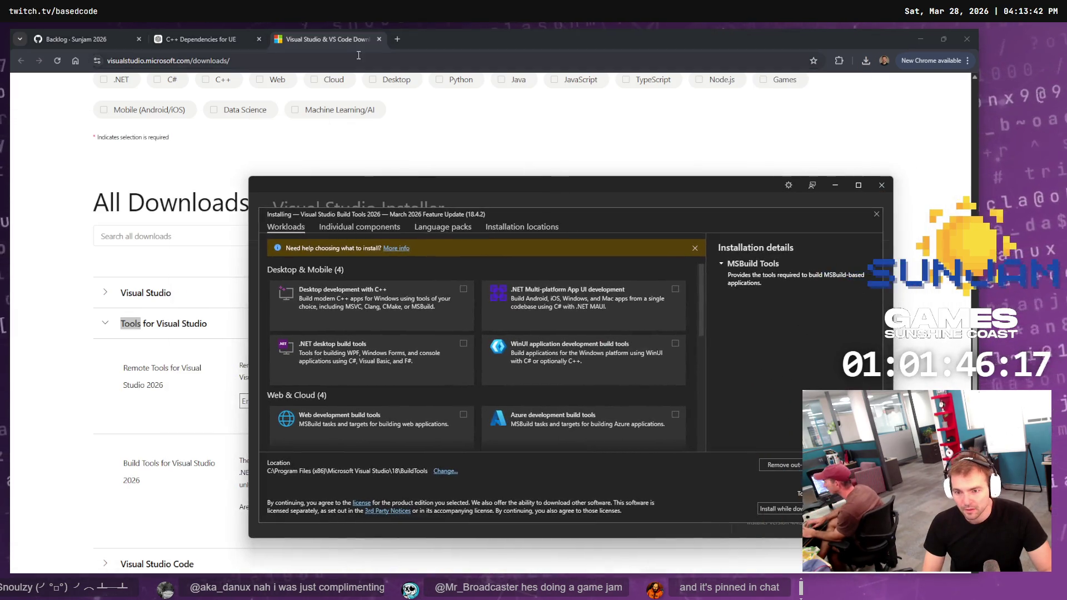
left_click(327, 31)
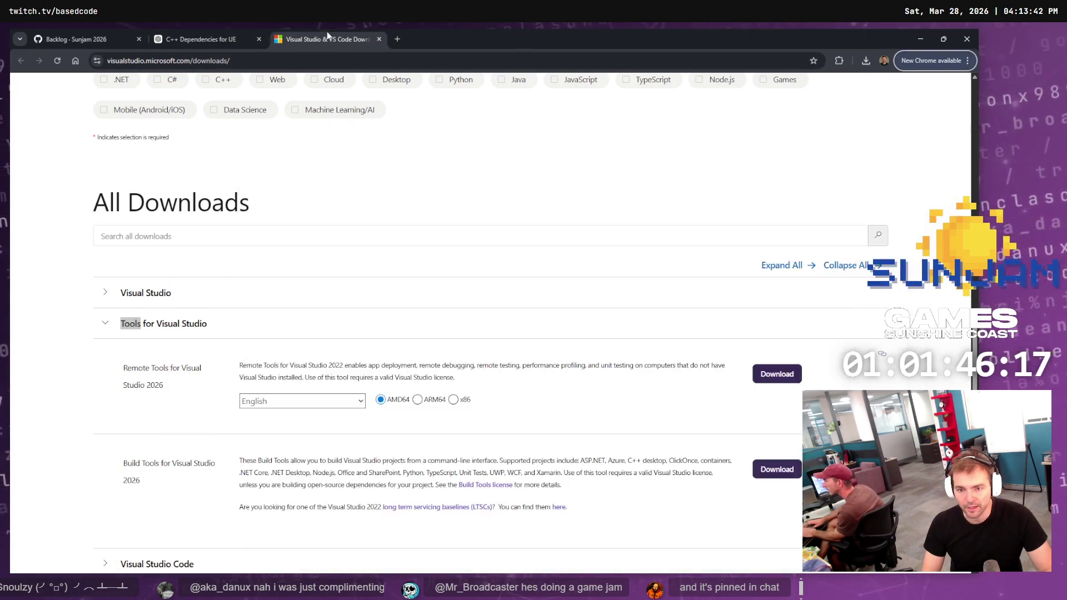
middle_click(327, 31)
left_click(92, 31)
left_click(221, 37)
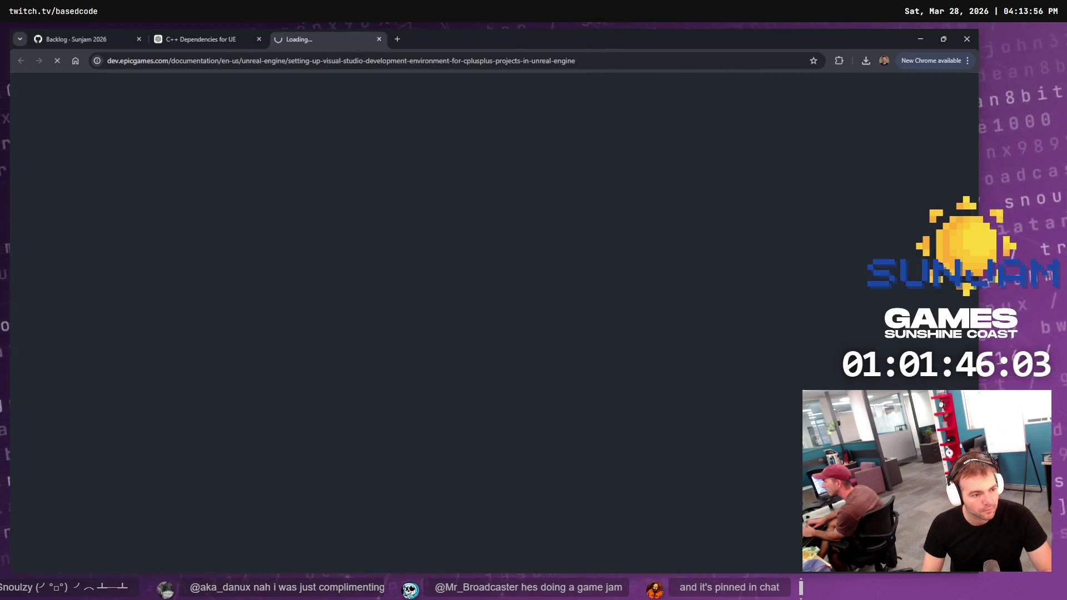
Scroll the Epic Visual Studio setup docs to Adding Required Components and enlarge the installer screenshot
scroll(374, 336, "down", 14)
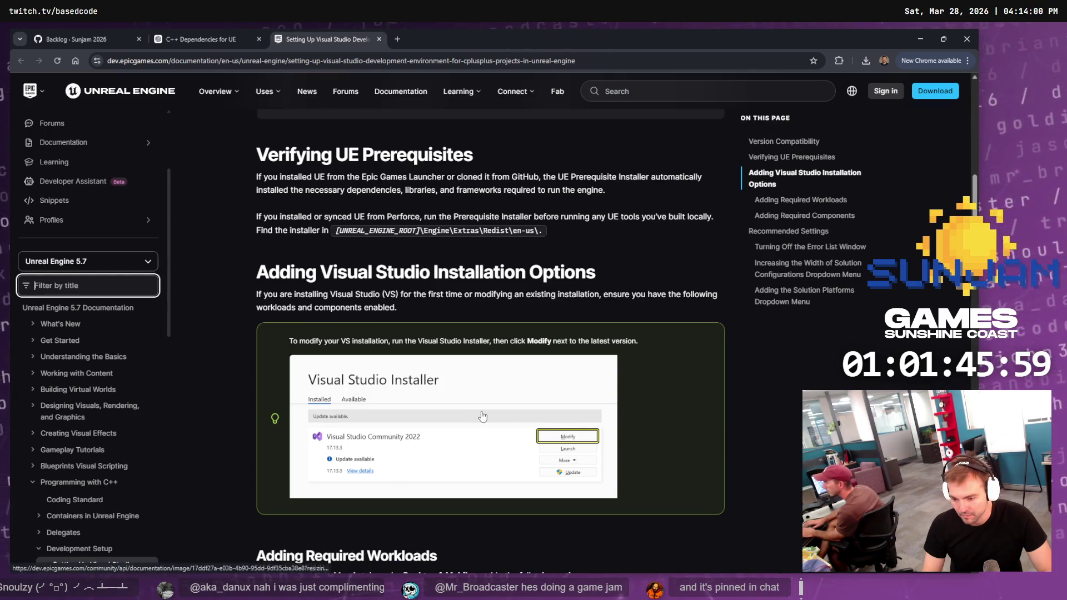
scroll(522, 456, "down", 6)
scroll(340, 377, "down", 2)
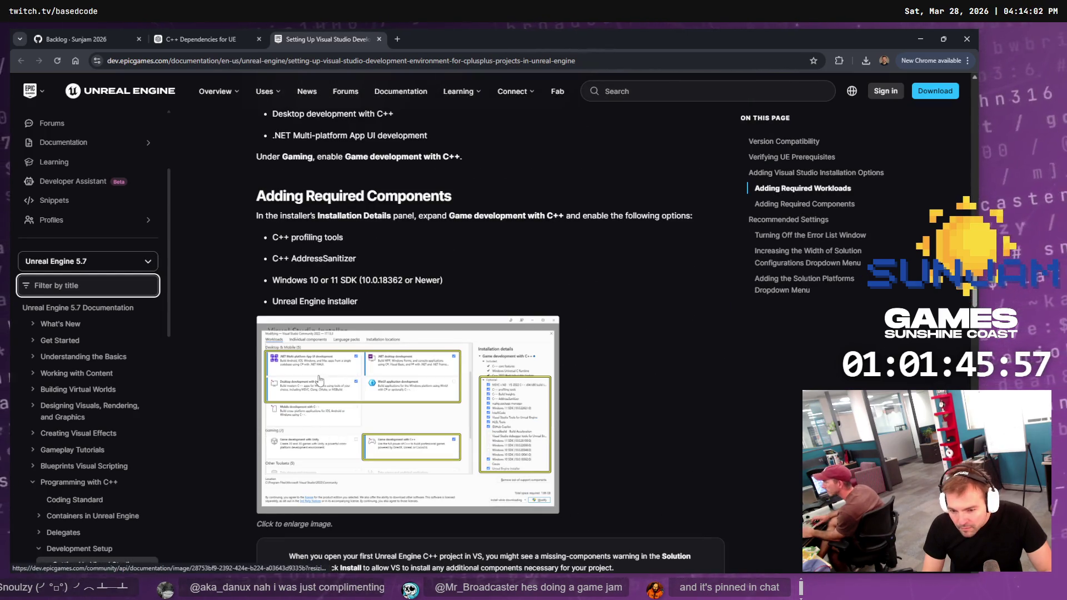
left_click(332, 389)
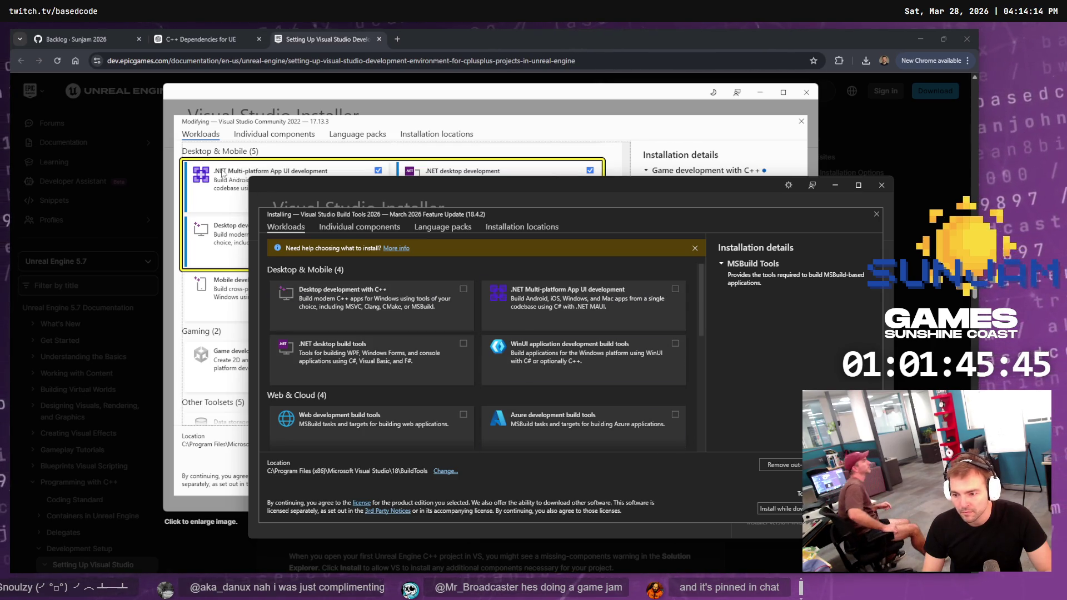
Select the .NET Multi-platform App UI, .NET desktop build tools and Desktop development with C++ workloads
left_click(675, 289)
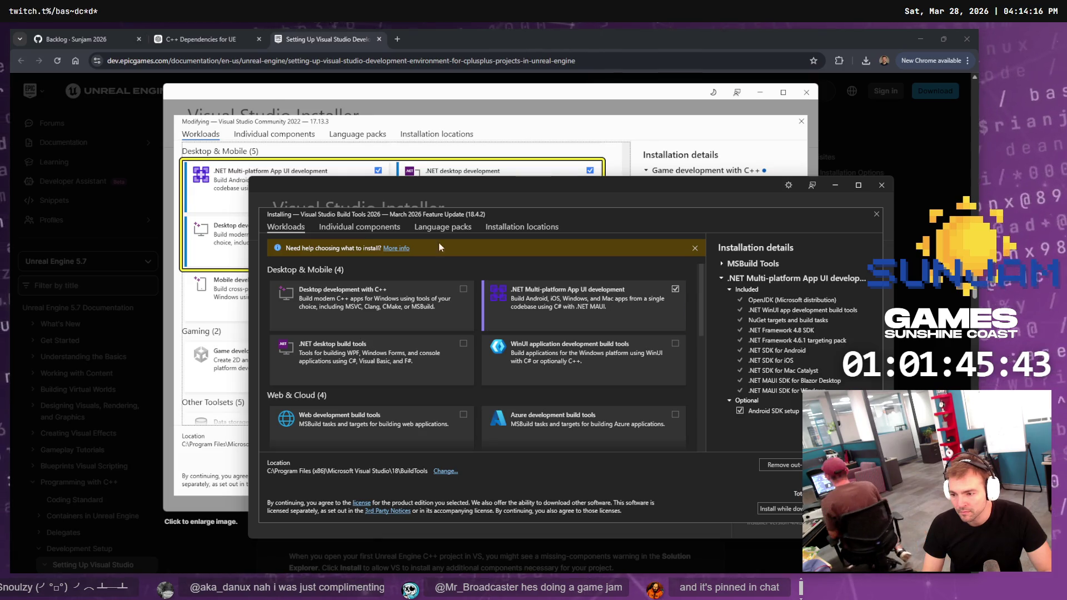
mouse_move(491, 186)
left_mouse_down()
mouse_move(442, 327)
mouse_move(490, 146)
left_mouse_up()
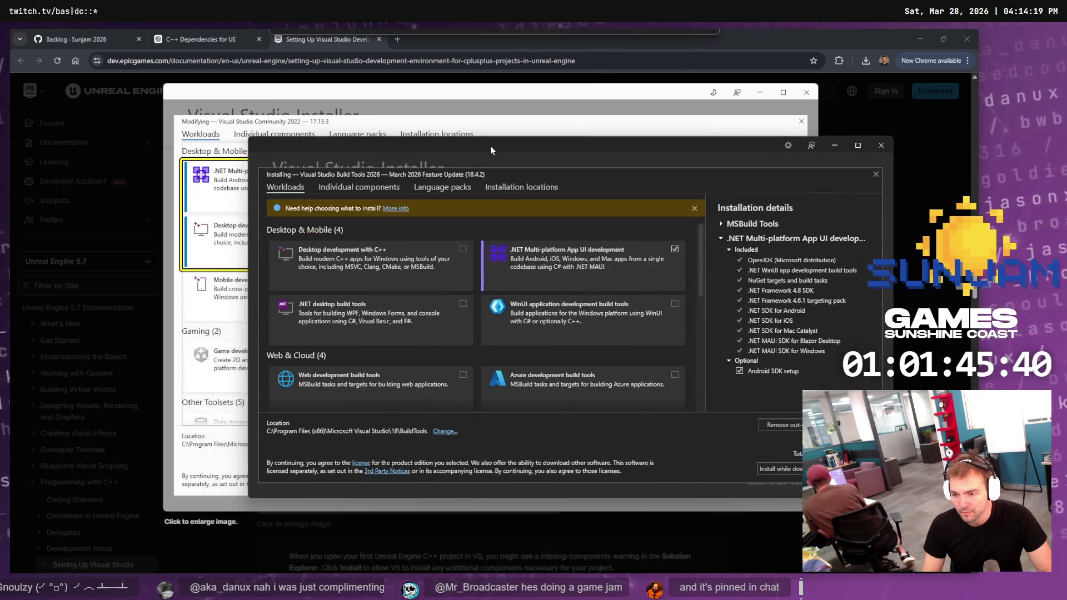
left_click(458, 312)
mouse_move(474, 148)
left_mouse_down()
mouse_move(438, 407)
mouse_move(506, 159)
left_mouse_up()
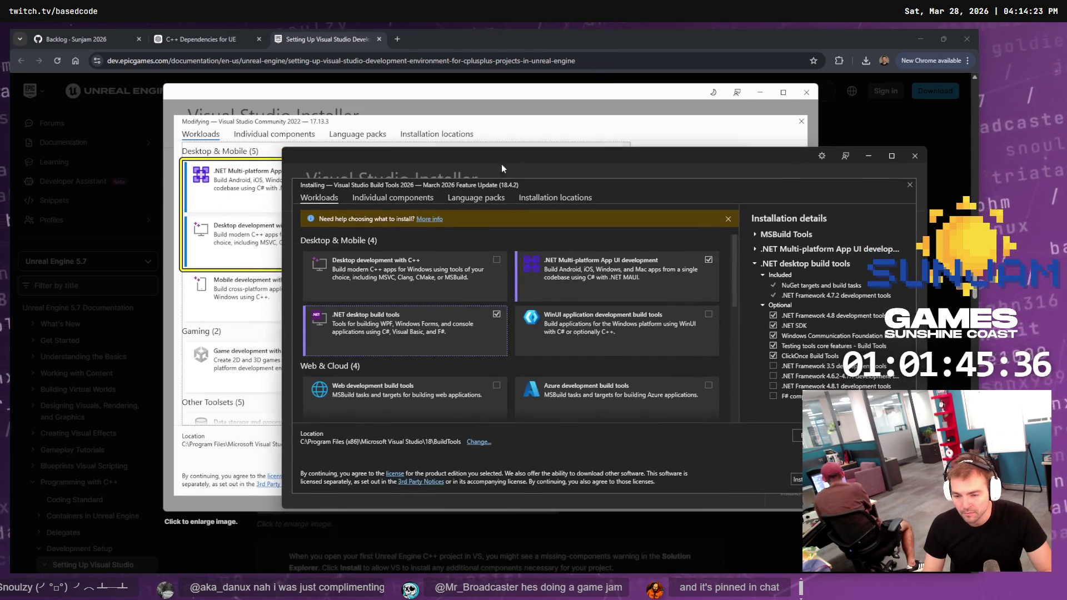
left_click(490, 261)
Compare the Build Tools workload list against the docs' enlarged installer screenshot
left_click(219, 243)
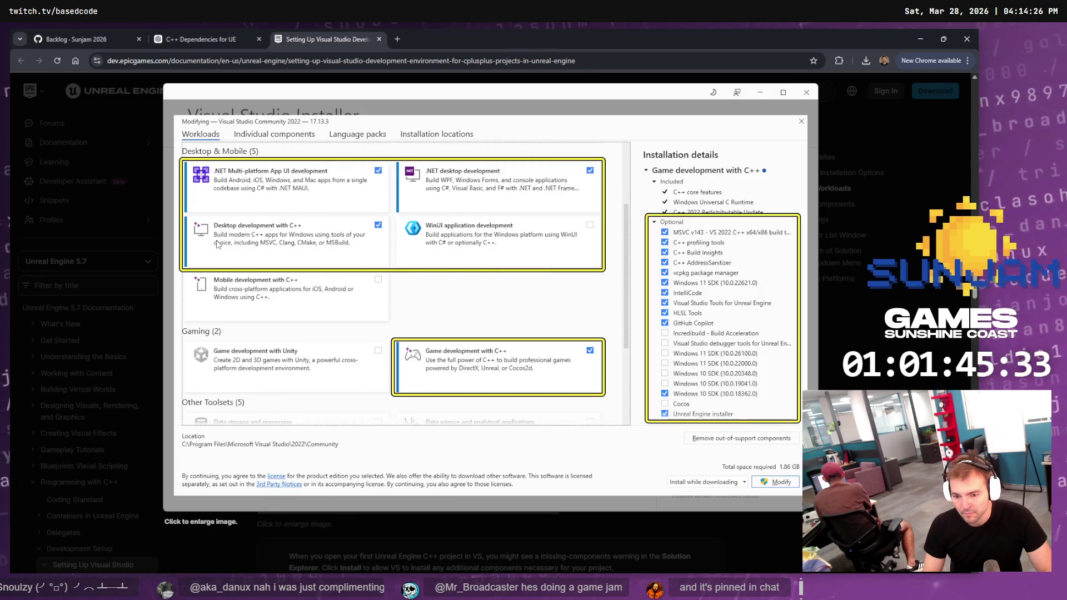
key("alt+Tab")
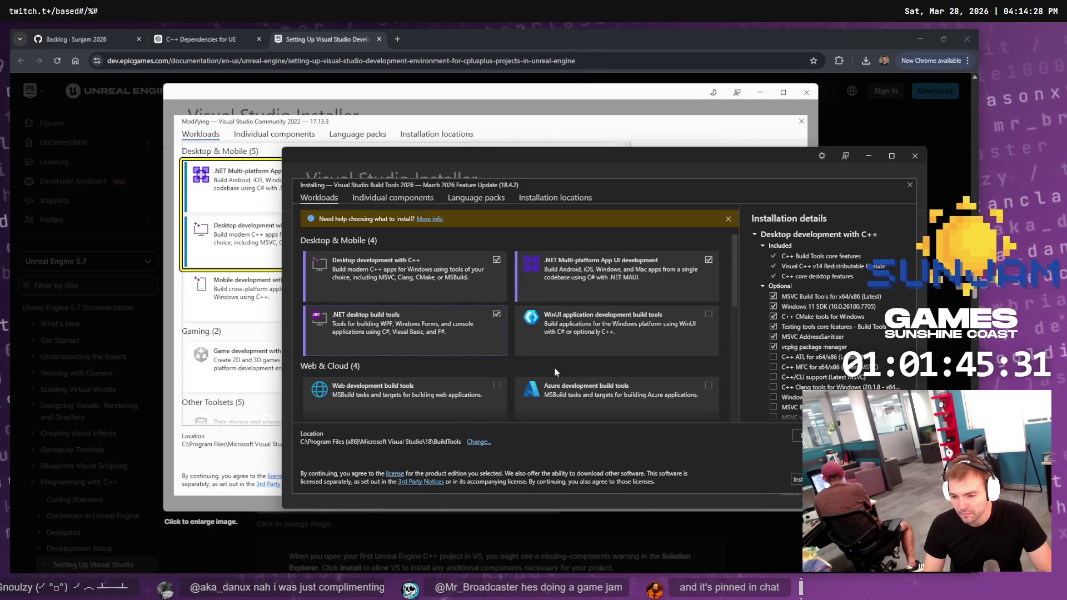
scroll(593, 394, "down", 1)
scroll(593, 391, "down", 3)
scroll(588, 383, "up", 5)
scroll(528, 341, "down", 5)
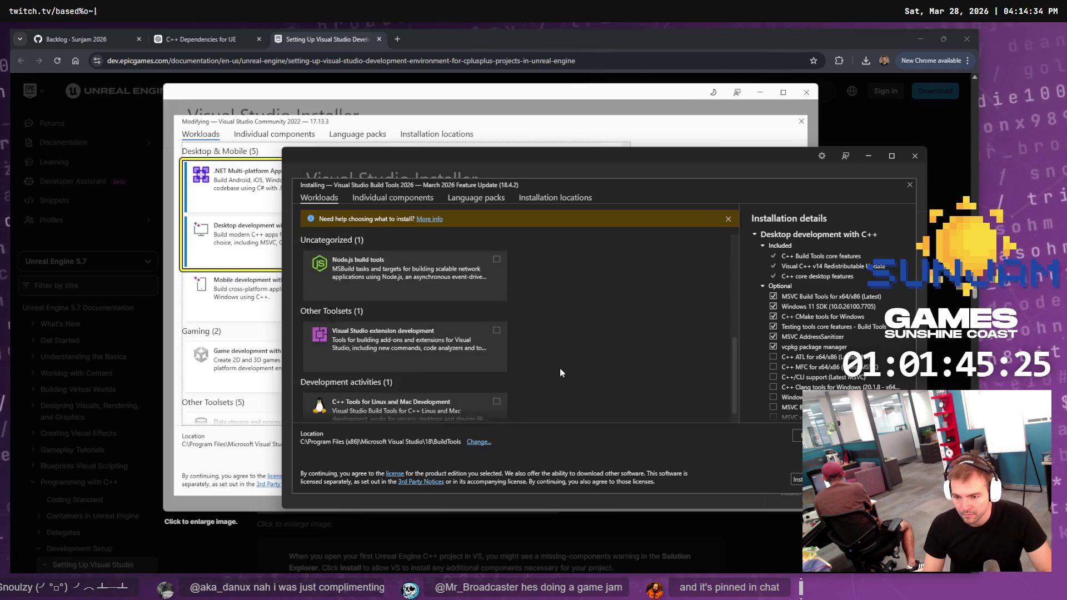
scroll(559, 368, "up", 5)
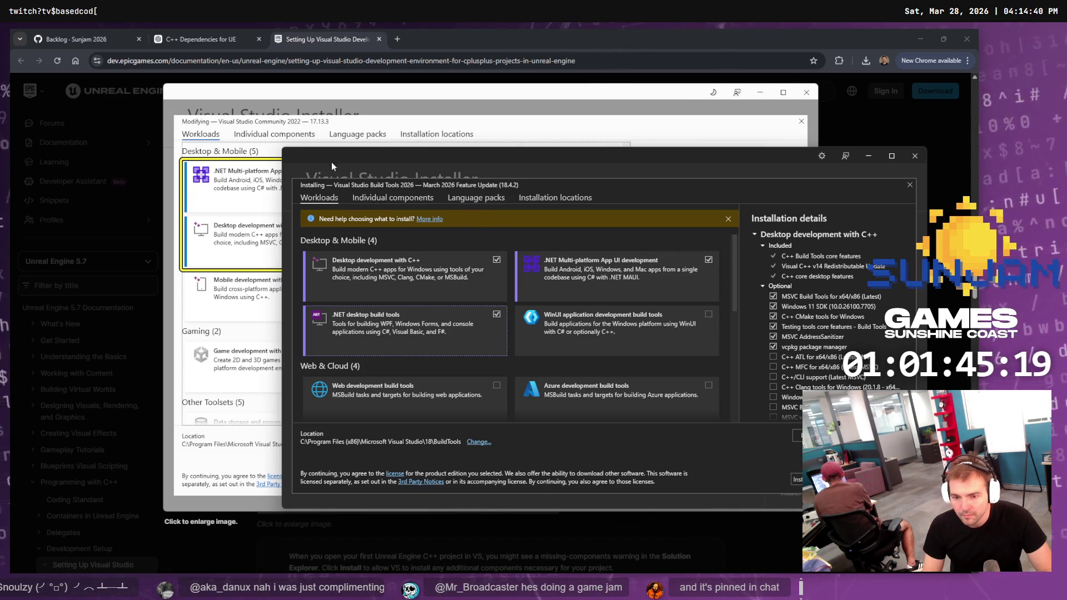
left_click(346, 96)
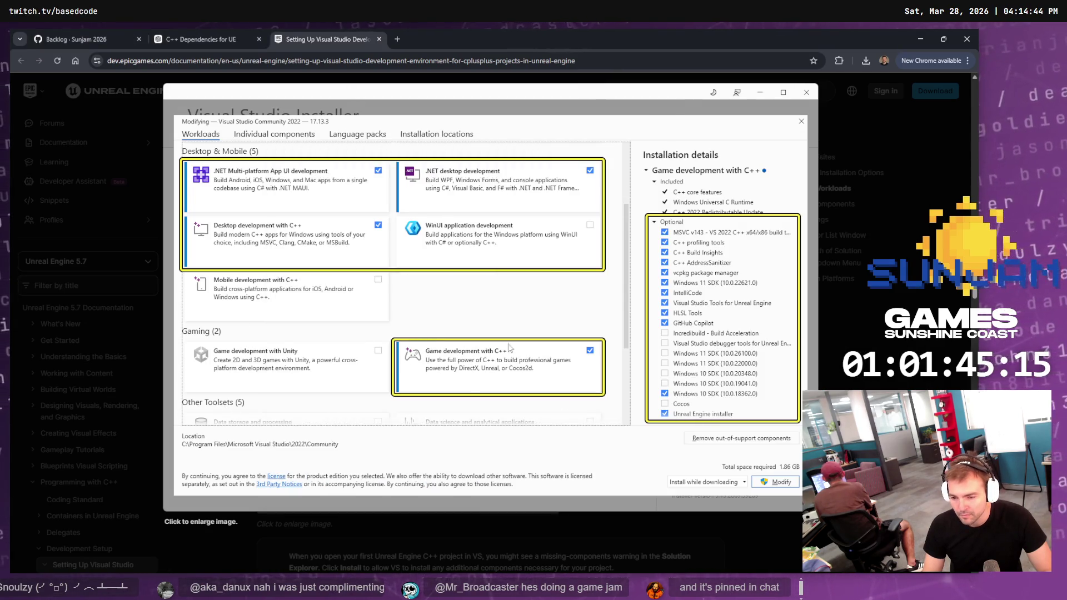
key("alt+Tab")
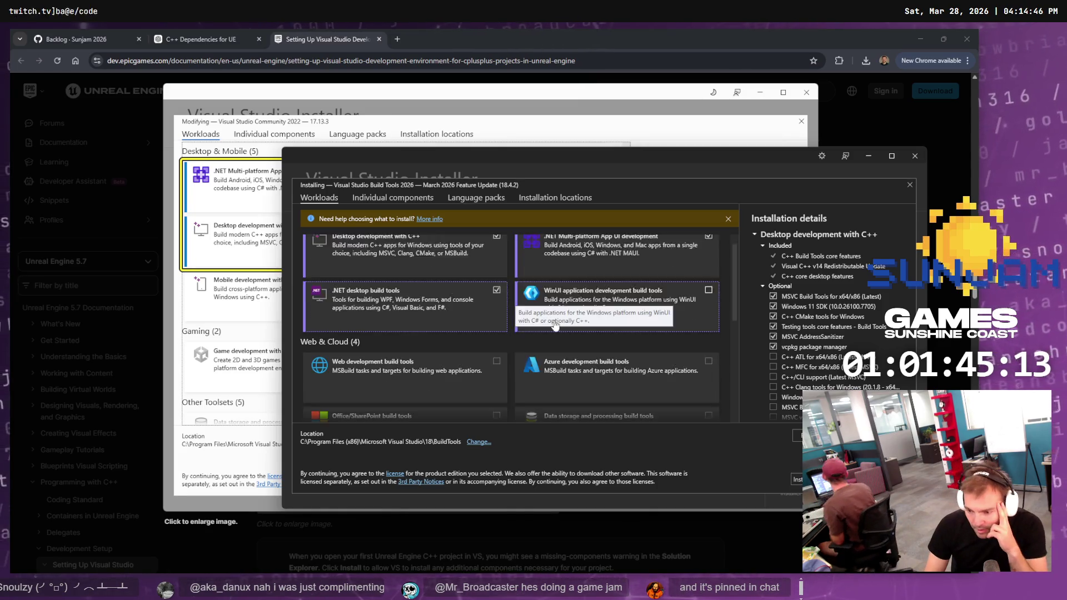
scroll(555, 325, "down", 6)
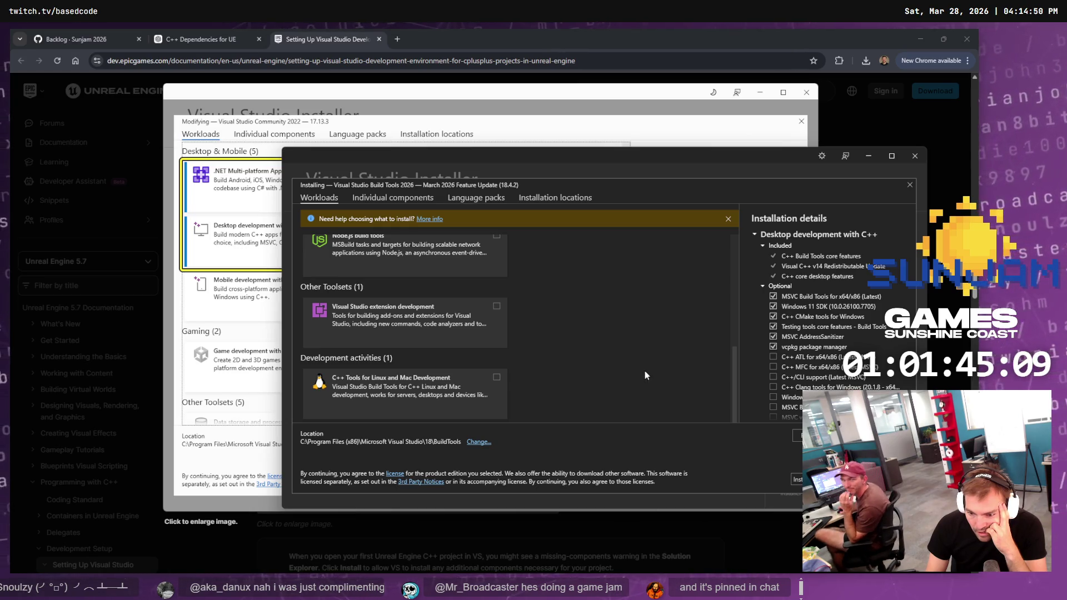
scroll(639, 369, "up", 6)
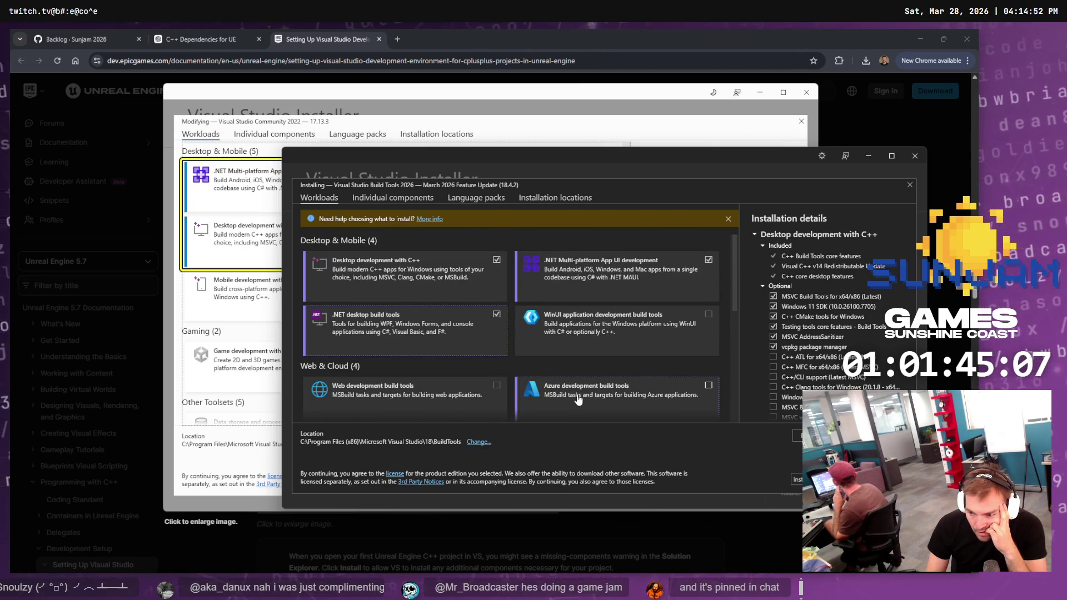
Look through the Individual components, Language packs and Installation locations tabs, then recheck the docs screenshot
left_click(391, 199)
left_click(475, 199)
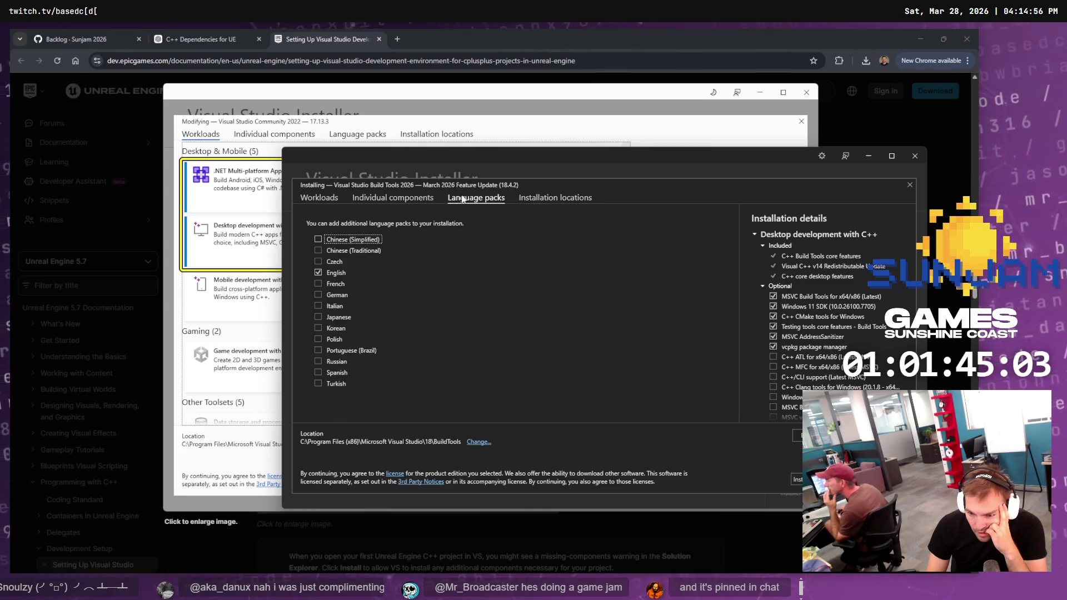
left_click(550, 201)
left_click(332, 199)
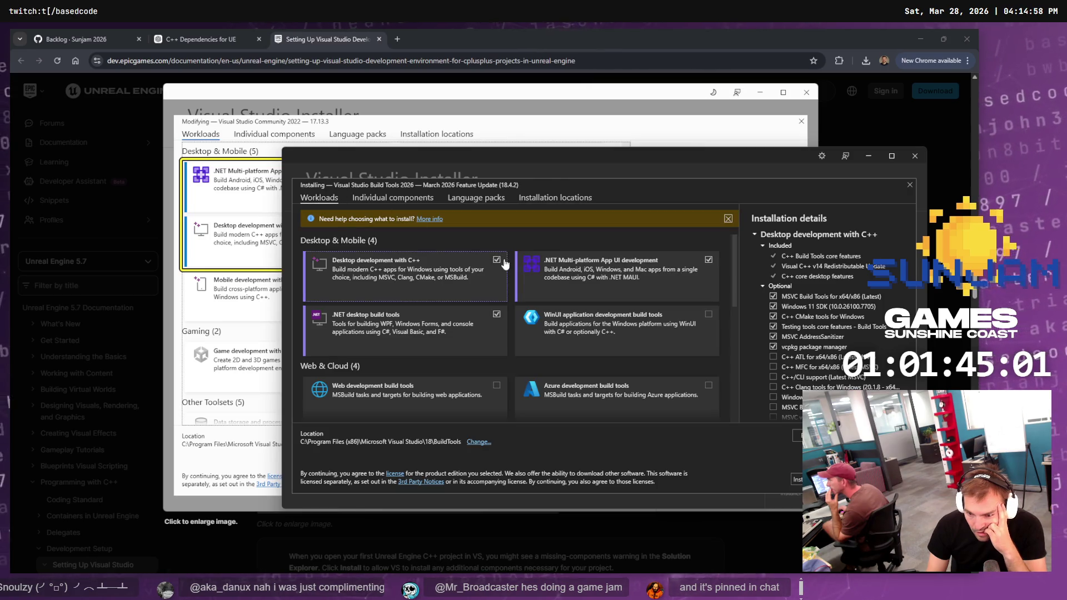
left_click(295, 132)
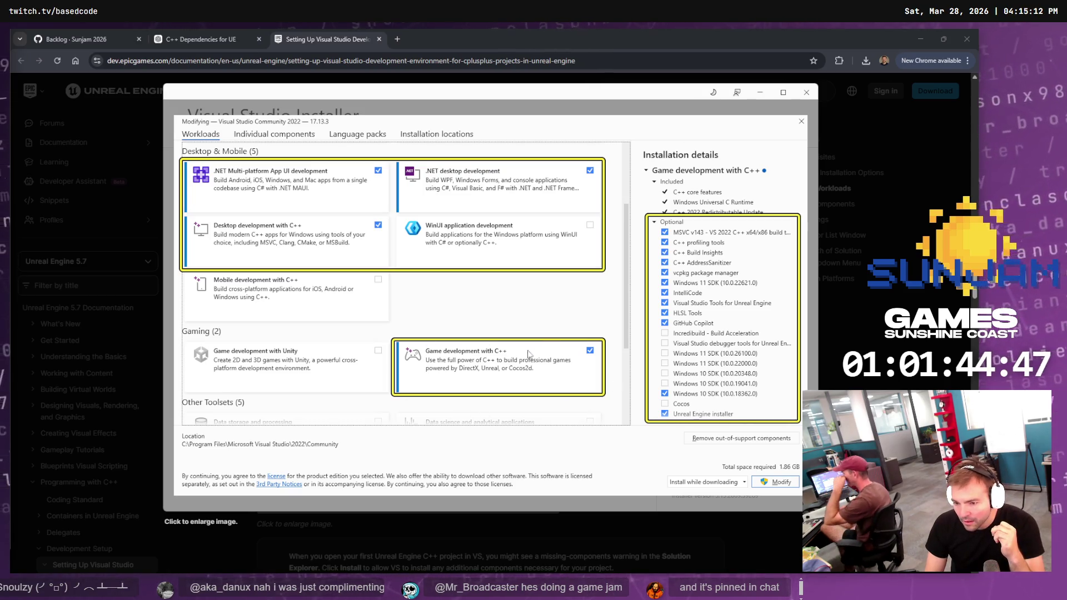
left_click(223, 36)
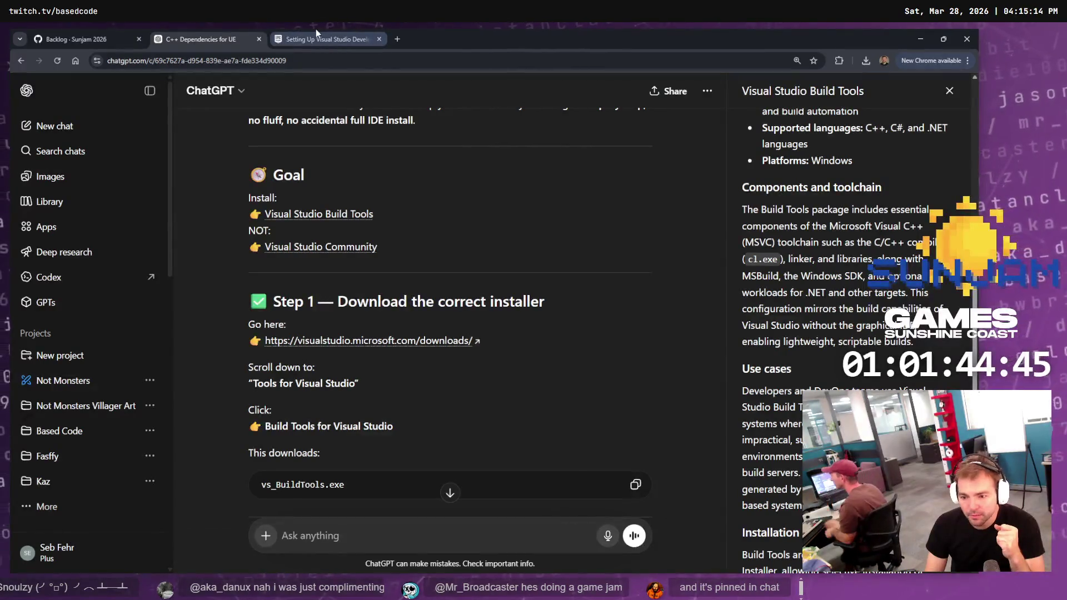
left_click(328, 39)
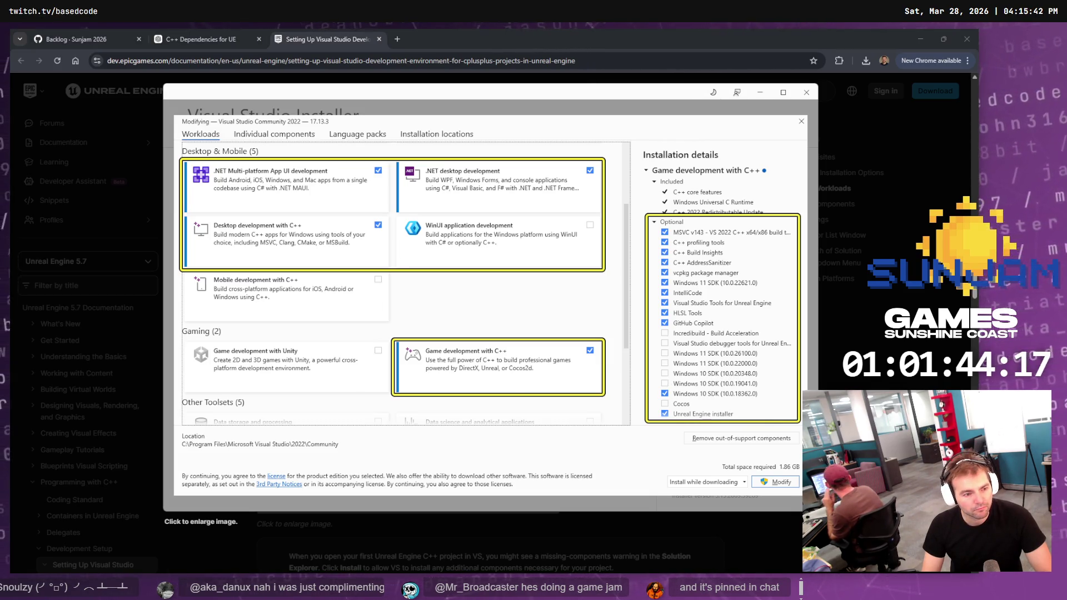
Scroll the workloads and compare them with the docs' Community installer screenshot
scroll(609, 335, "down", 6)
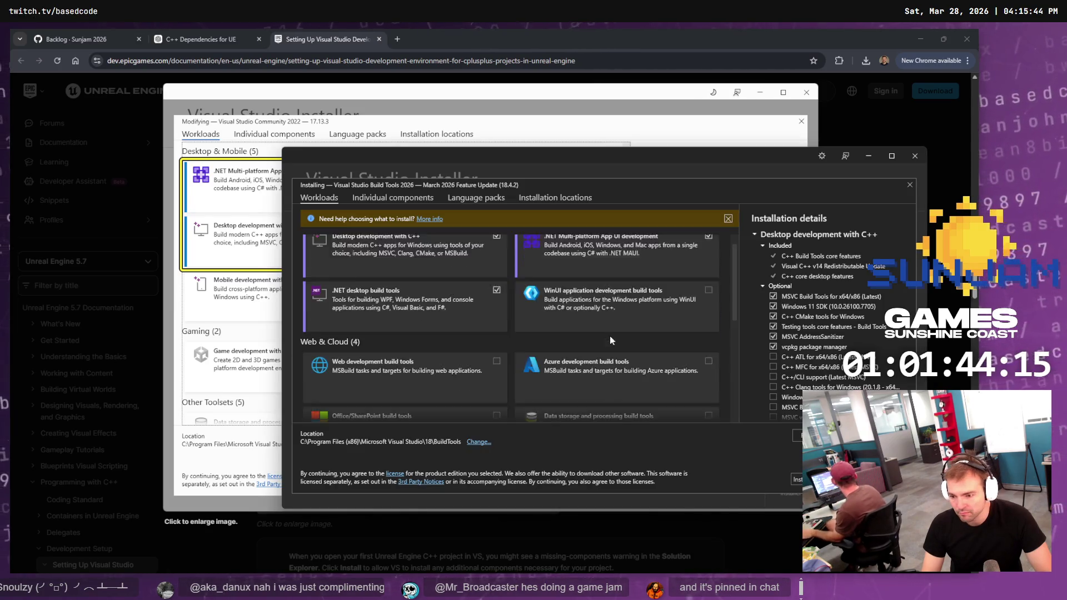
scroll(791, 362, "down", 2)
key("alt+Tab")
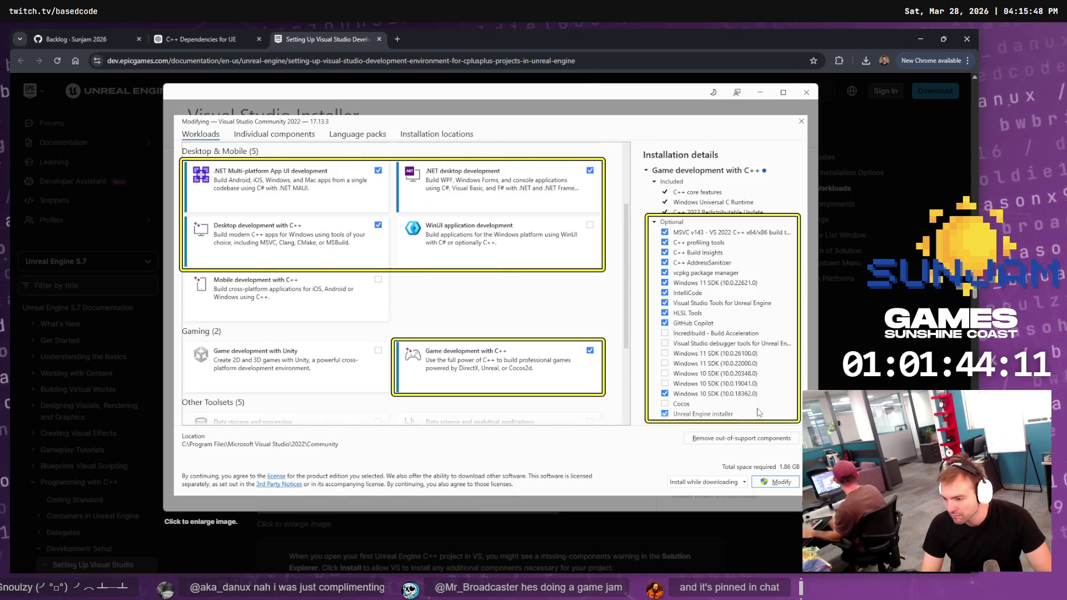
key("alt+Tab")
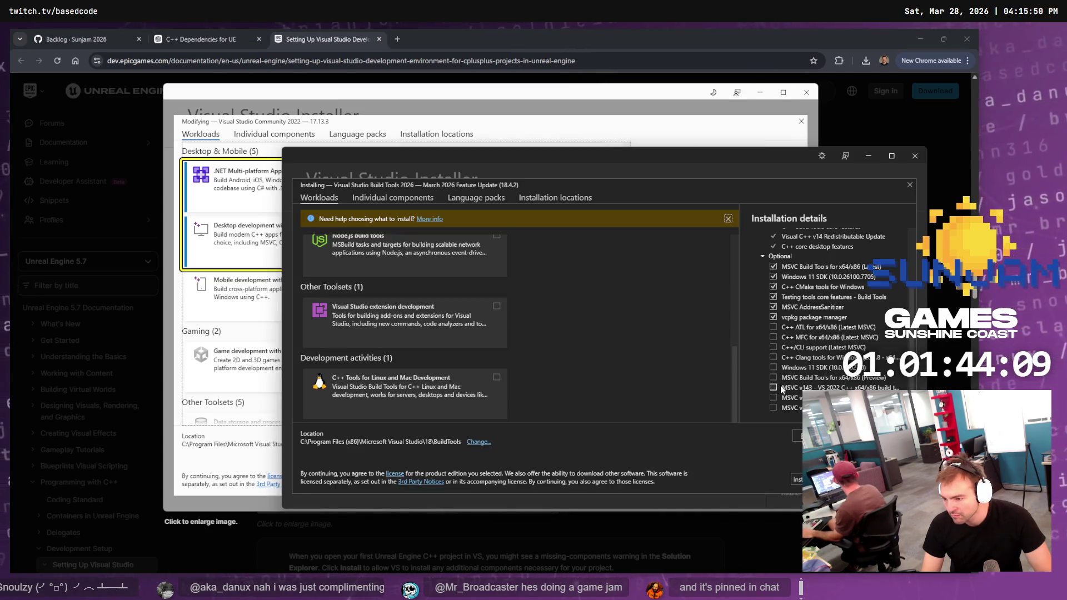
scroll(789, 385, "up", 5)
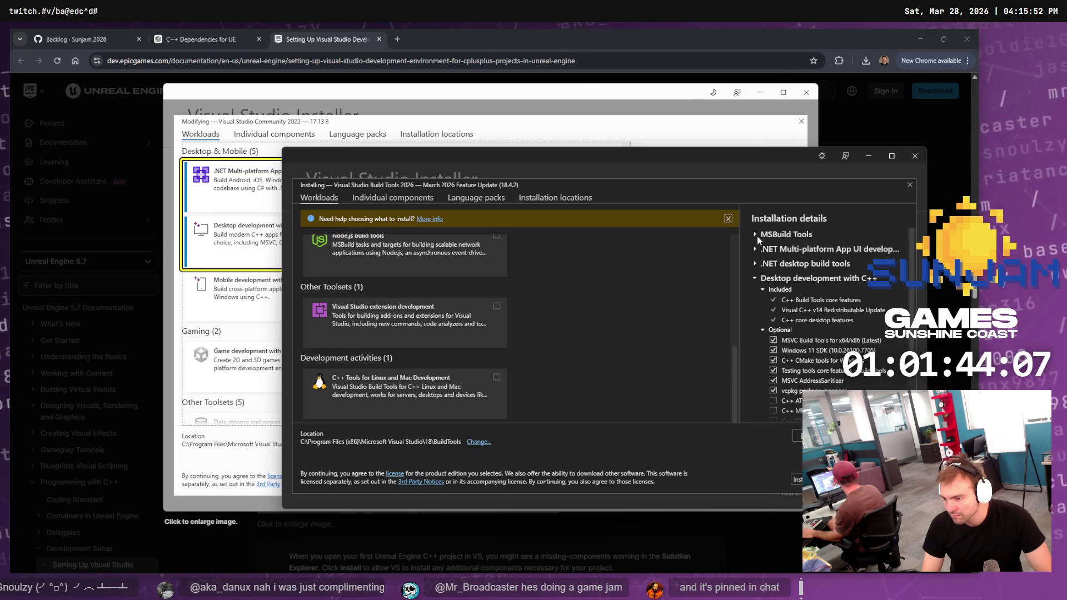
Expand and collapse the MSBuild Tools, .NET MAUI and .NET desktop build tools installation details
left_click(757, 235)
left_click(756, 235)
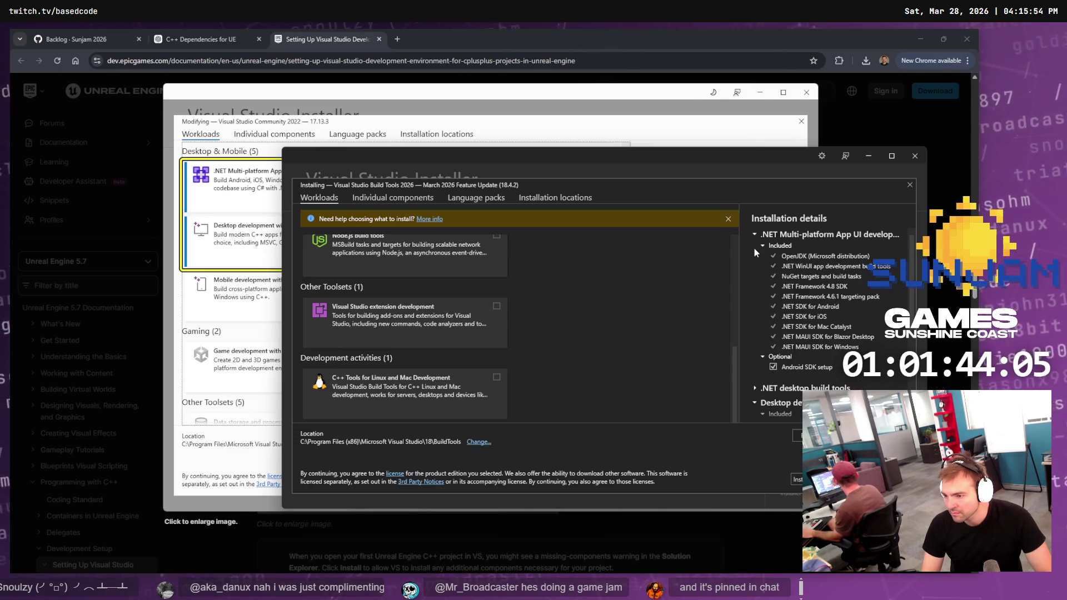
left_click(753, 248)
left_click(754, 234)
left_click(755, 247)
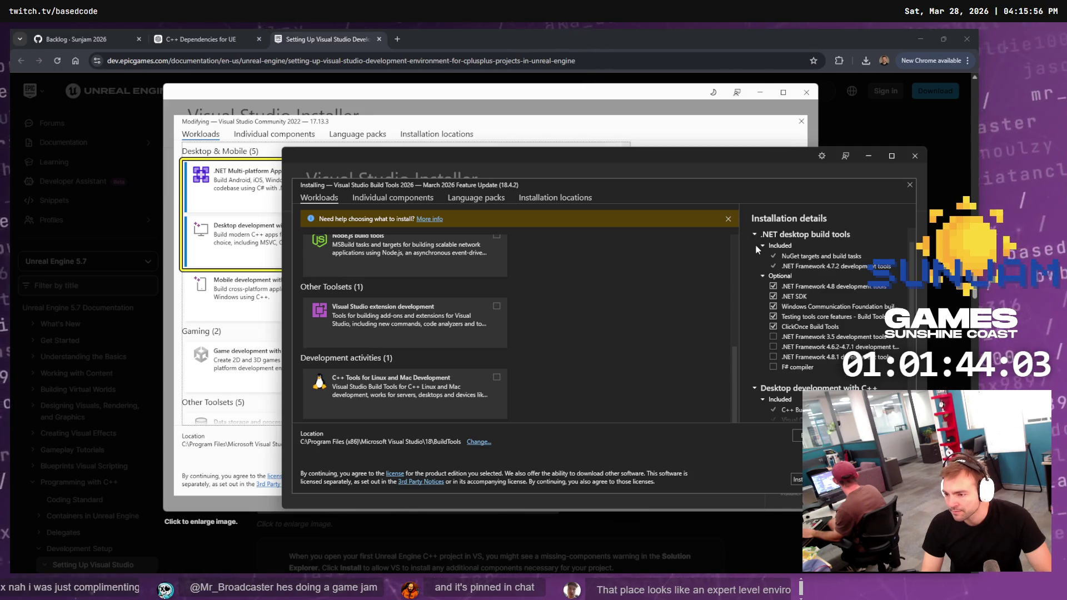
left_click(755, 235)
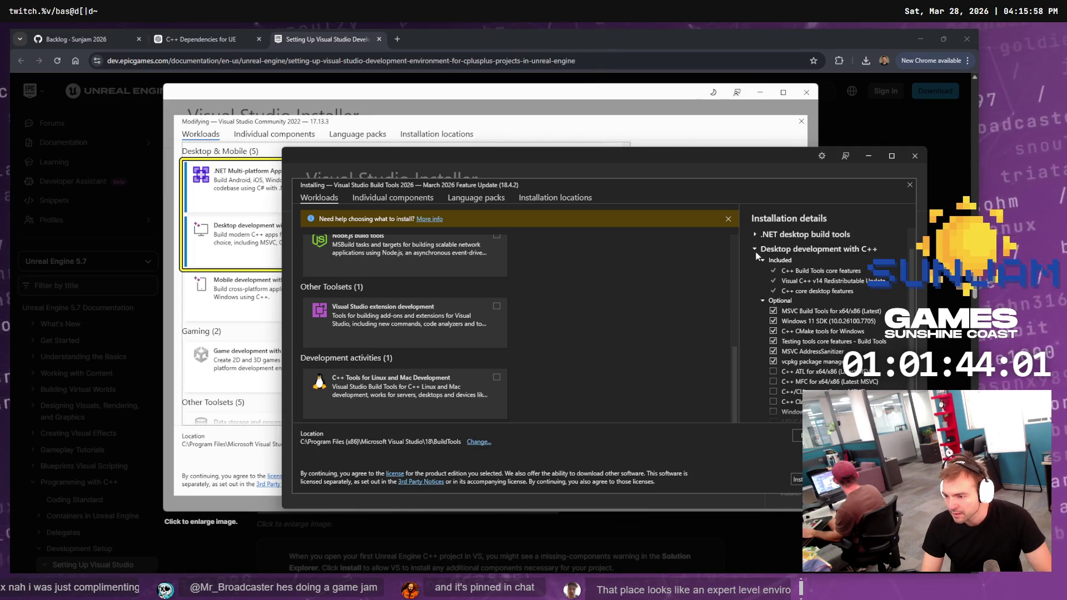
scroll(765, 315, "down", 2)
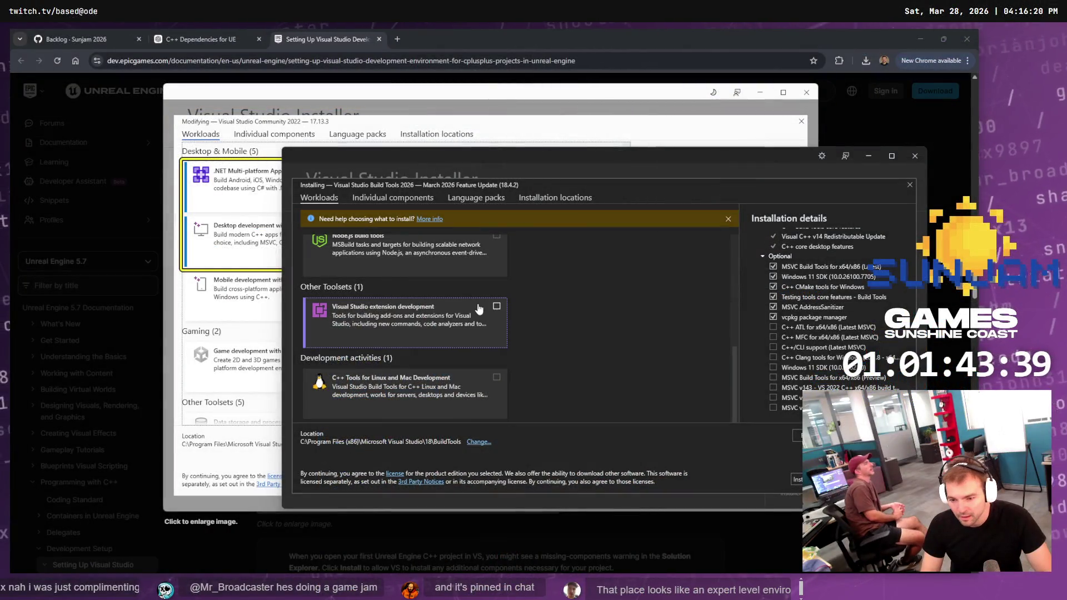
scroll(555, 328, "up", 10)
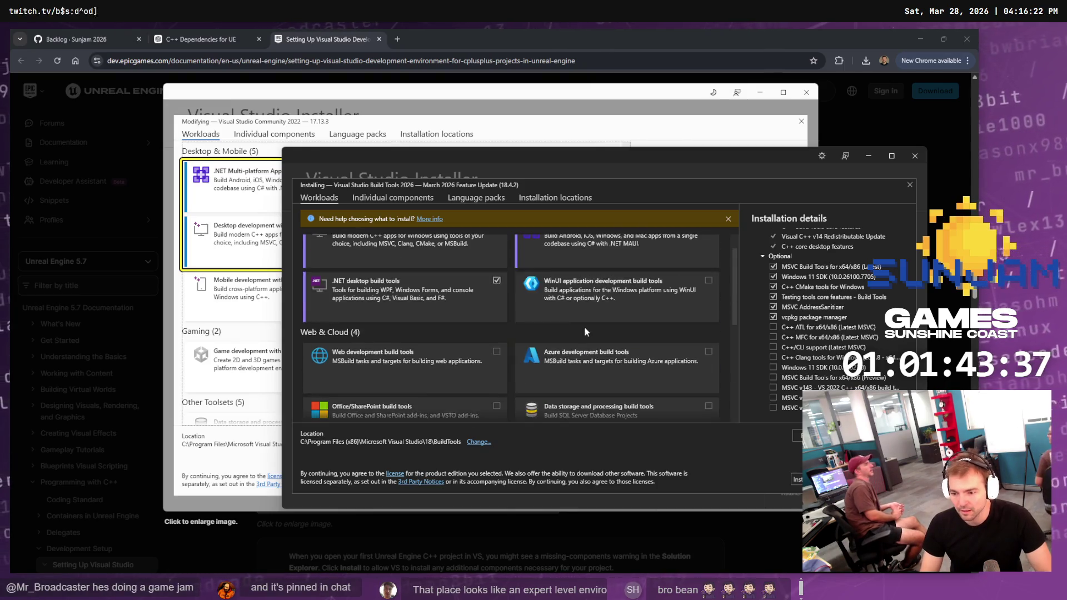
scroll(584, 332, "up", 1)
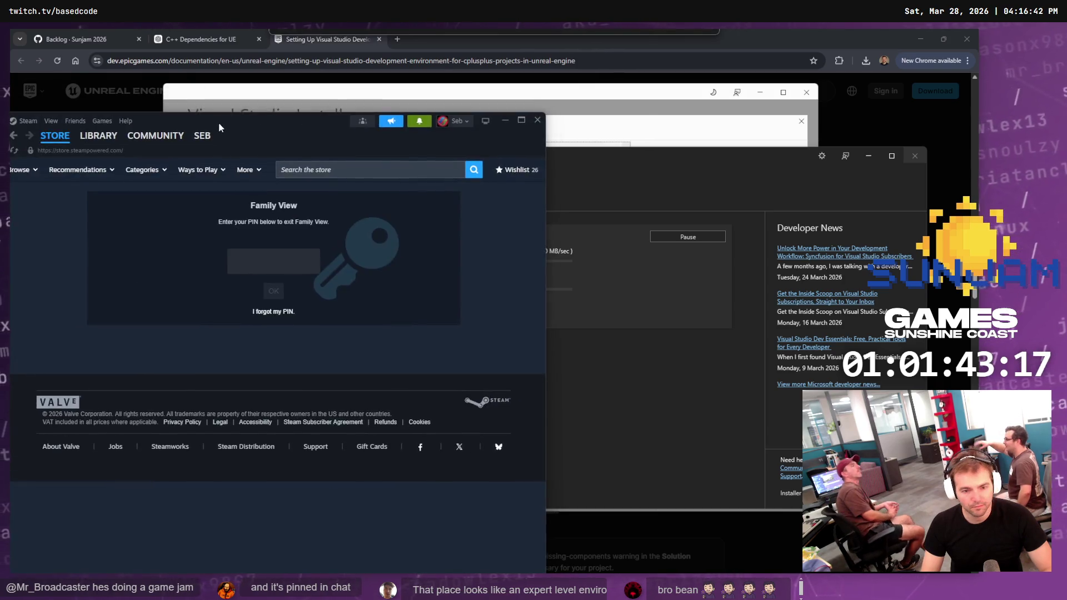
Unlock Steam's Family View with the PIN and open the game library
left_click(446, 238)
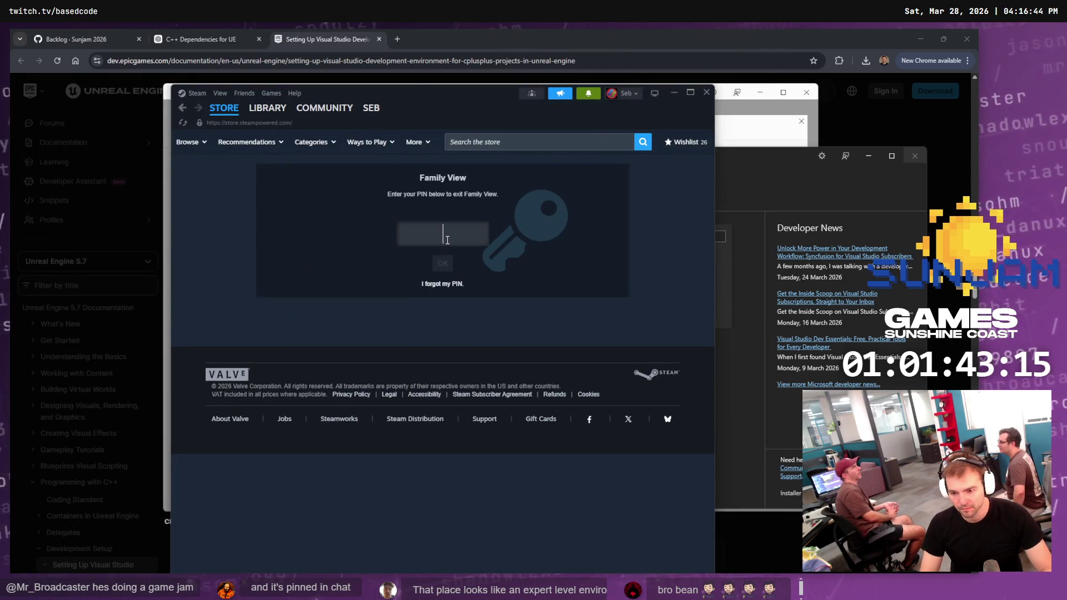
type("1")
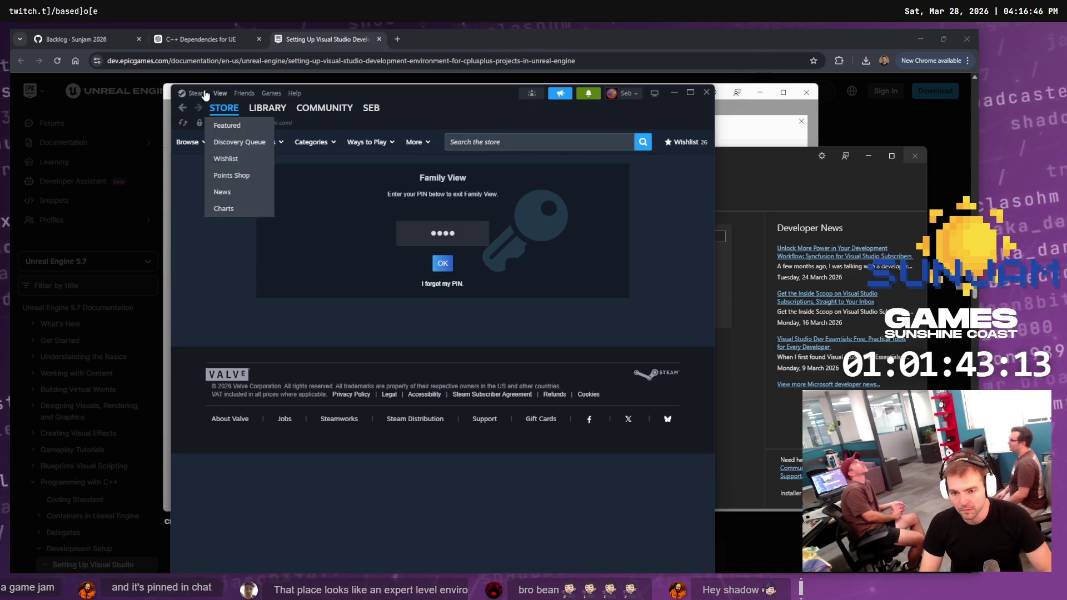
left_click(270, 110)
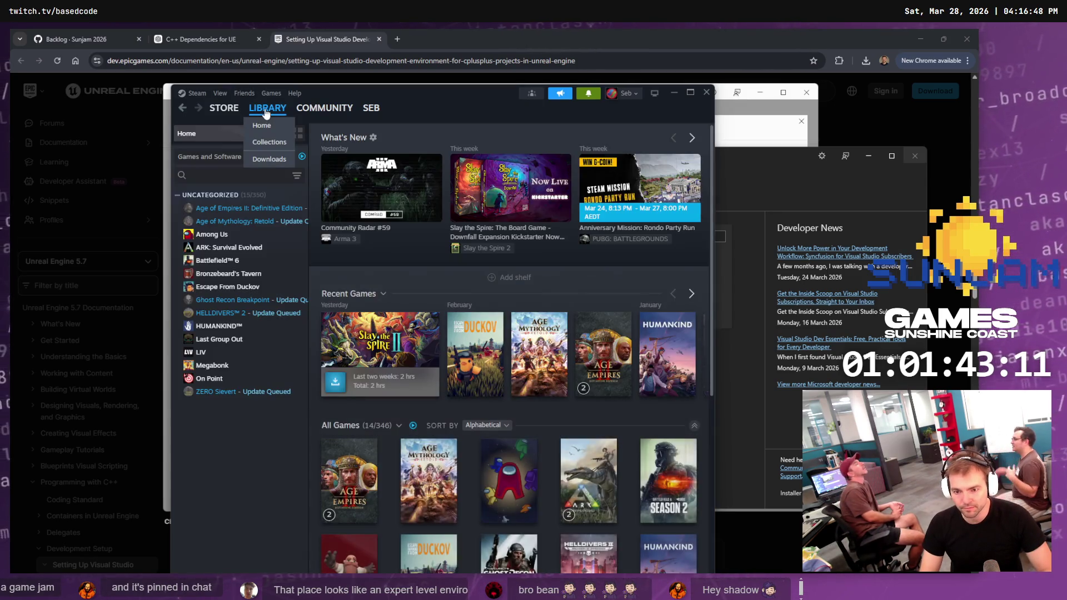
Uninstall ARK: Survival Evolved and HUMANKIND from the Steam library
right_click(257, 252)
mouse_move(283, 308)
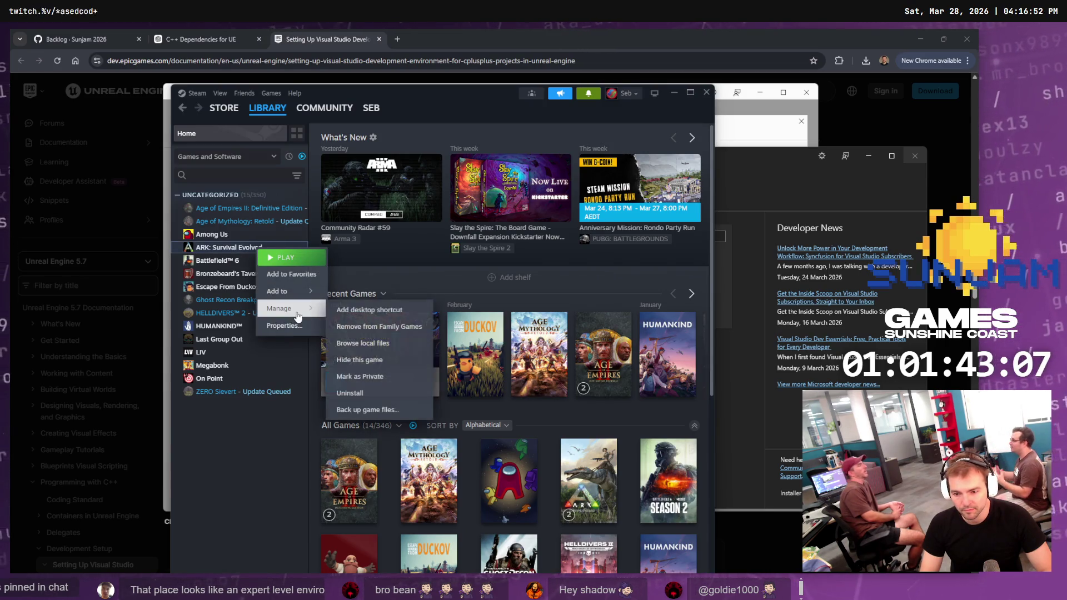
left_click(366, 392)
left_click(475, 382)
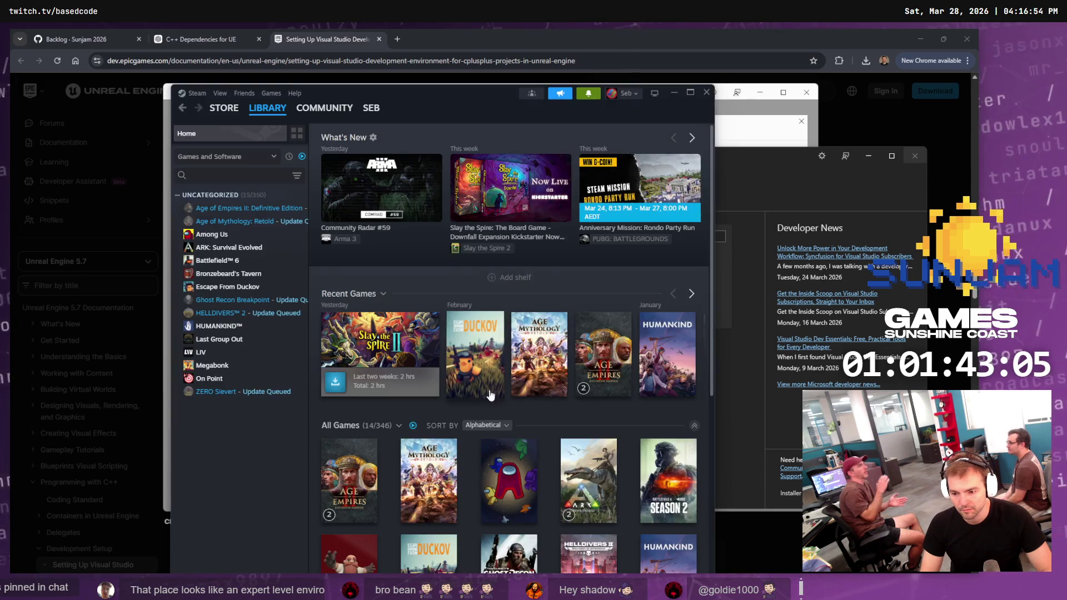
right_click(254, 330)
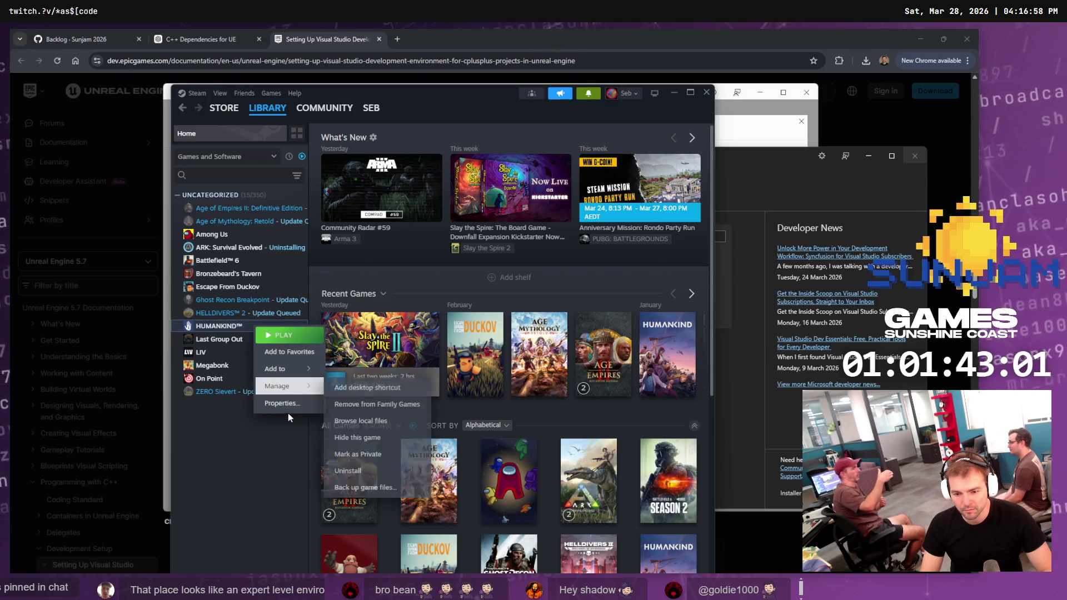
mouse_move(289, 385)
left_click(368, 471)
left_click(476, 382)
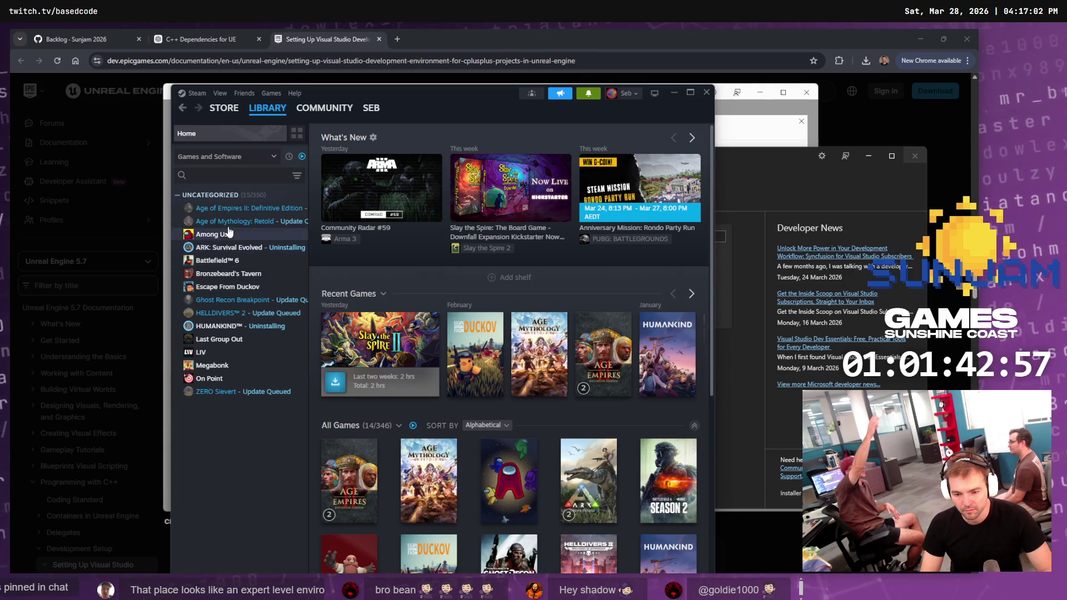
Uninstall Battlefield 6 and minimize Steam
right_click(237, 260)
mouse_move(266, 321)
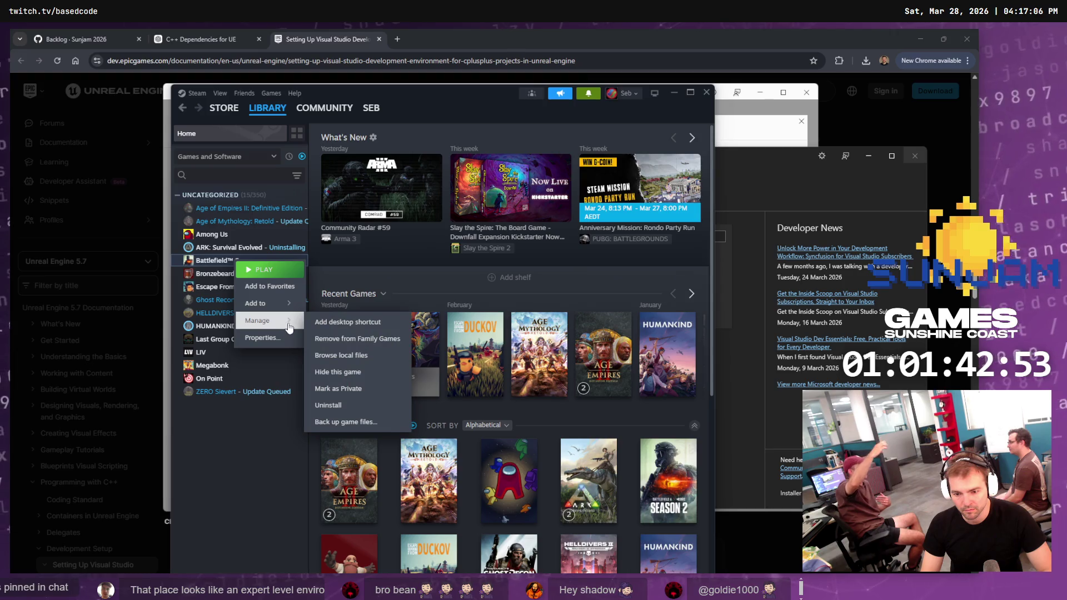
left_click(380, 406)
left_click(503, 383)
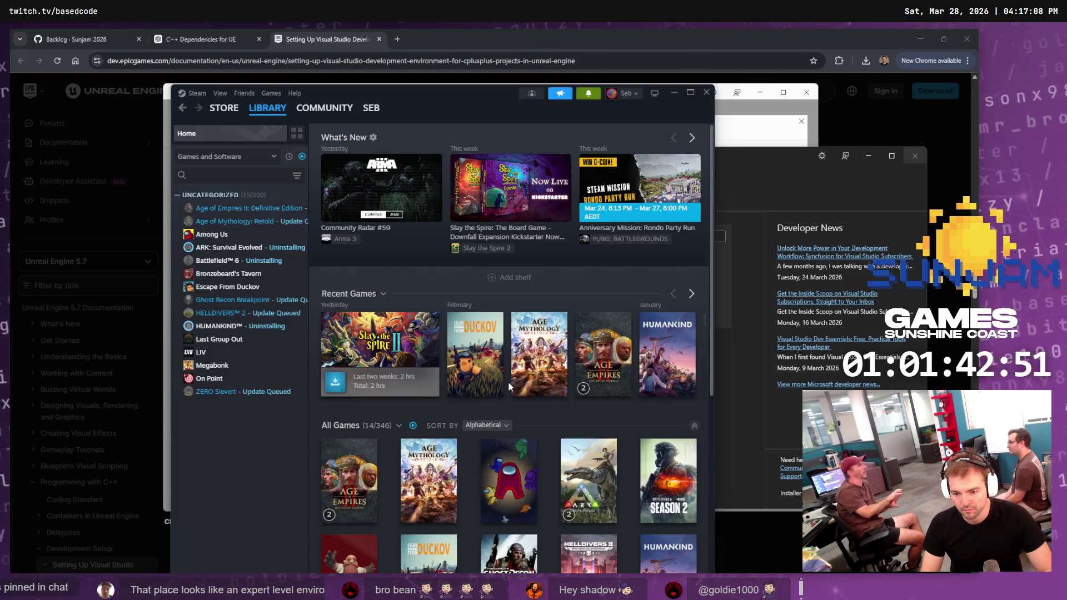
left_click(673, 94)
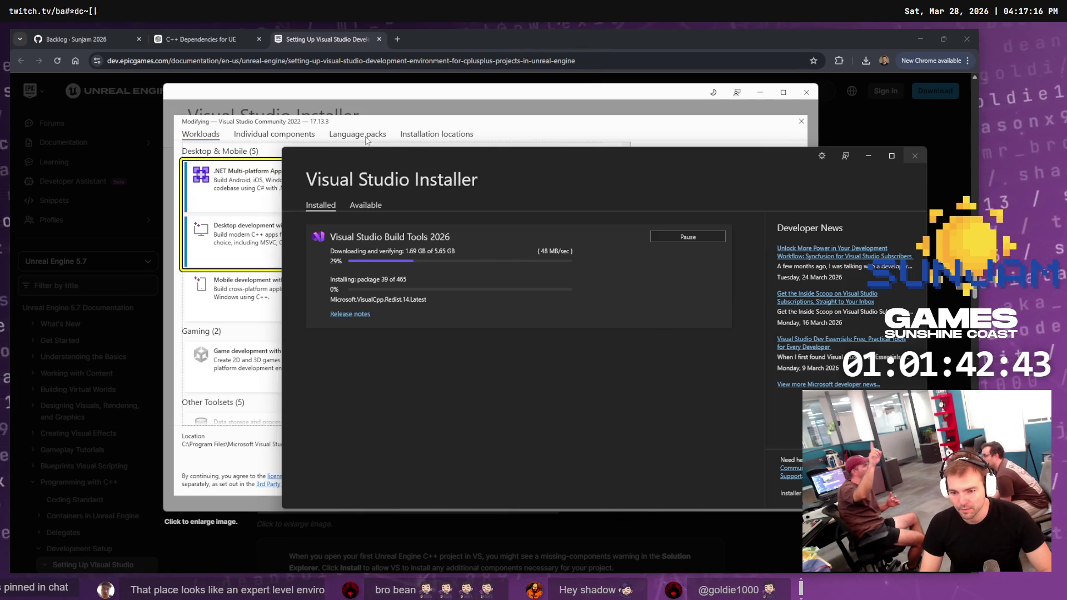
Snip the Game development with C++ workload card and paste it into the C++ Dependencies for UE chat
left_click(345, 125)
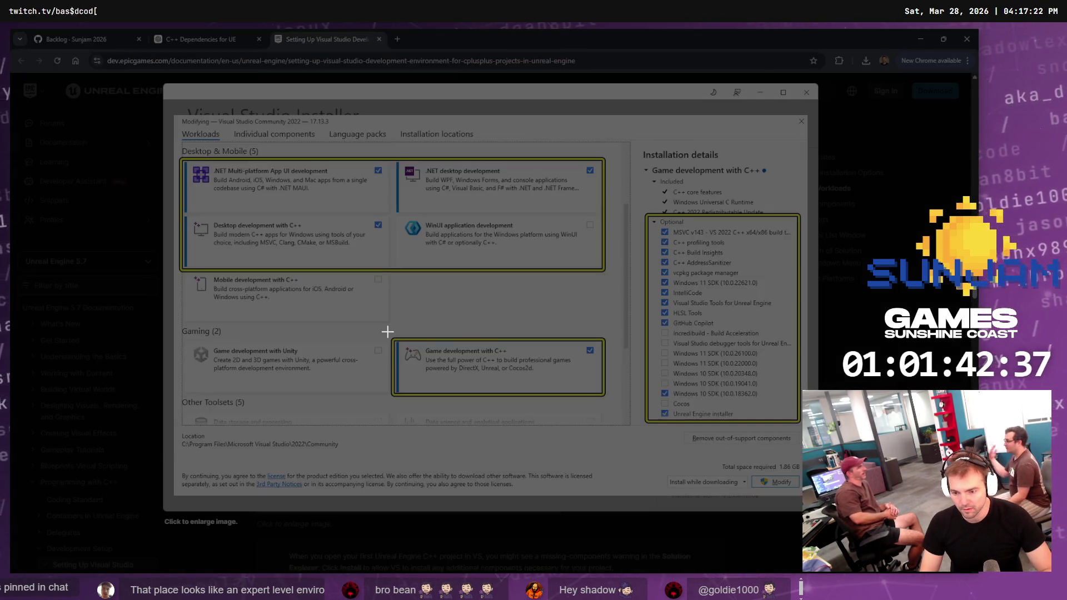
mouse_move(387, 333)
left_mouse_down()
mouse_move(578, 408)
mouse_move(609, 400)
left_mouse_up()
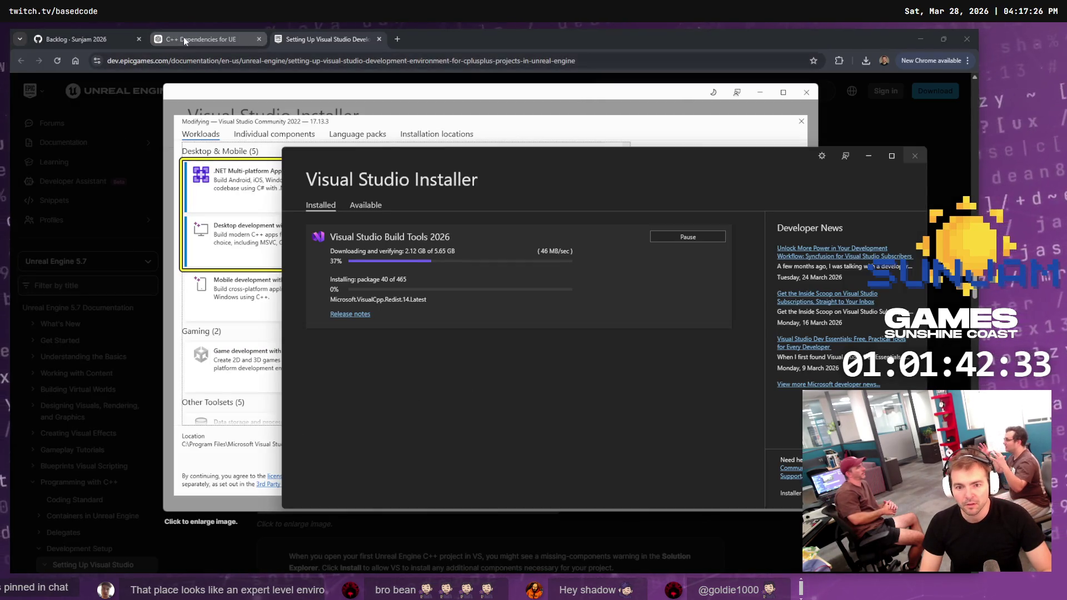
left_click(183, 38)
left_click(331, 533)
key("ctrl+v")
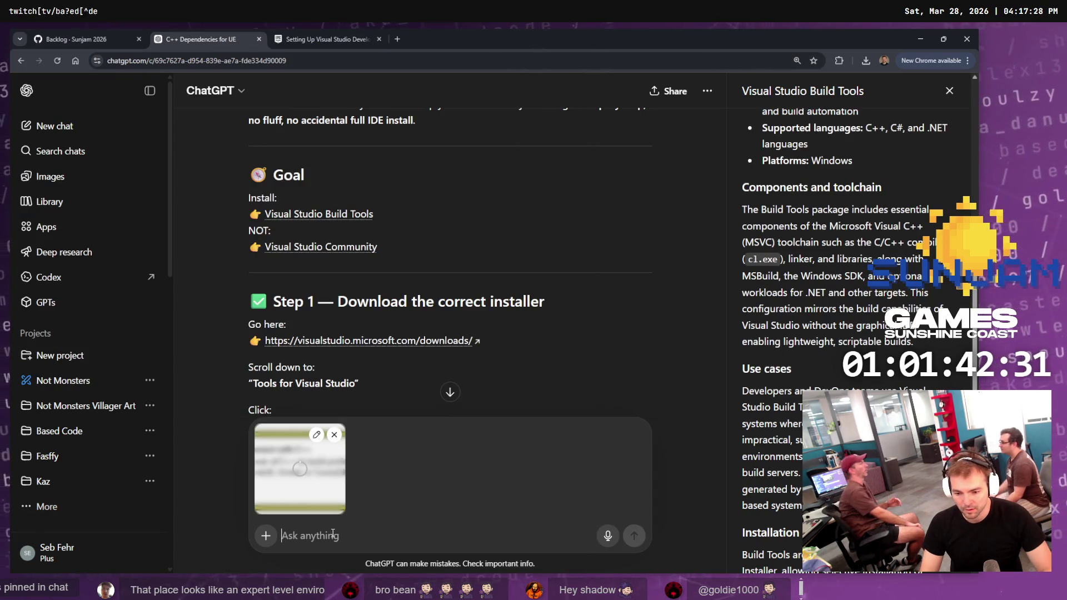
Write that this option doesn't appear but seems needed according to the instructions
type("This option d")
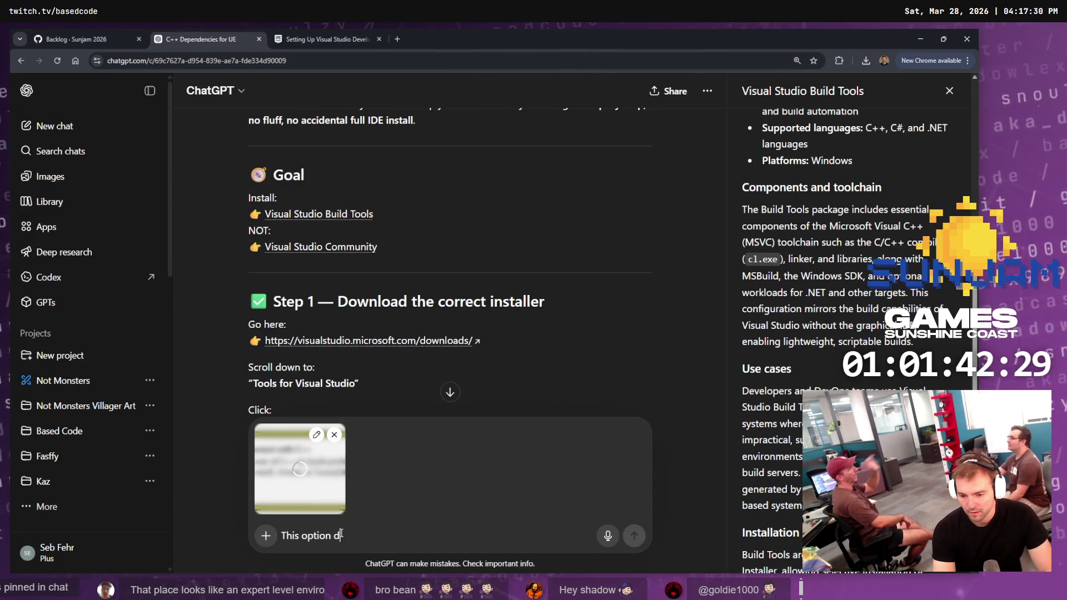
type("allo")
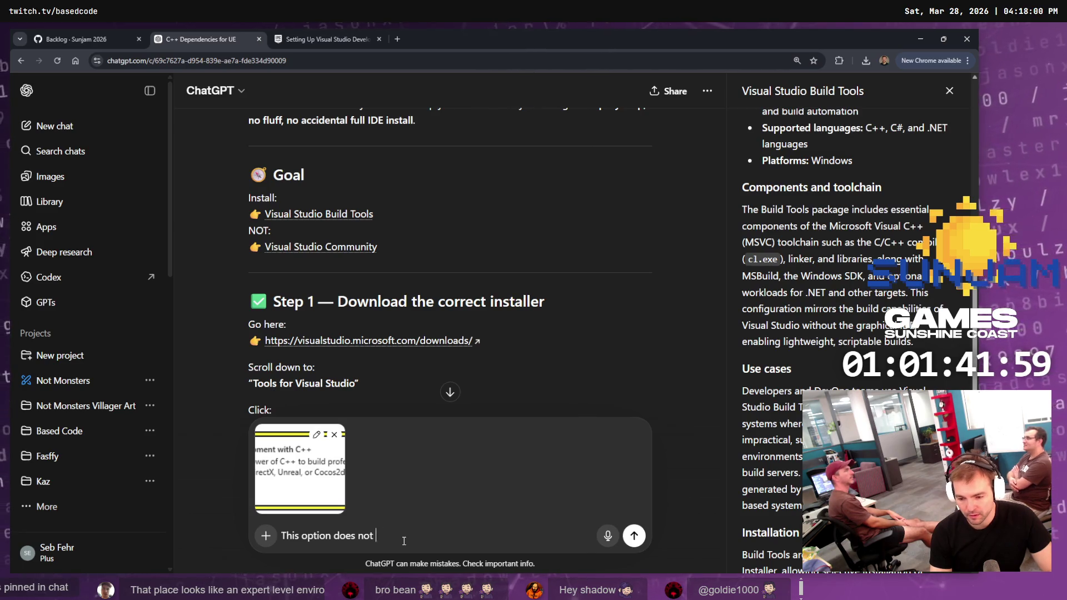
key("ctrl+v")
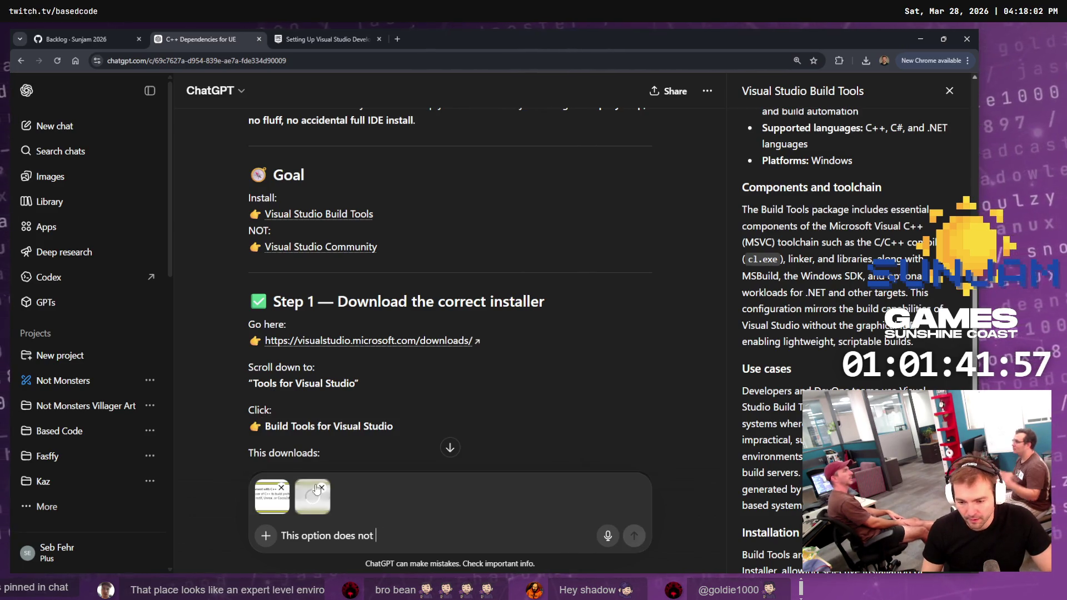
left_click(321, 487)
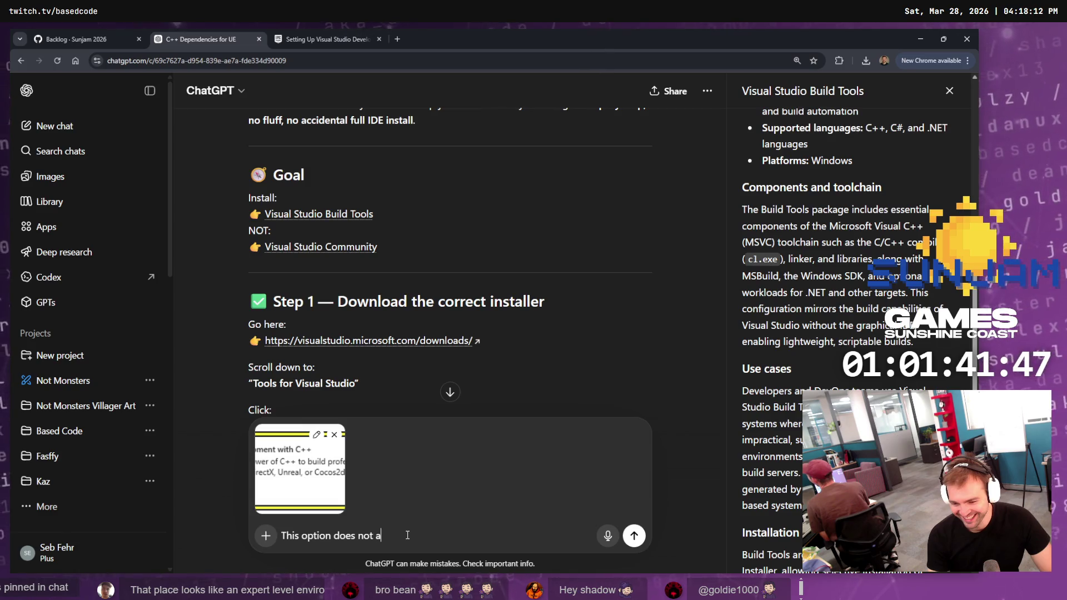
type("ppear.")
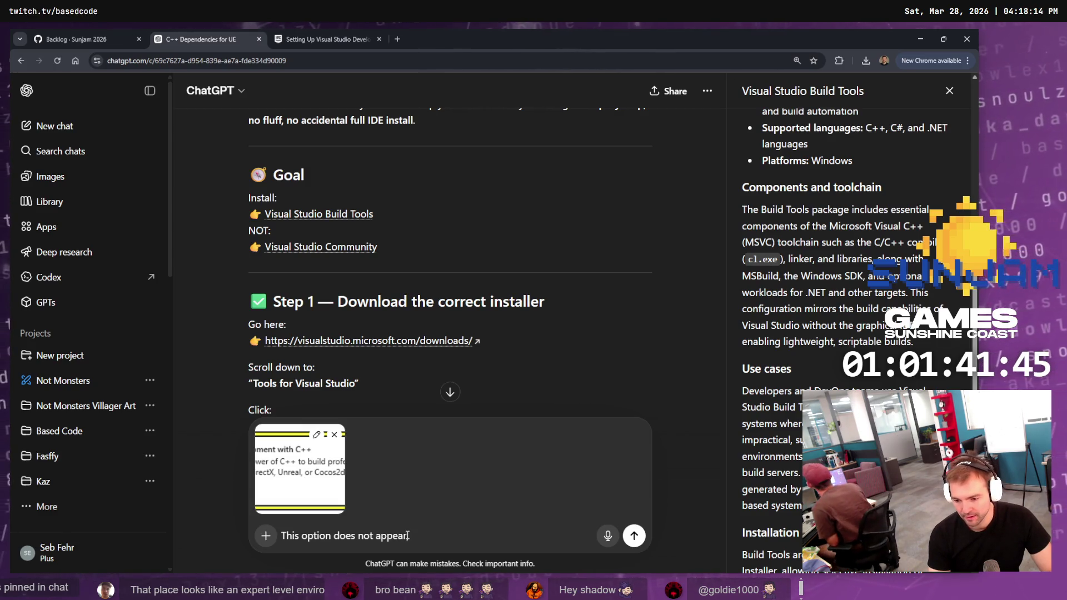
key("BackSpace")
key("BackSpace")
key("BackSpace")
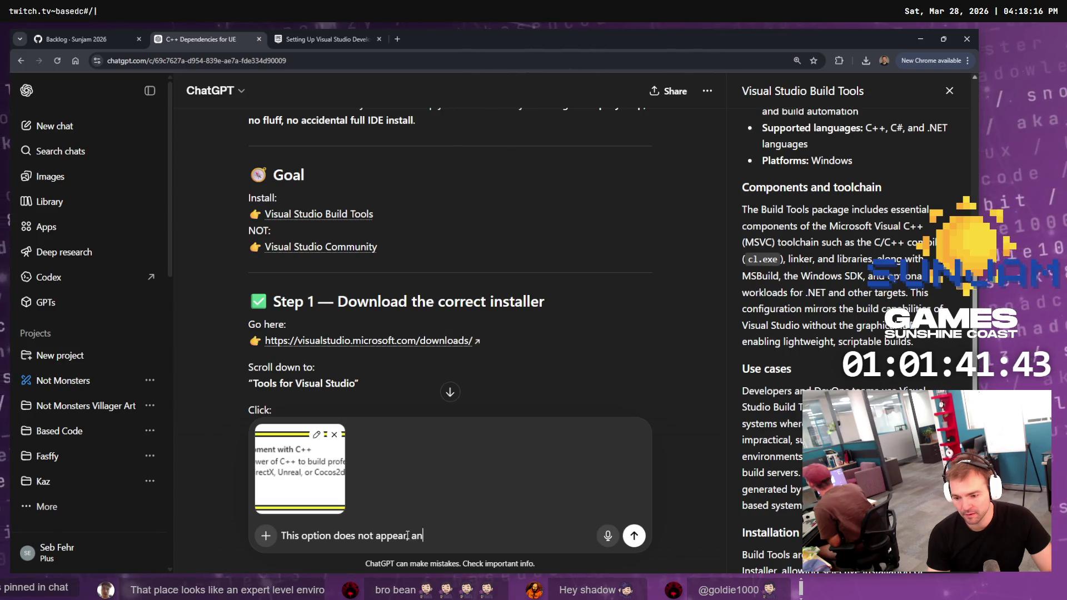
type("and appea")
key("BackSpace")
key("BackSpace")
key("BackSpace")
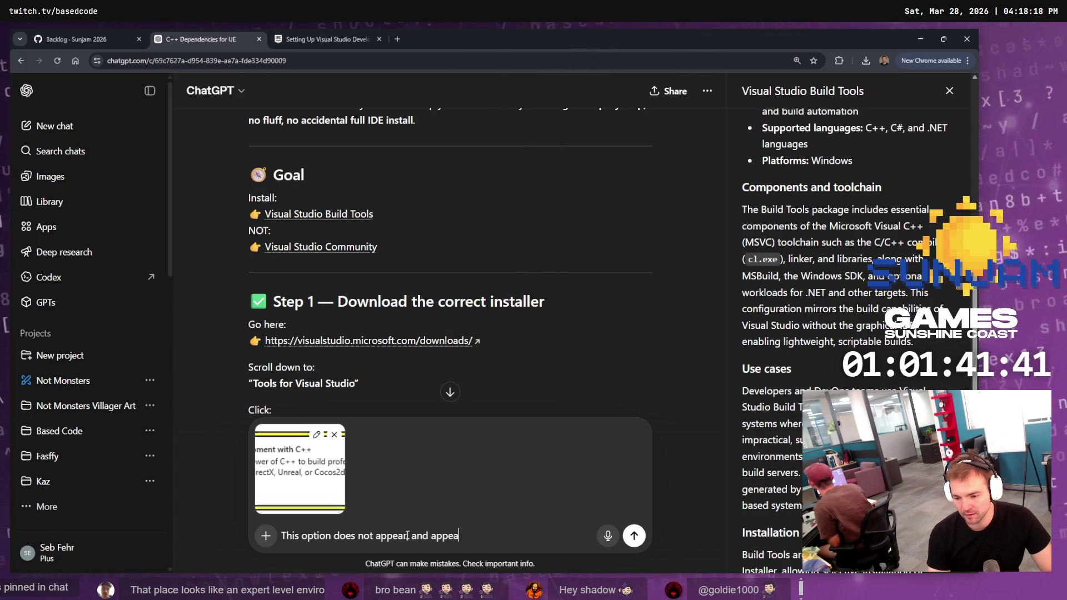
type("be needed ")
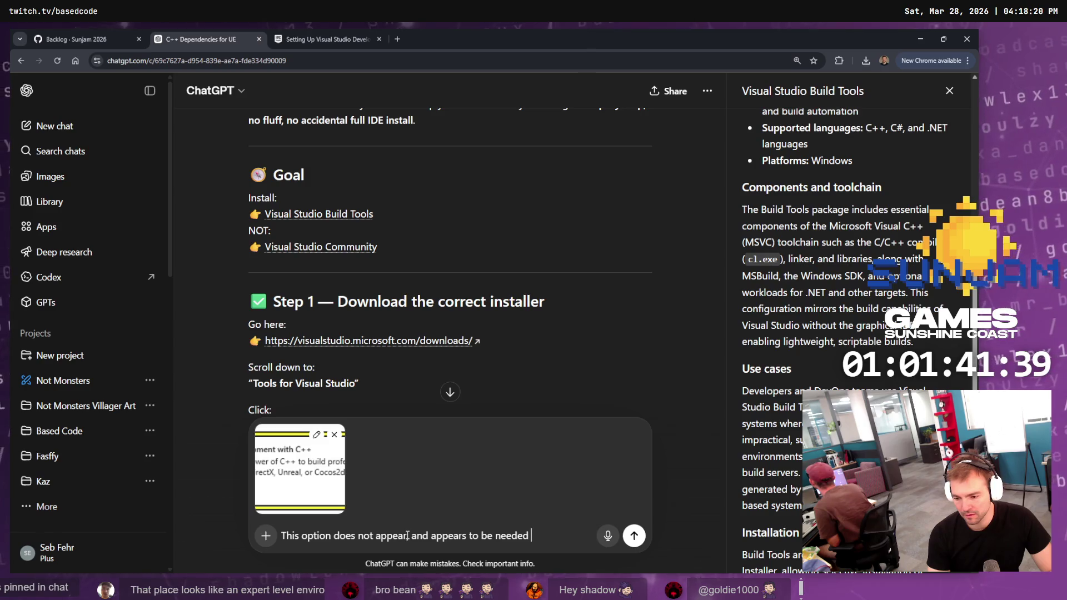
type("according to this ")
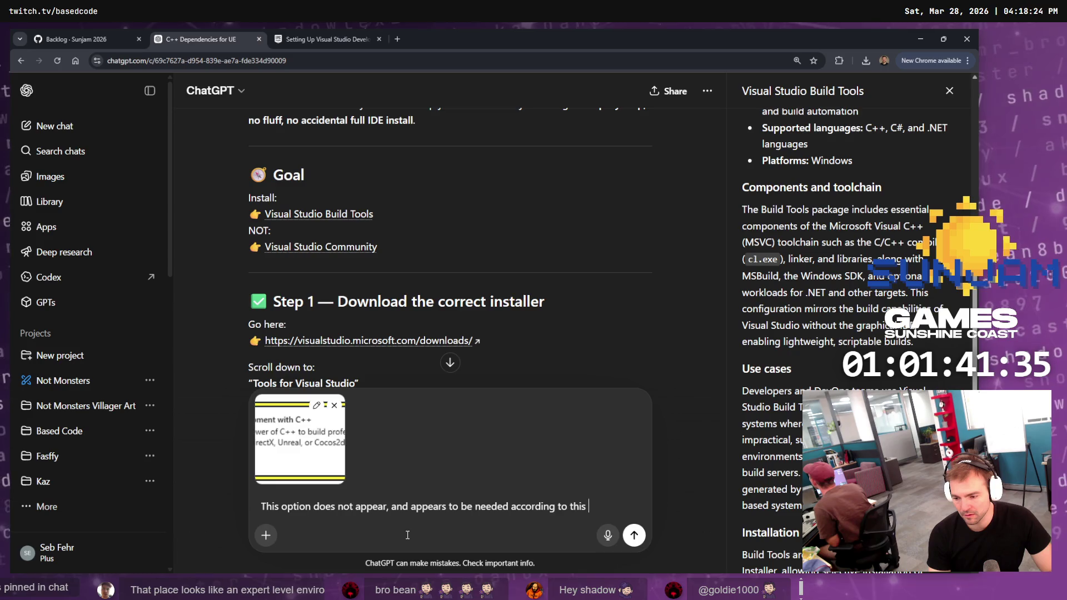
type("instruction:")
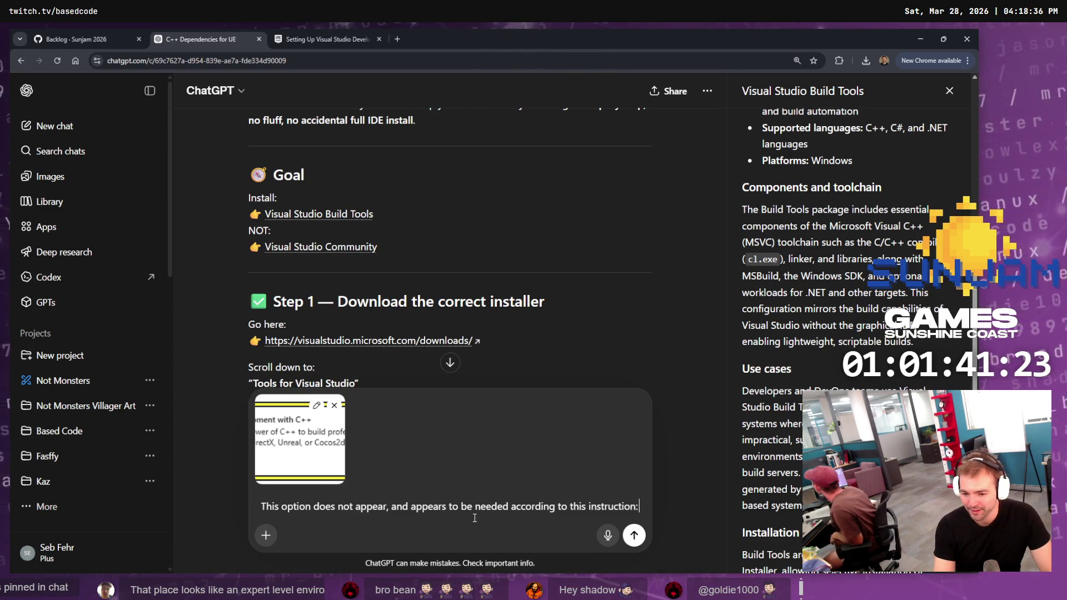
key("shift+Return")
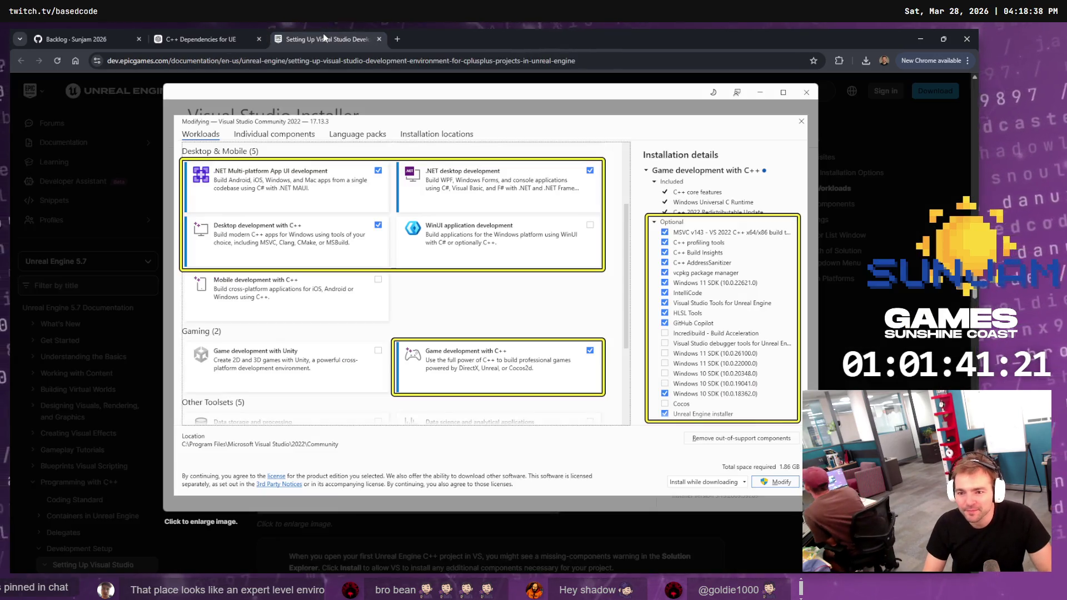
Add the Epic documentation link after a '>' and send the message
left_click(333, 38)
left_click(342, 59)
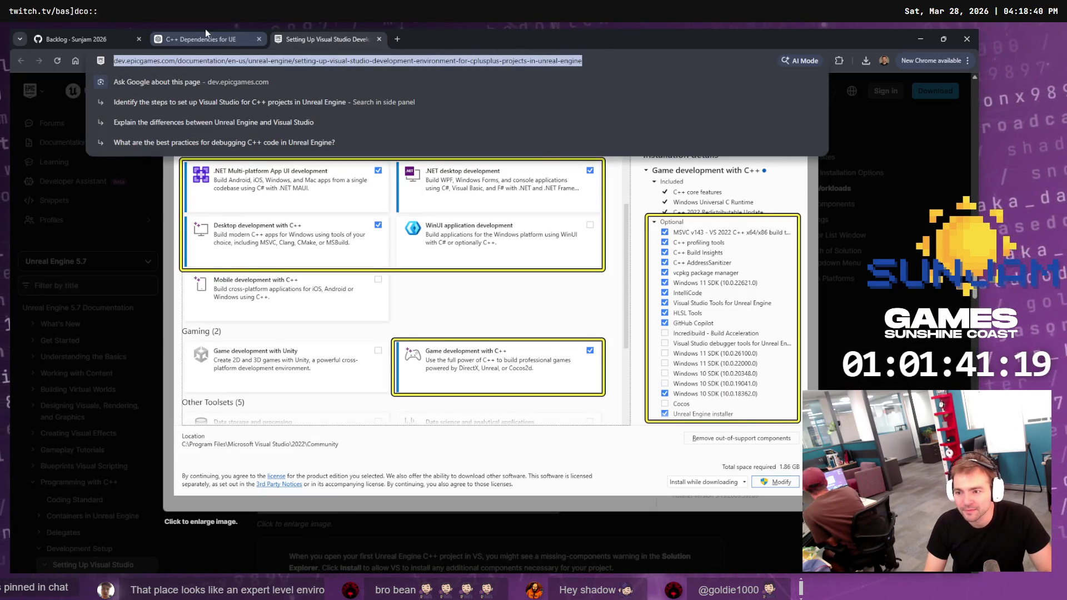
left_click(200, 38)
type("https://dev.epicgames.com/documentation/en-us/unreal-engine/setting-up-visual-studio-development-environment-for-cplusplus-projects-in-unreal-engine")
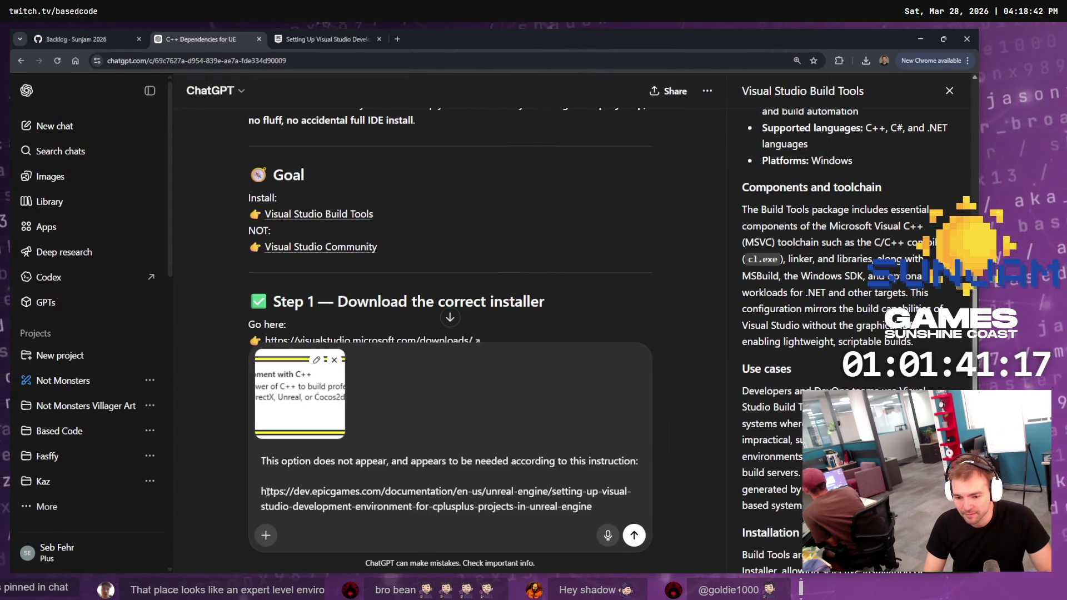
type(">")
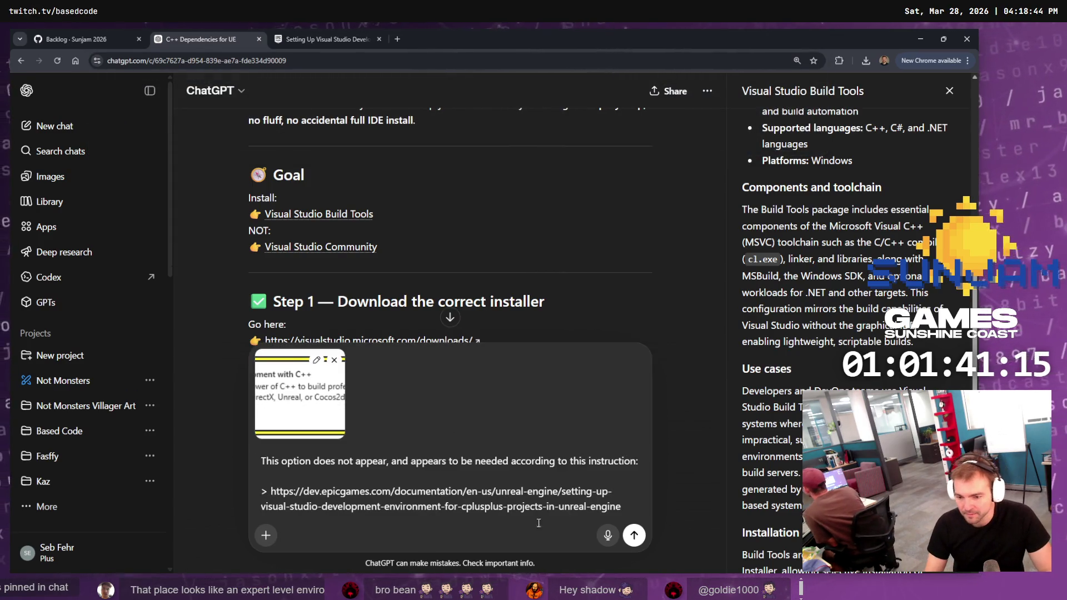
left_click(634, 535)
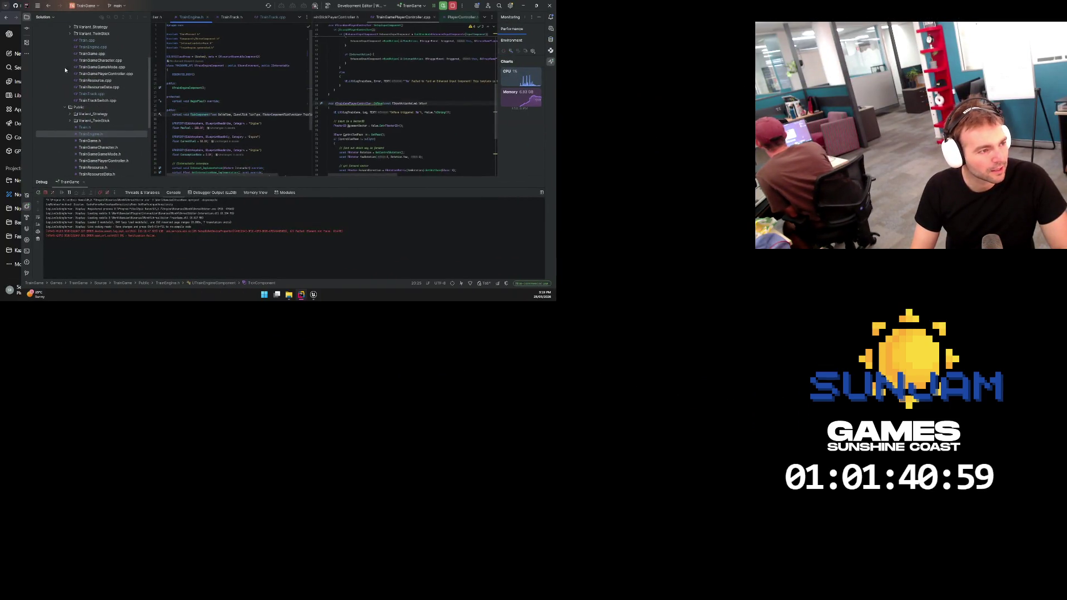
Check the BeginPlay declaration in TrainEngine.h, then switch to the Unreal Editor
left_click(174, 101)
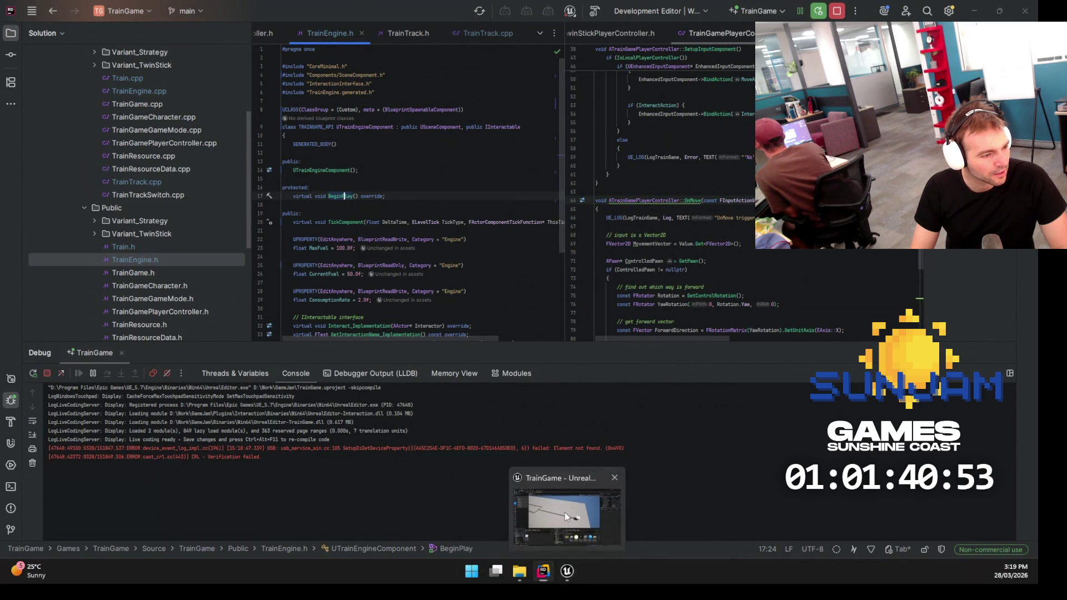
left_click(567, 571)
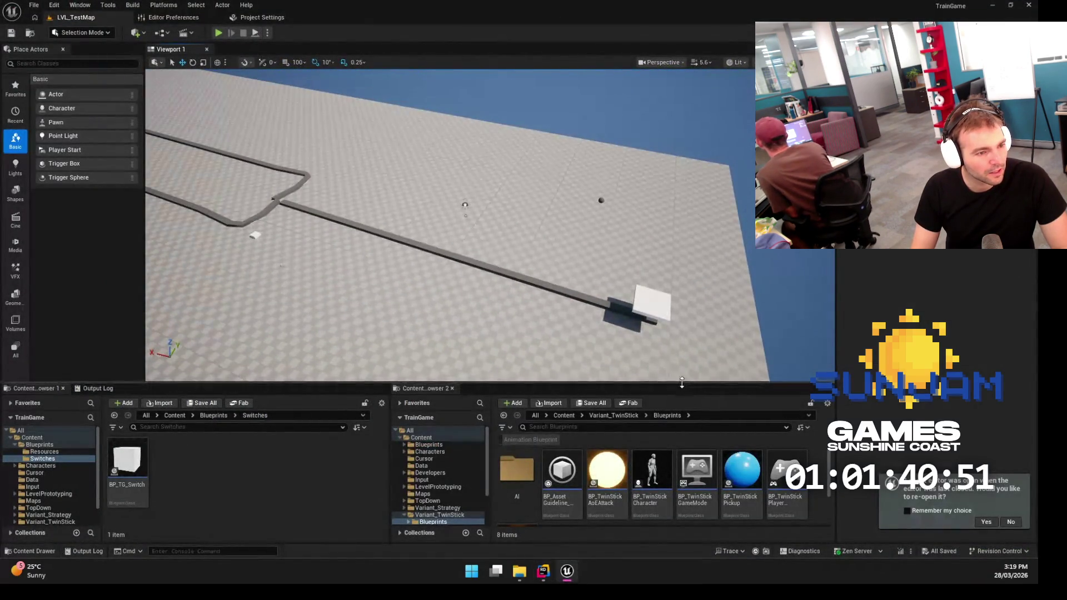
Simulate the track level from the Play options menu, then stop the simulation
mouse_move(683, 383)
left_mouse_down()
mouse_move(671, 298)
mouse_move(548, 226)
mouse_move(525, 194)
left_mouse_up()
left_click(268, 33)
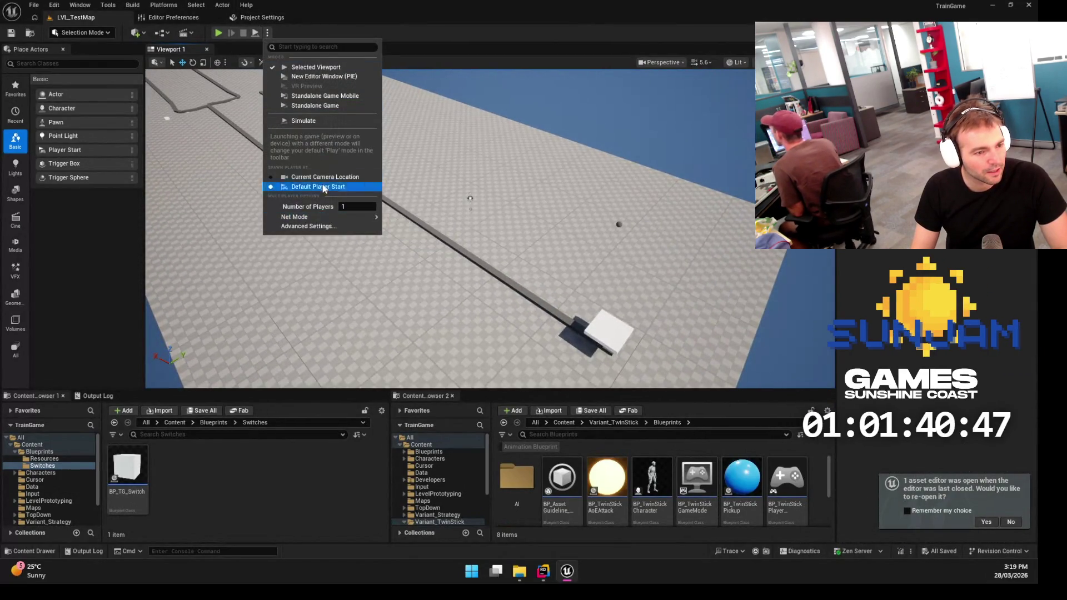
left_click(309, 121)
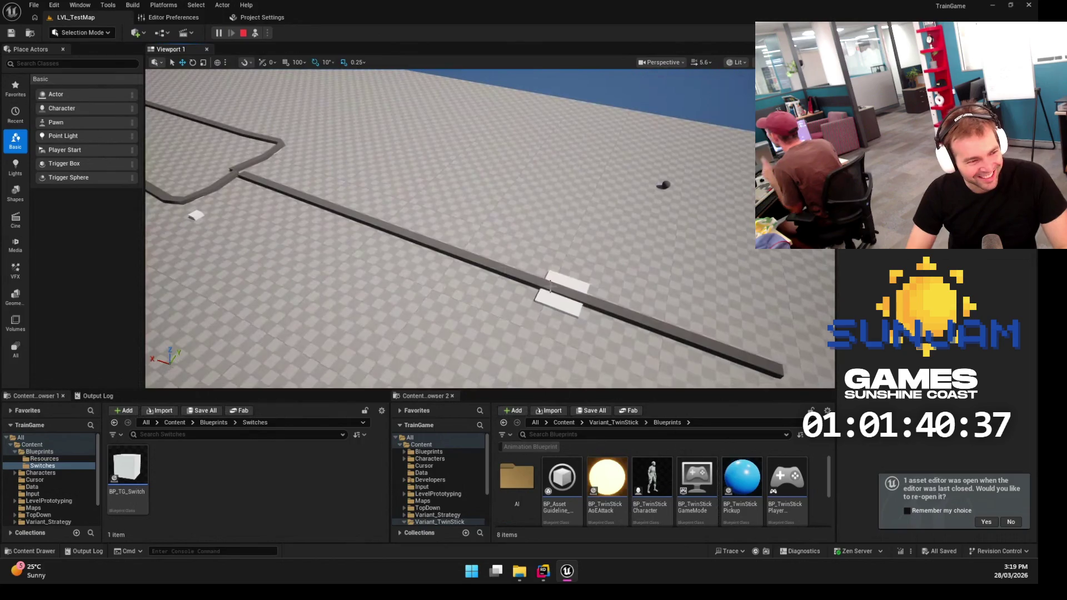
left_click(244, 33)
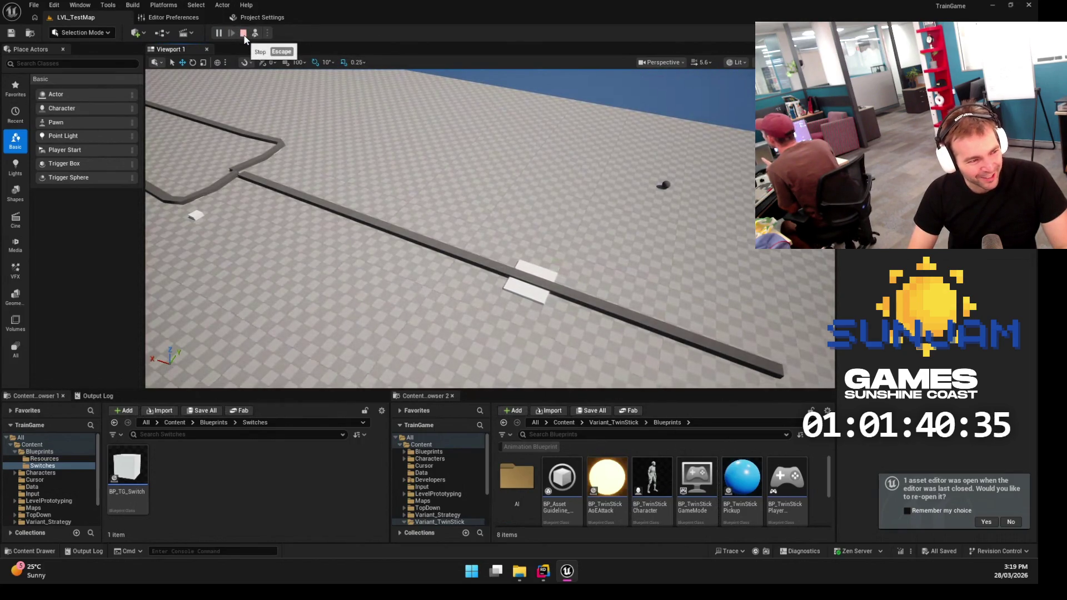
Select and focus the white train block, commit a Details edit, and open the floor's actions
mouse_move(538, 290)
left_mouse_down()
mouse_move(455, 174)
mouse_move(465, 176)
mouse_move(450, 174)
left_mouse_up()
left_click(443, 168)
key("f")
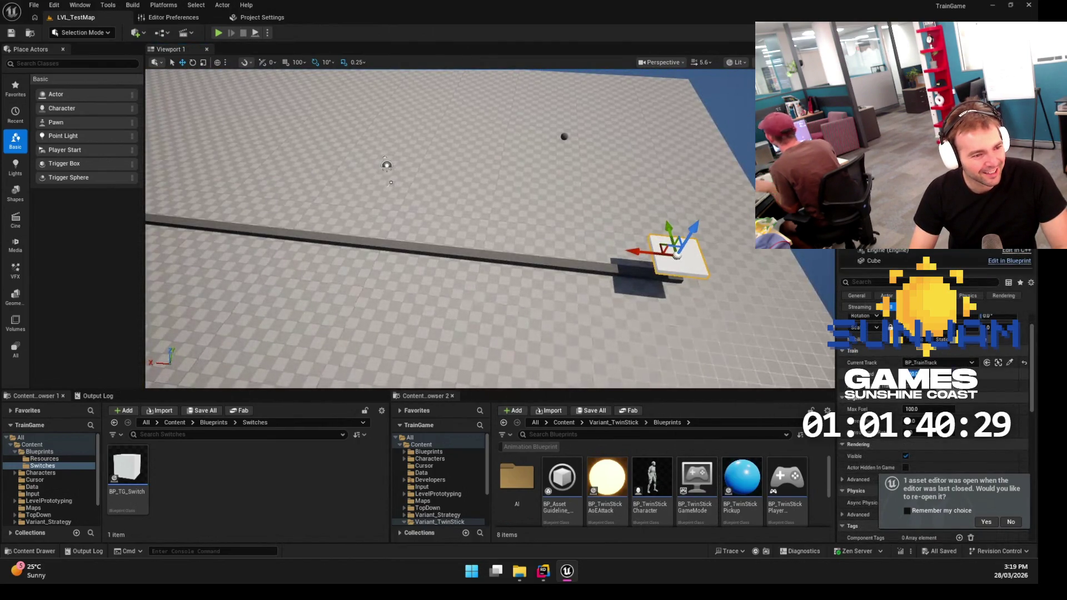
key("Return")
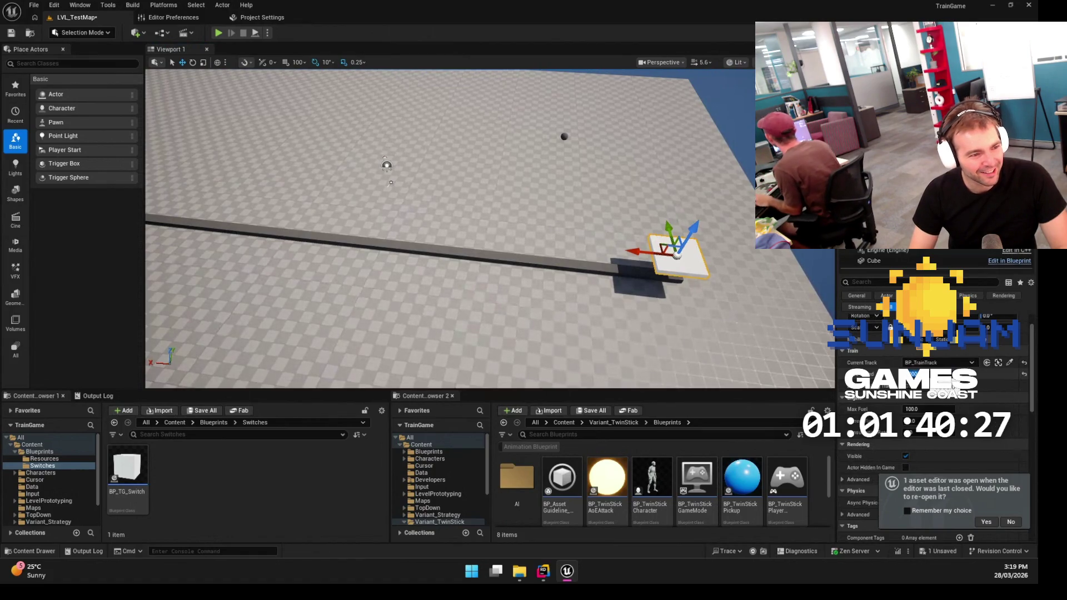
right_click(434, 226)
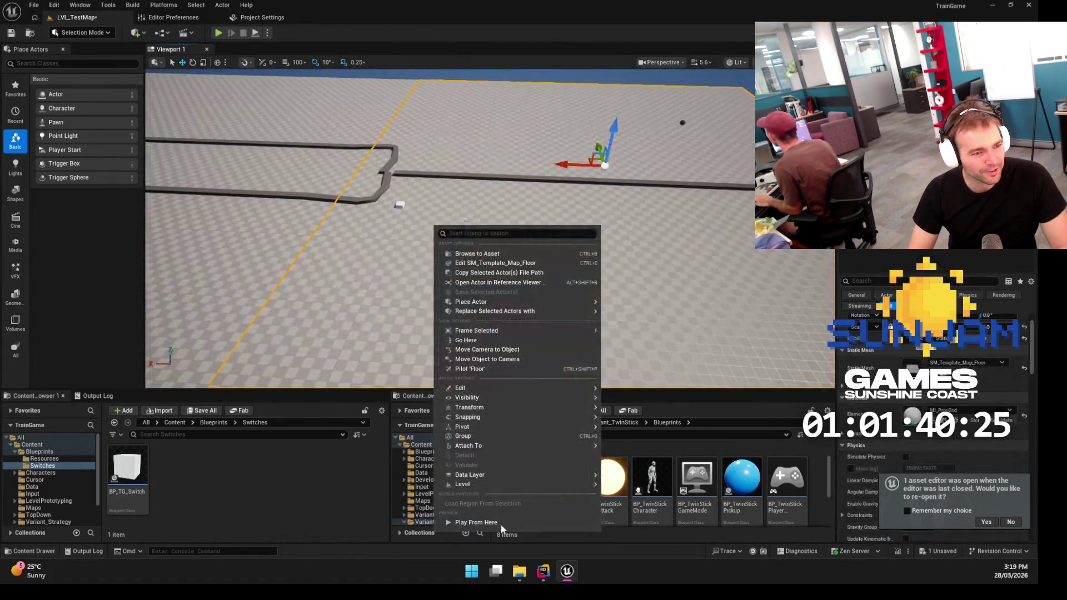
Play the level from the chosen floor spot, then stop the session
left_click(481, 528)
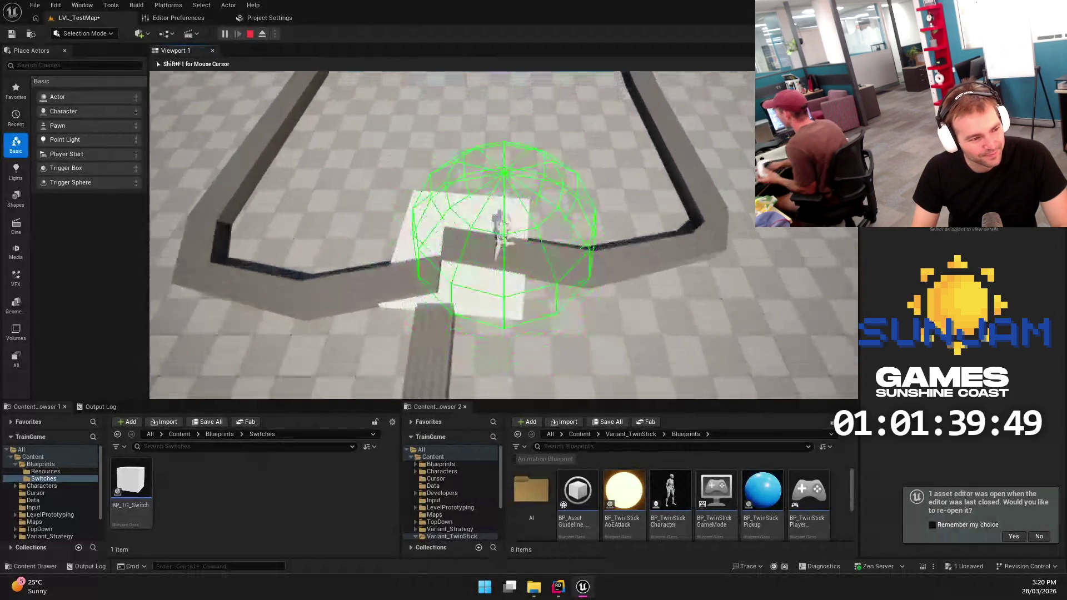
key("Escape")
left_click_drag(653, 95, 600, 200)
Select BP_Train's Engine component and set its Current Fuel to 10
left_click(577, 243)
key("f")
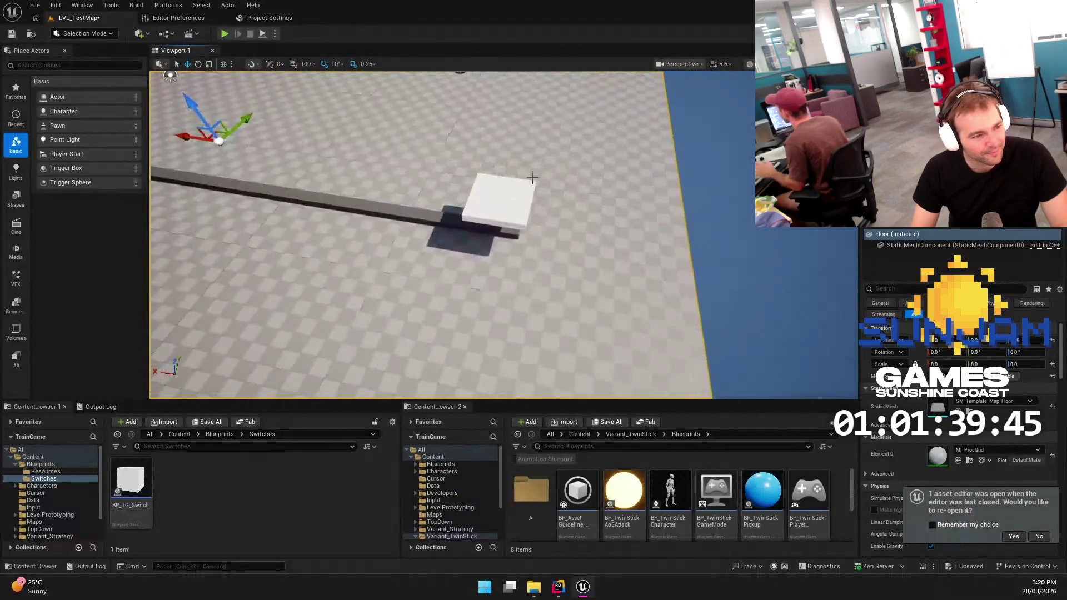
scroll(961, 417, "down", 3)
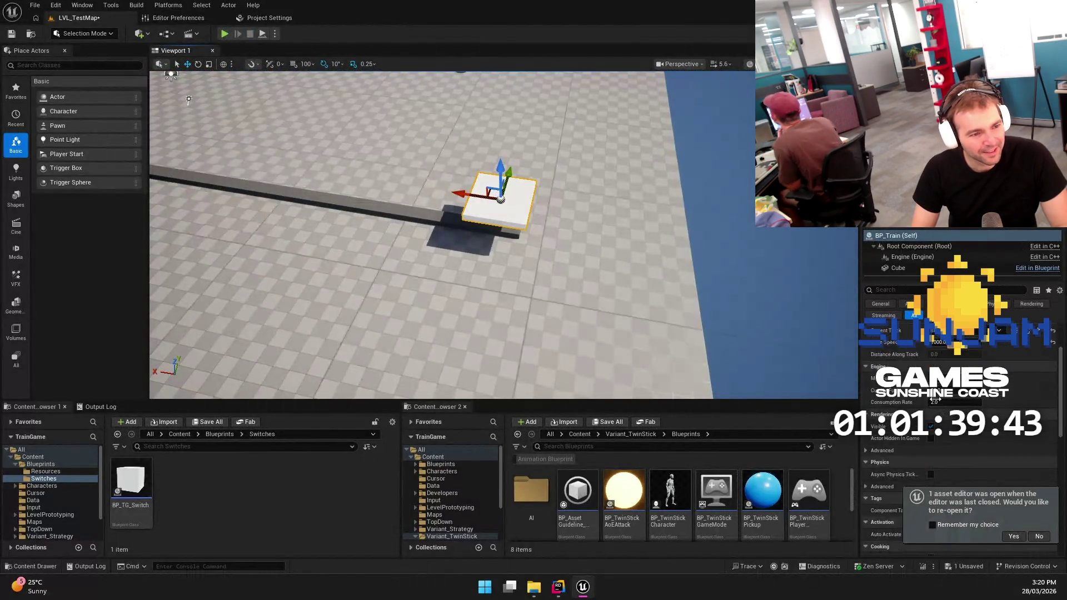
left_click_drag(915, 281, 916, 290)
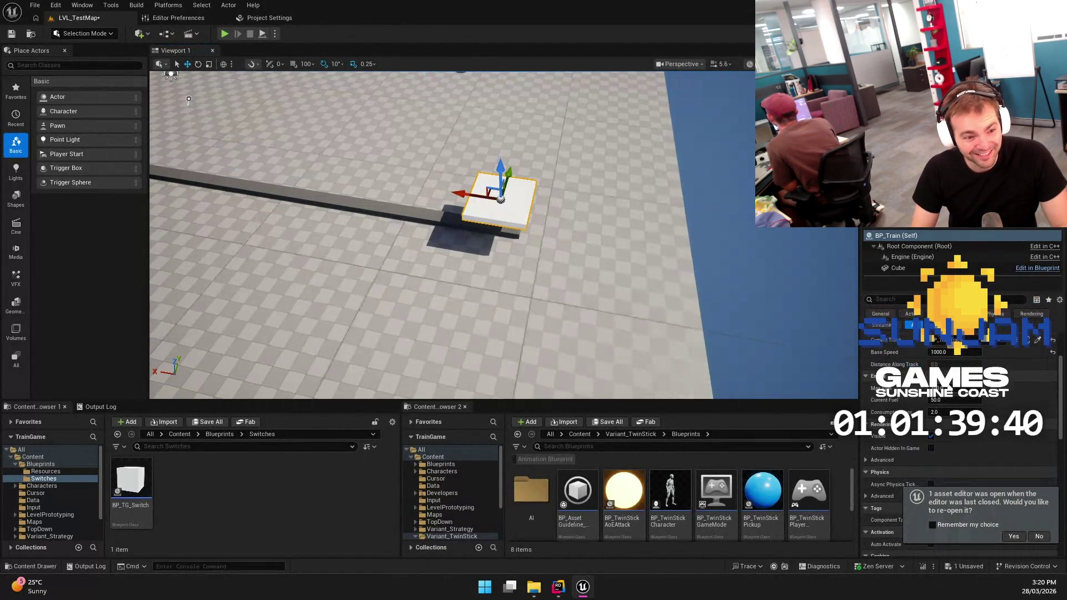
left_click(912, 257)
scroll(952, 358, "up", 1)
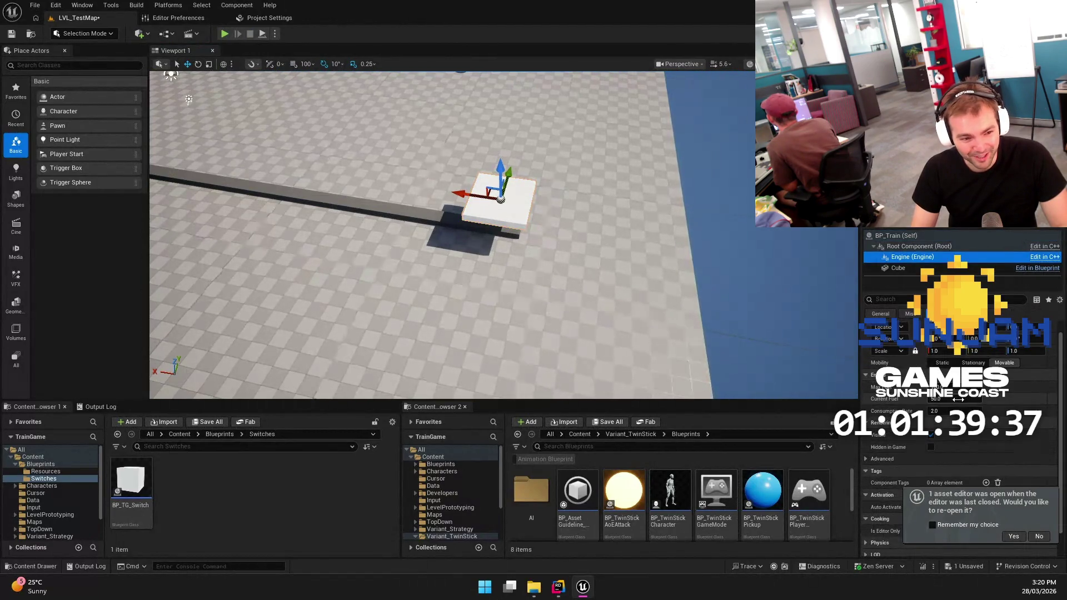
left_click(944, 399)
type("10")
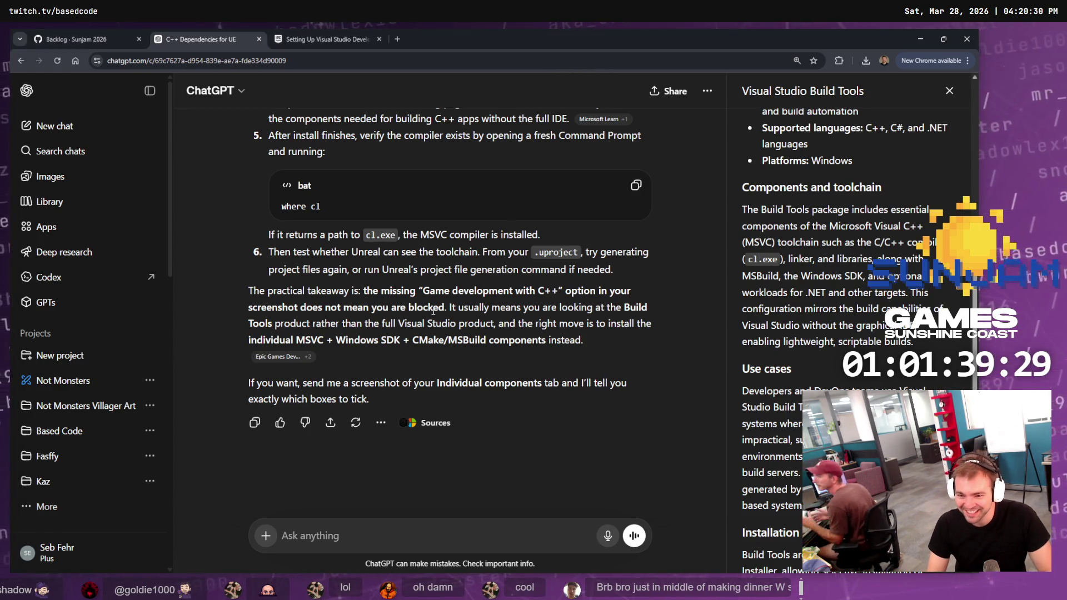
scroll(447, 332, "up", 3)
scroll(448, 332, "up", 10)
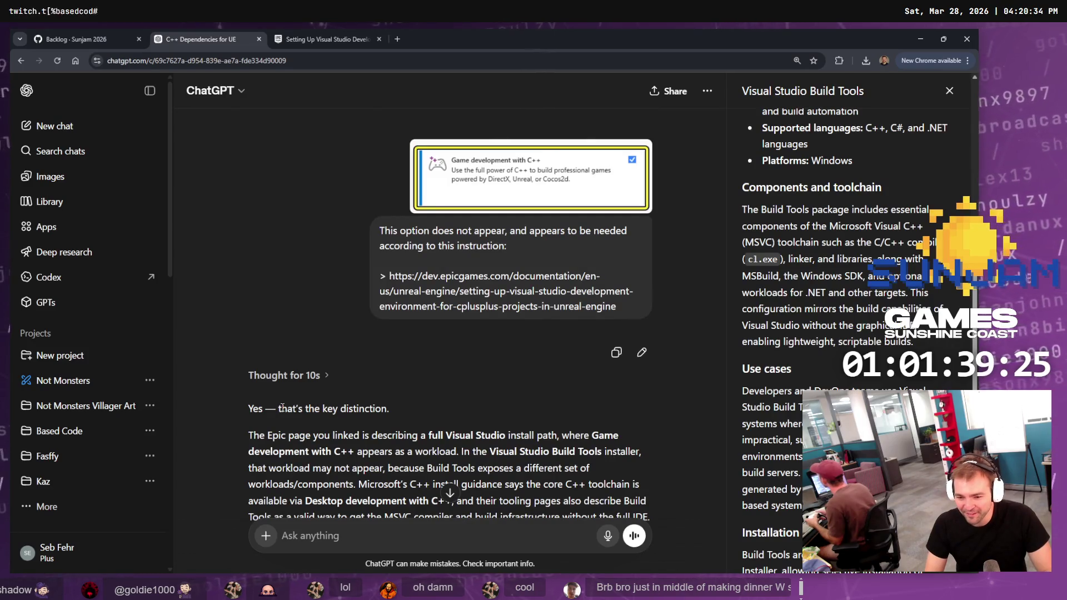
left_click_drag(279, 409, 435, 414)
scroll(434, 413, "down", 2)
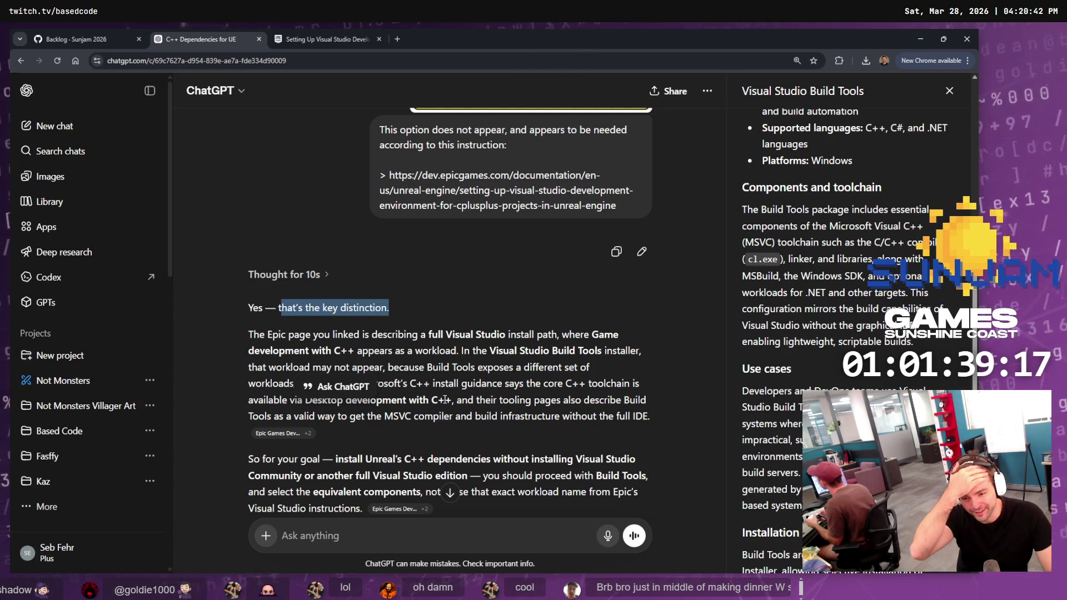
left_click(445, 452)
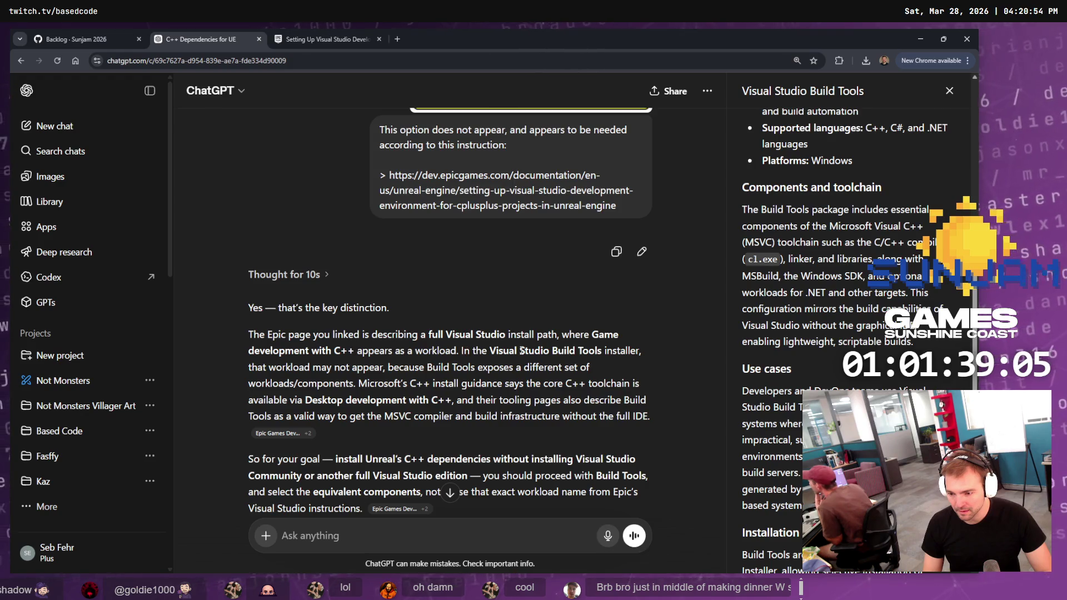
left_click_drag(311, 367, 545, 368)
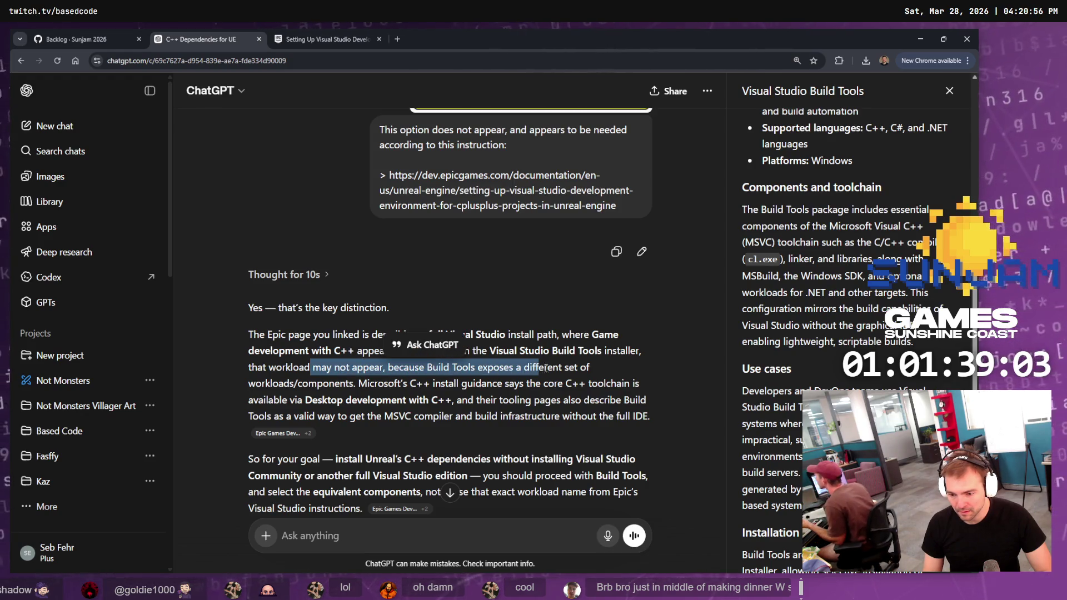
scroll(455, 355, "down", 1)
left_click(378, 332)
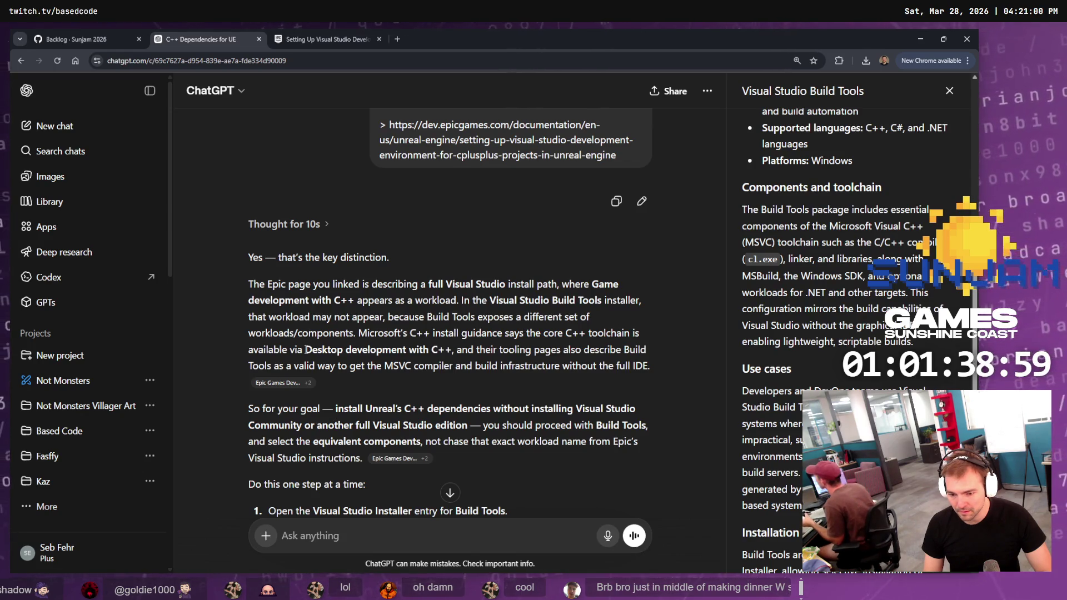
left_click_drag(307, 349, 462, 350)
scroll(461, 353, "down", 1)
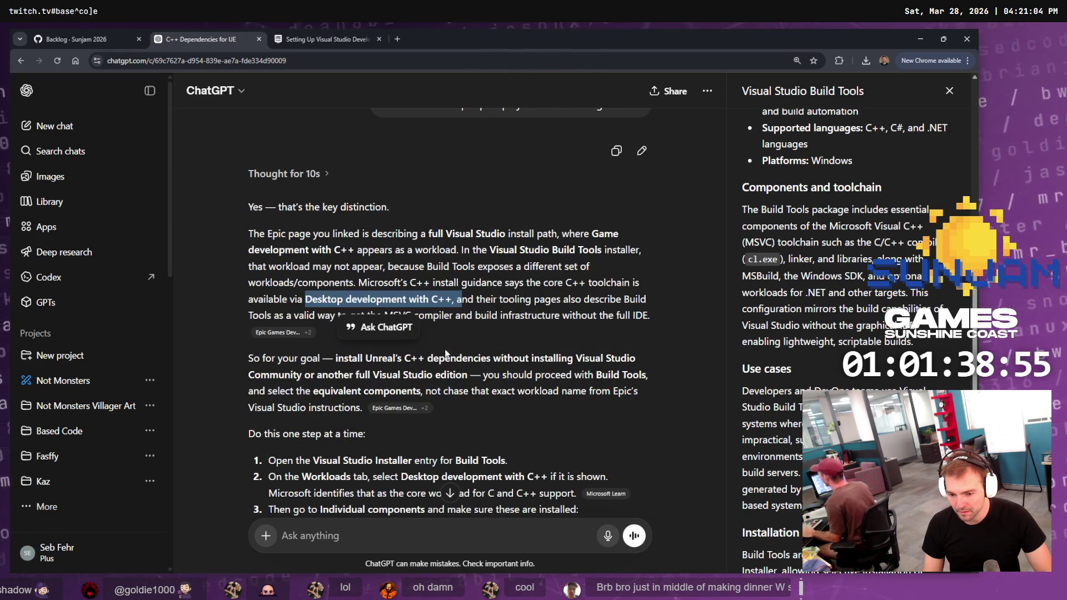
left_click_drag(334, 357, 418, 359)
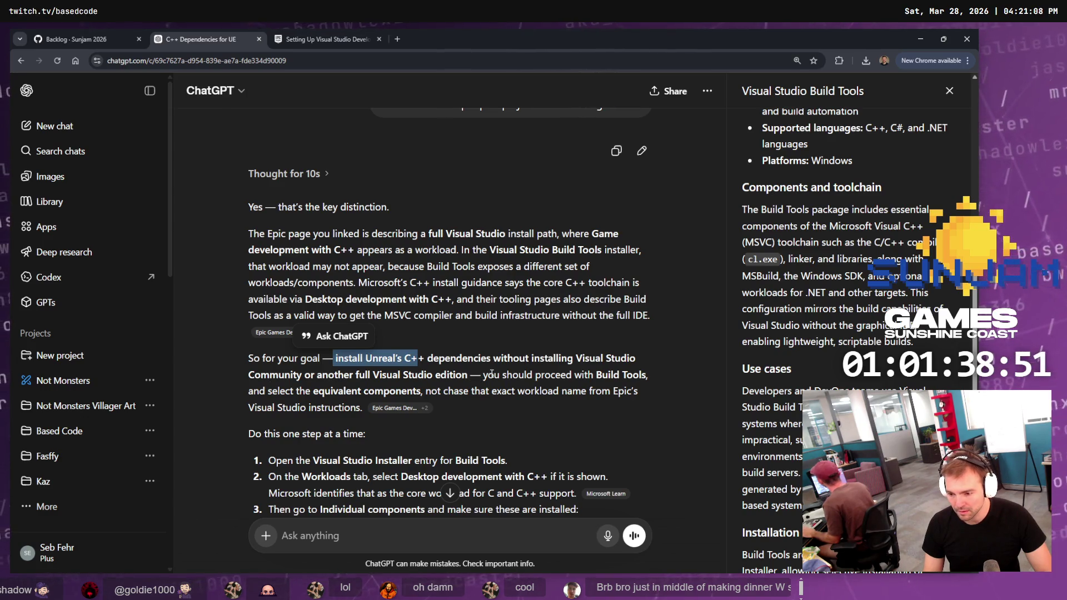
scroll(617, 374, "down", 2)
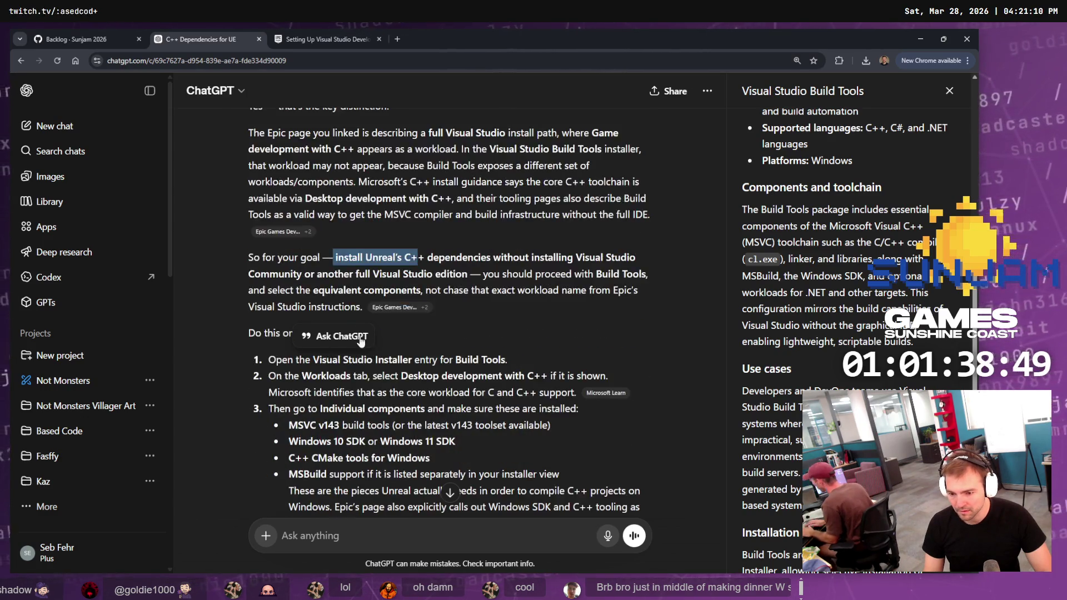
left_click(307, 356)
scroll(389, 364, "down", 1)
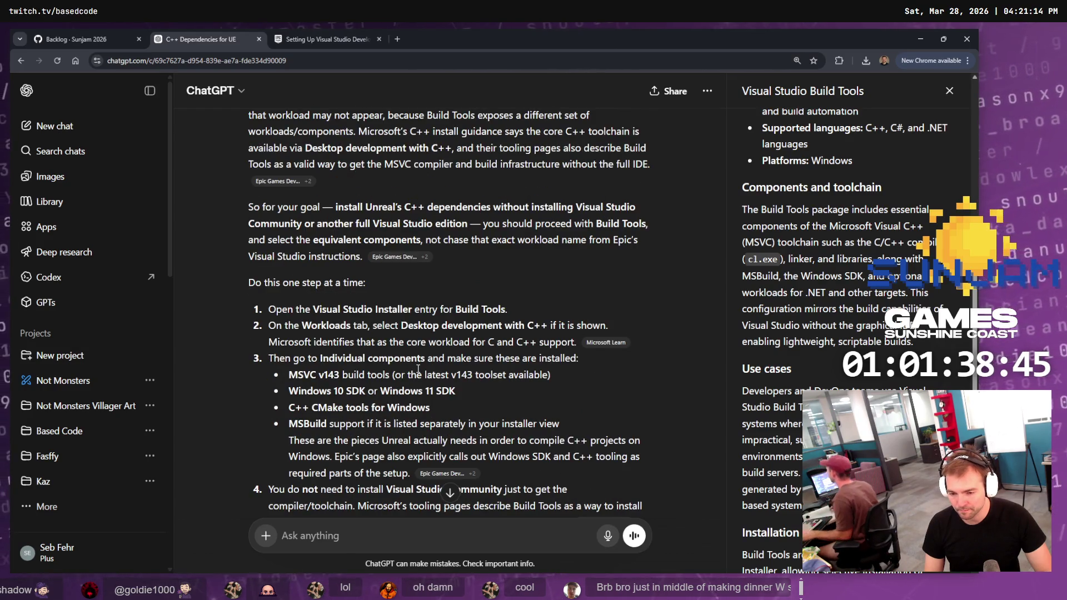
scroll(418, 368, "down", 1)
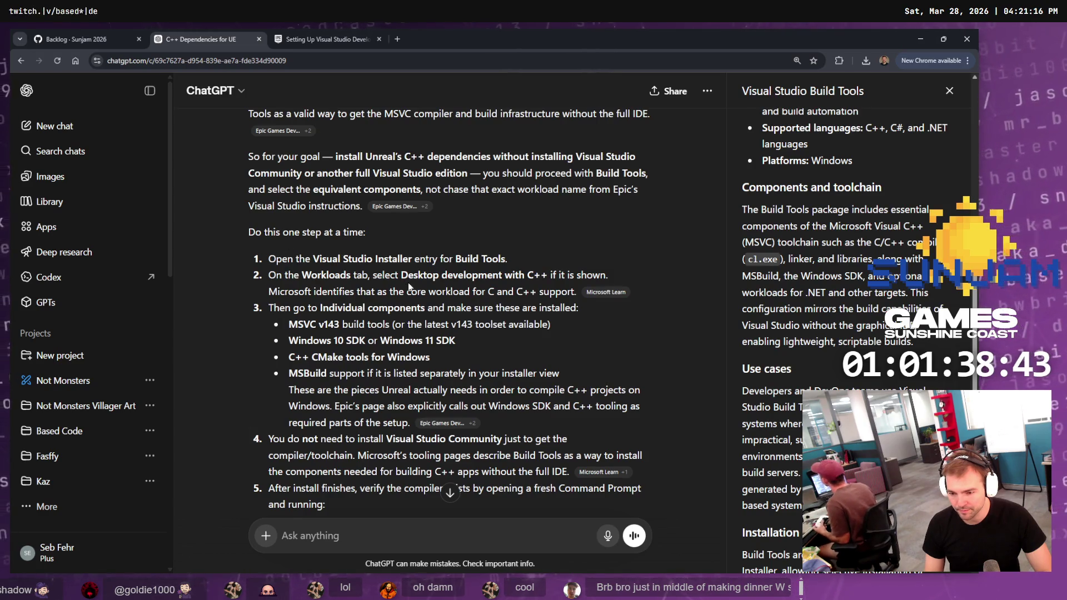
double_click(315, 273)
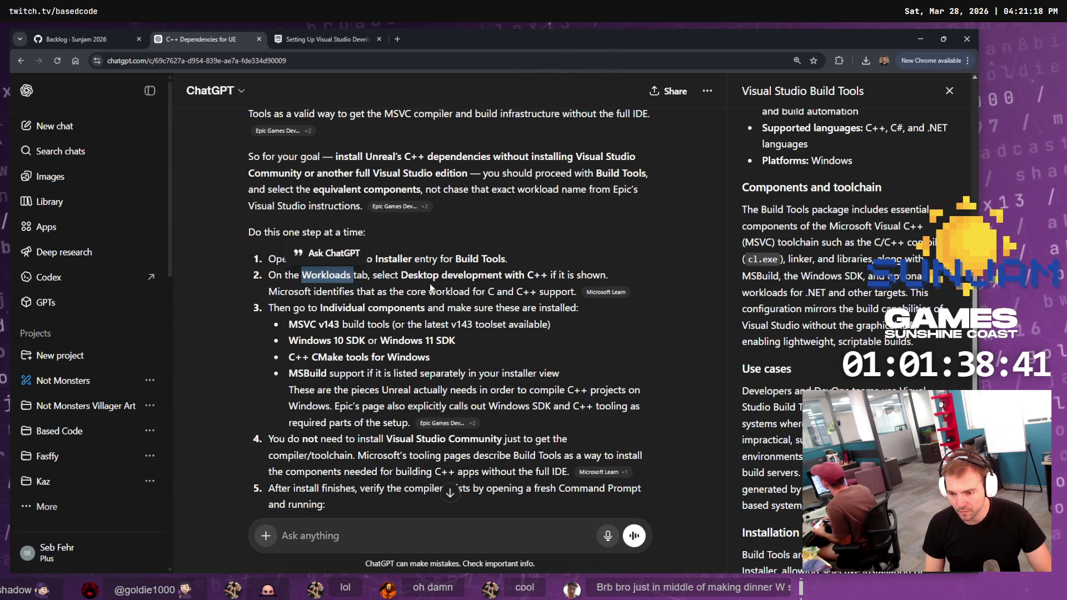
left_click_drag(402, 274, 548, 275)
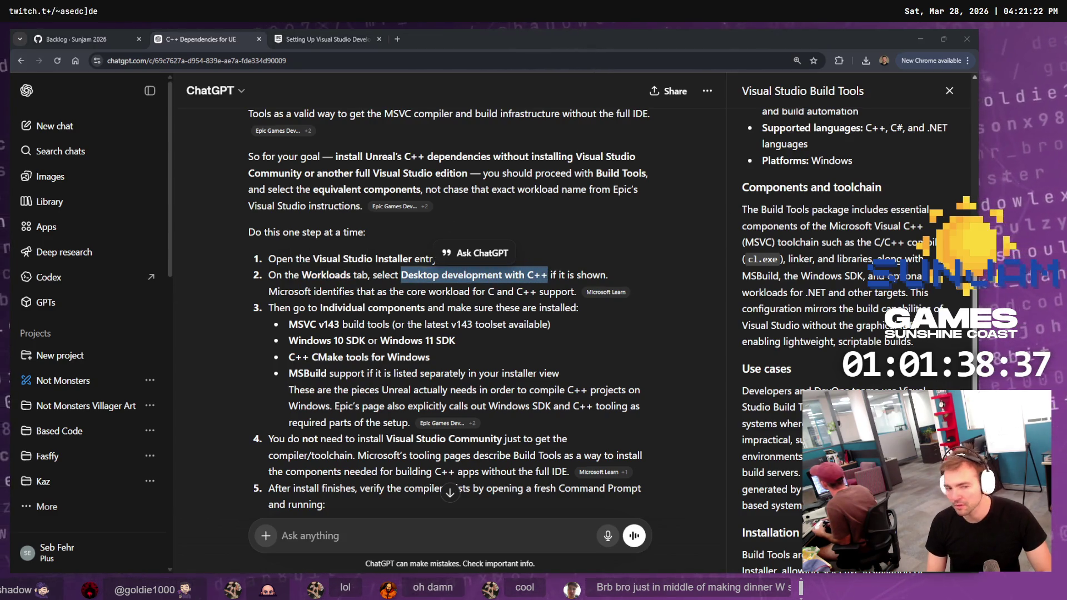
key("alt+Tab")
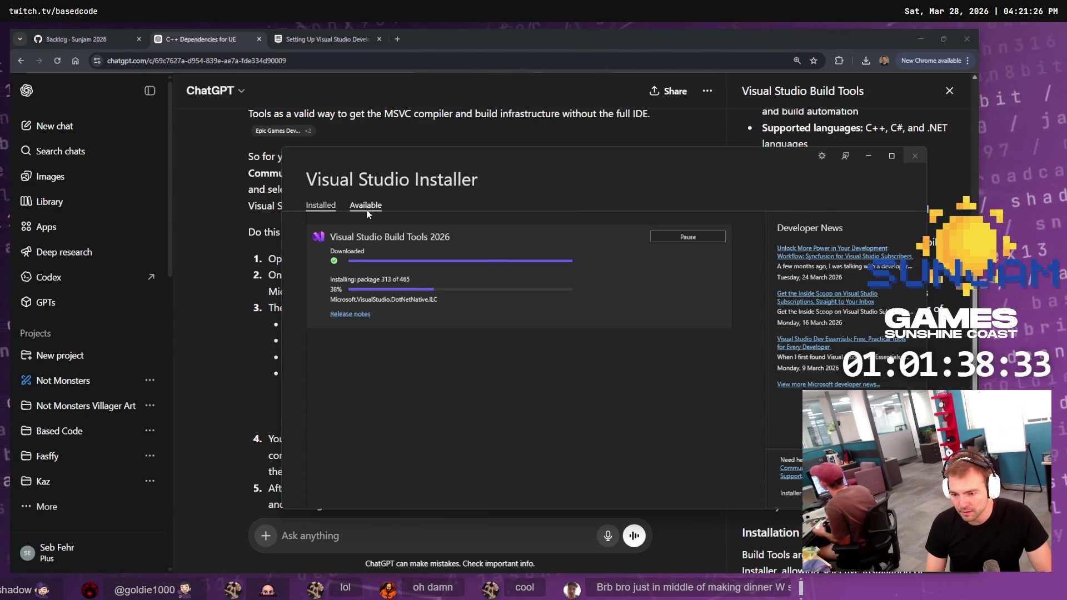
Browse the available Visual Studio editions, then return to Installed to check Build Tools progress
left_click(381, 209)
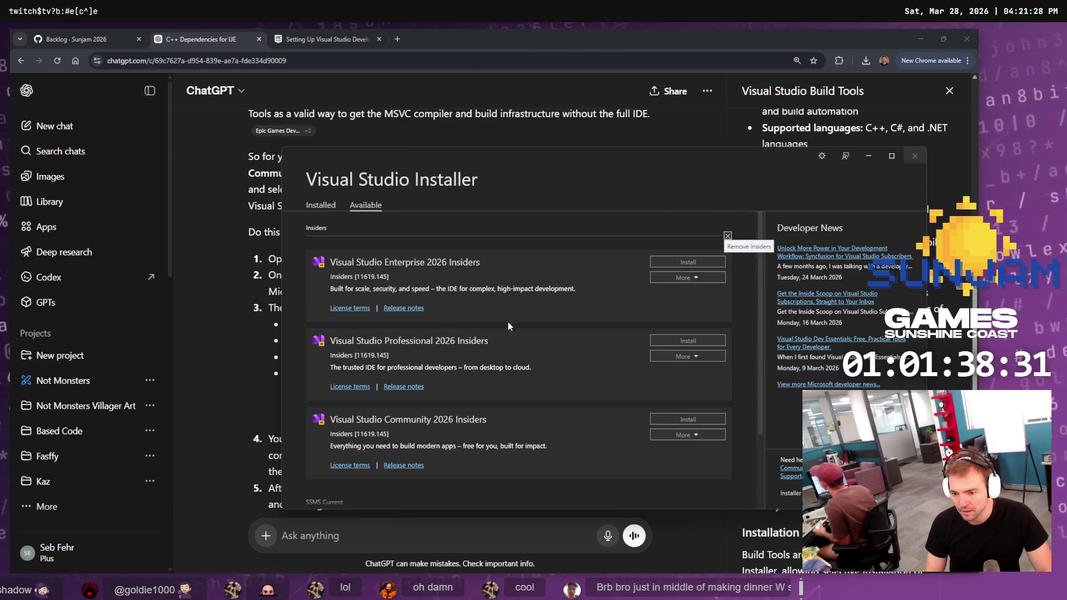
scroll(583, 328, "down", 2)
scroll(582, 326, "down", 1)
scroll(579, 328, "up", 2)
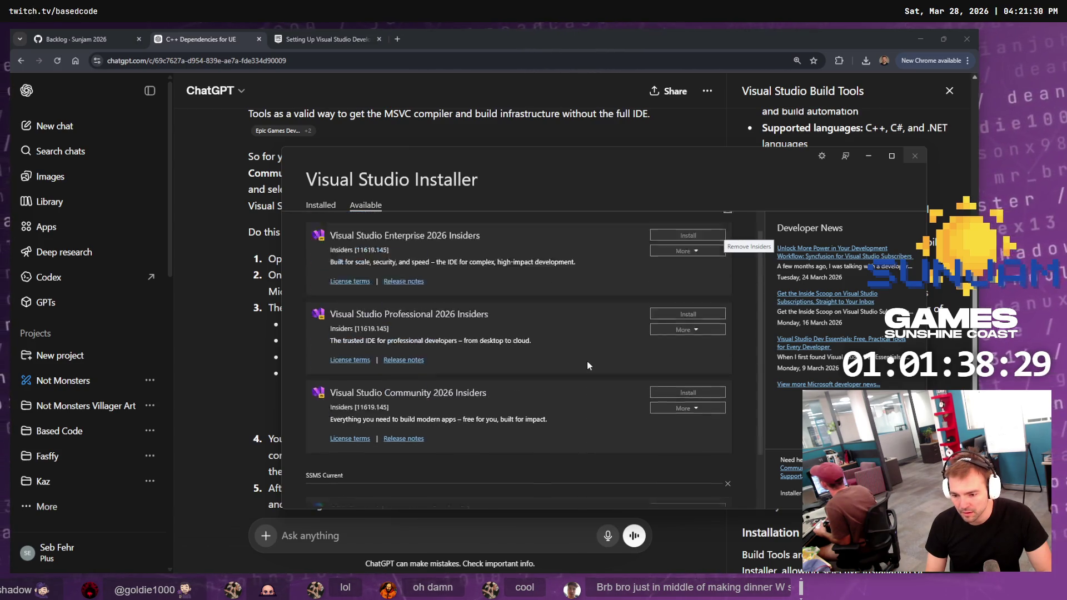
left_click(327, 206)
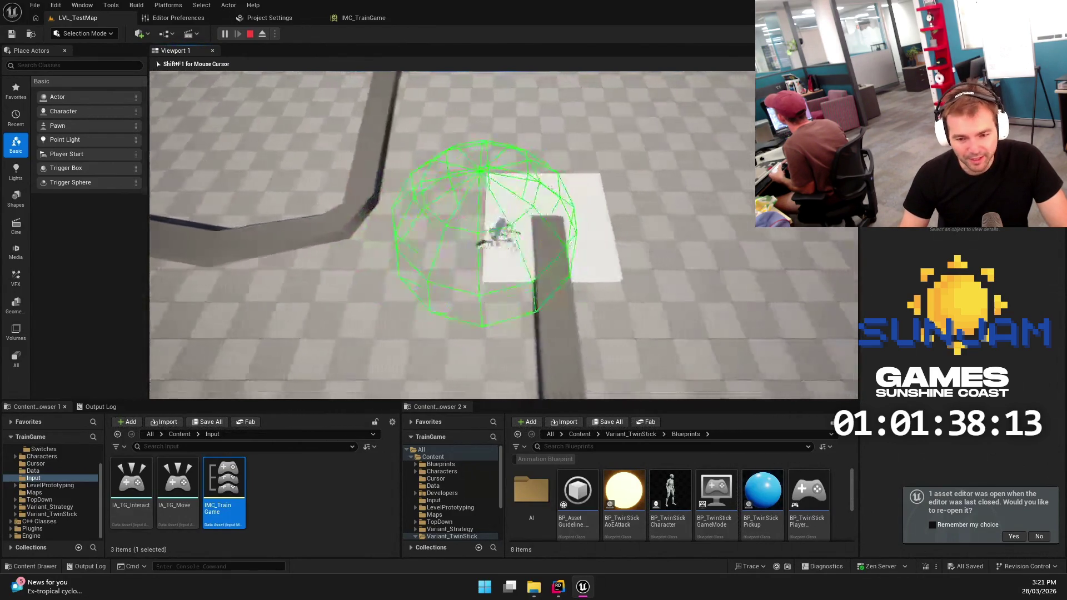
Restart Play-in-Editor and walk the character forward along the dark path
key("Escape")
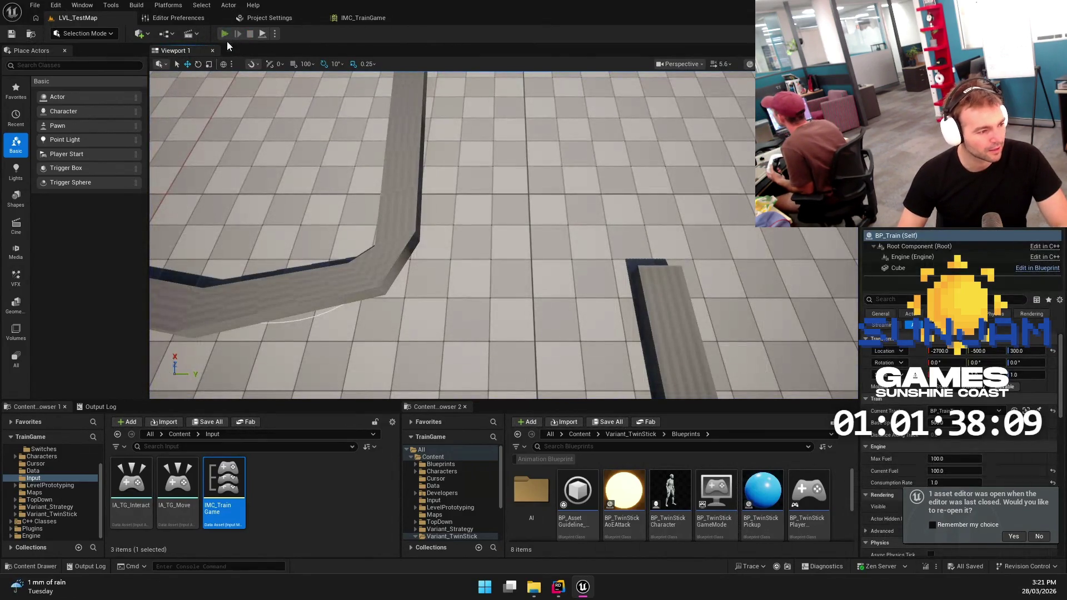
left_click(225, 34)
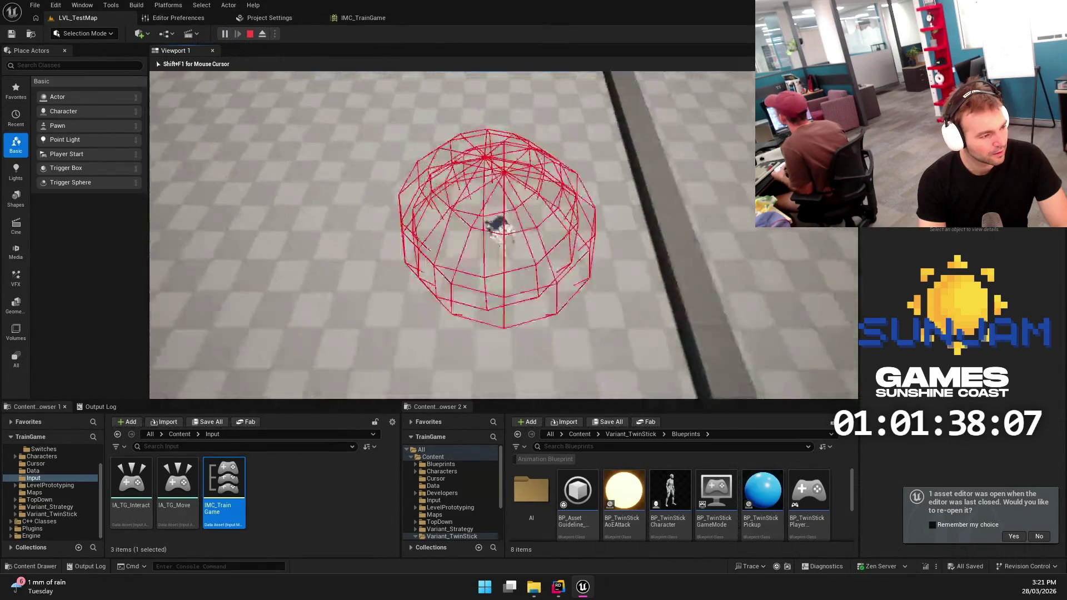
key("d")
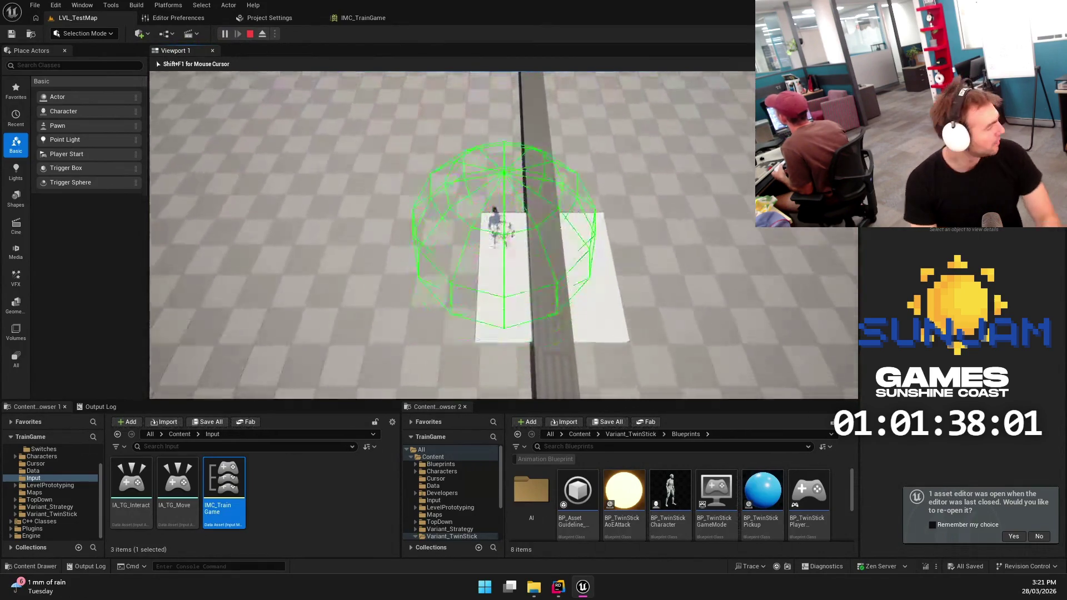
key("w")
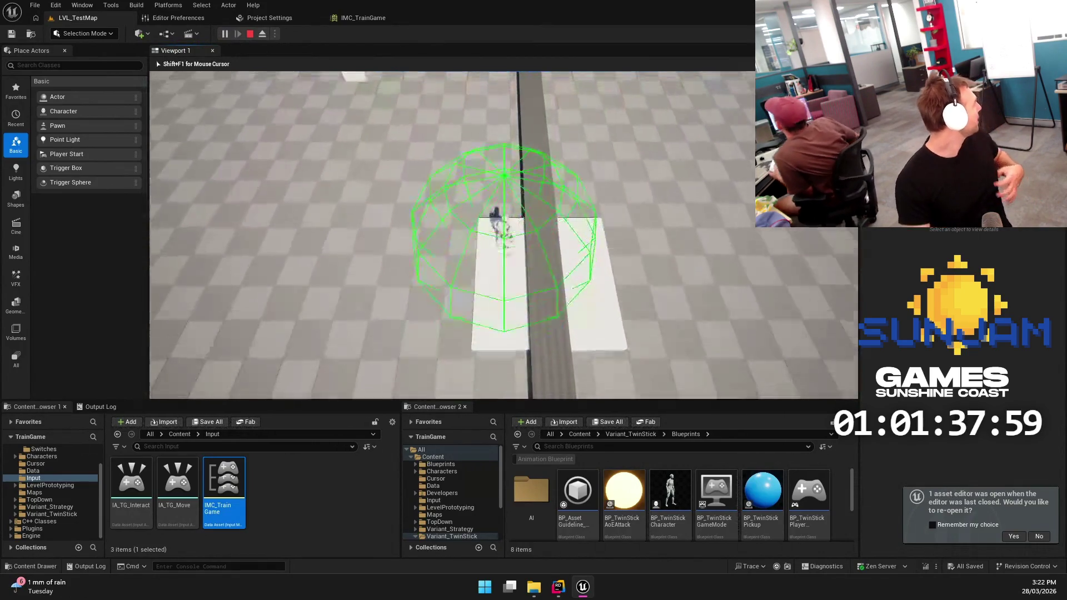
key("w")
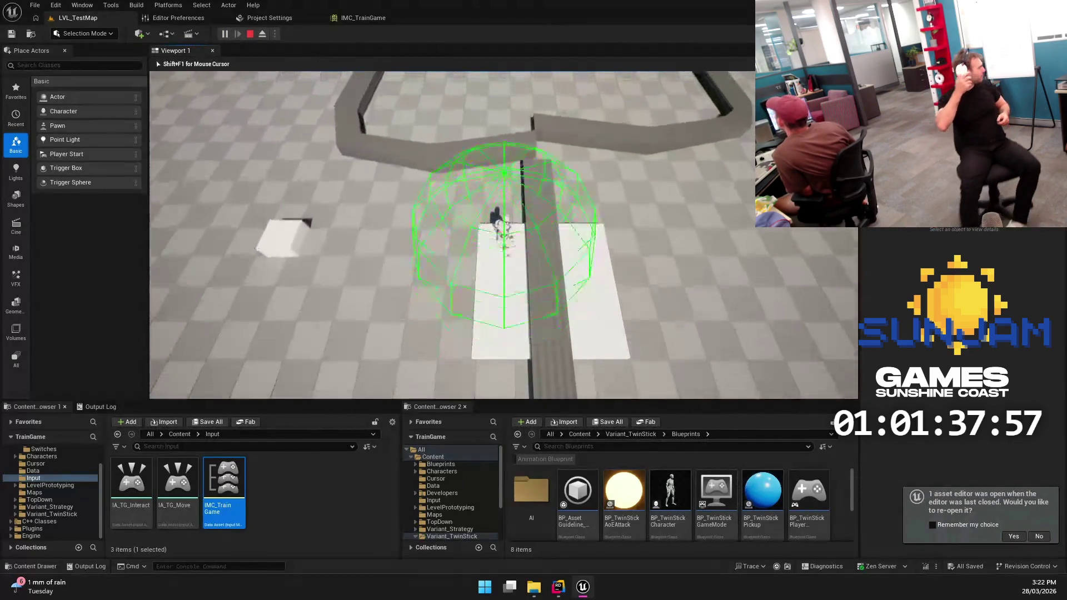
key("w")
key("w")
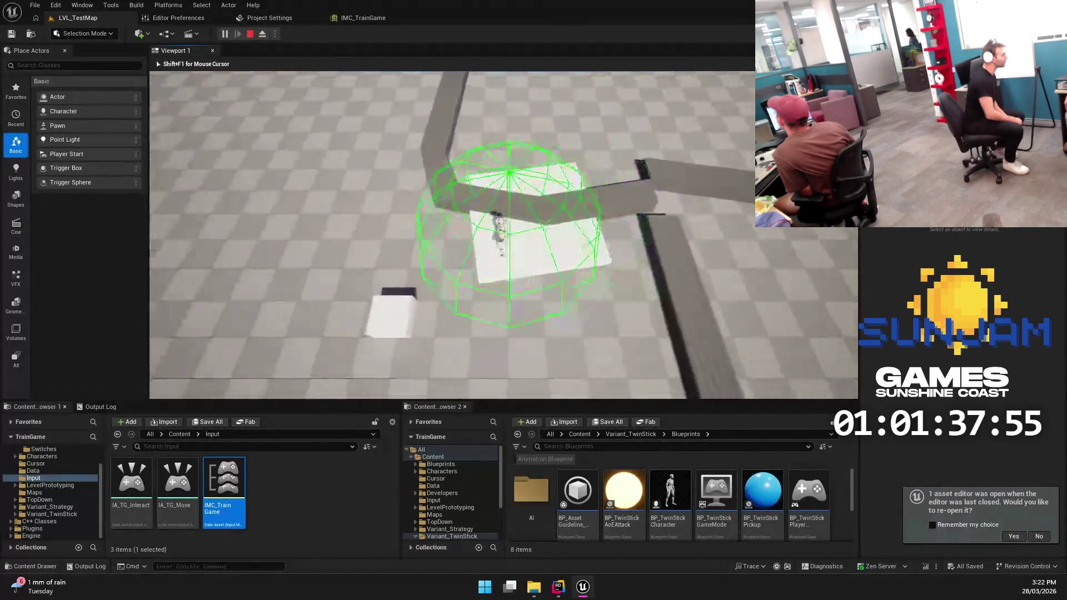
key("w")
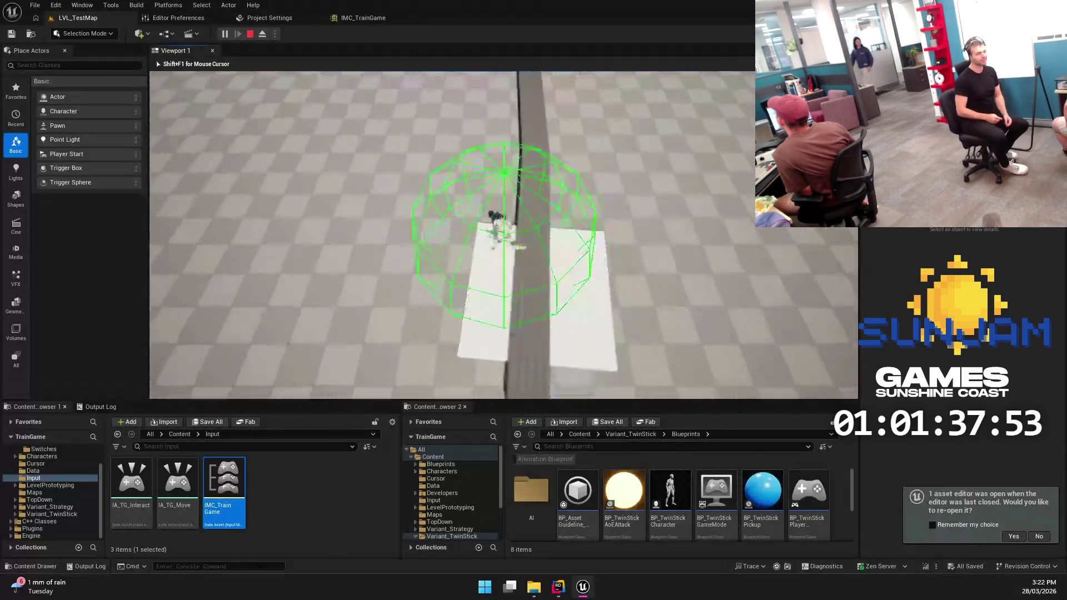
key("w")
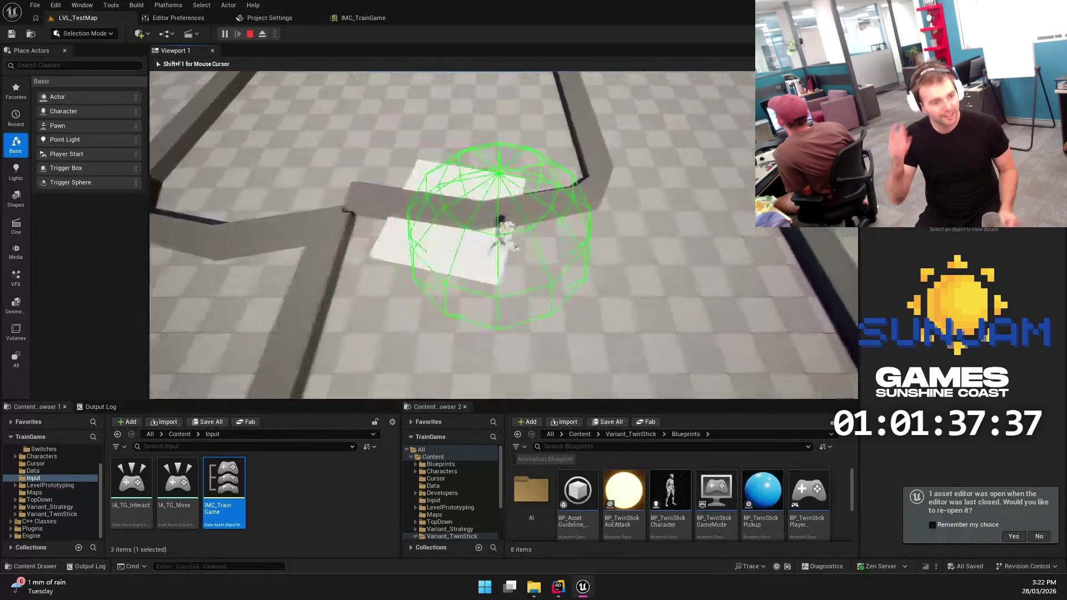
key("w")
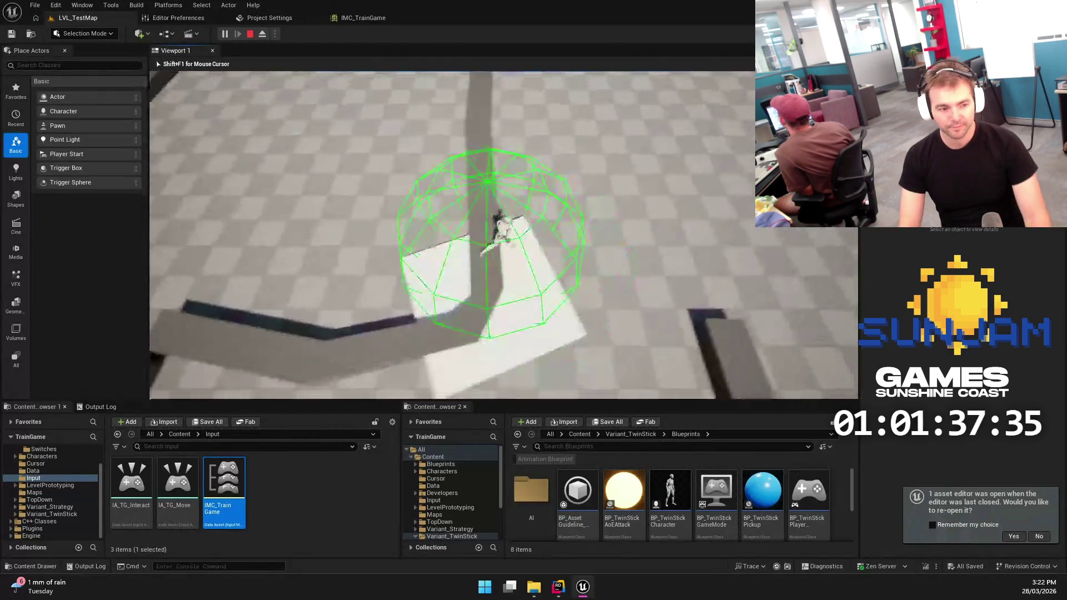
key("s")
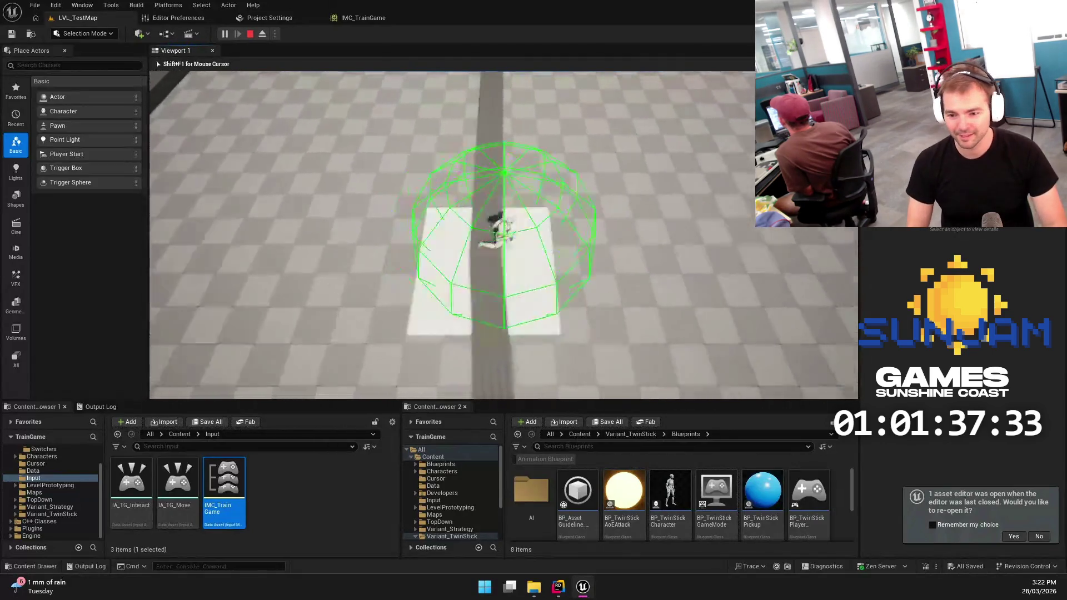
key("d")
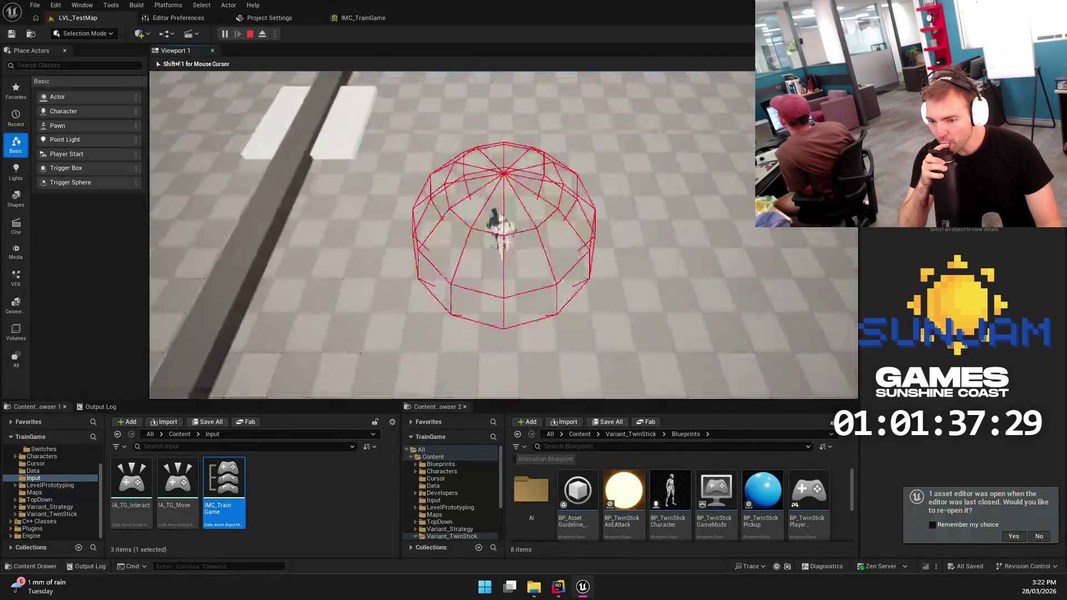
Stop the play session and move the editor view toward the track walls
key("Escape")
left_click_drag(536, 175, 591, 201)
scroll(42, 464, "up", 2)
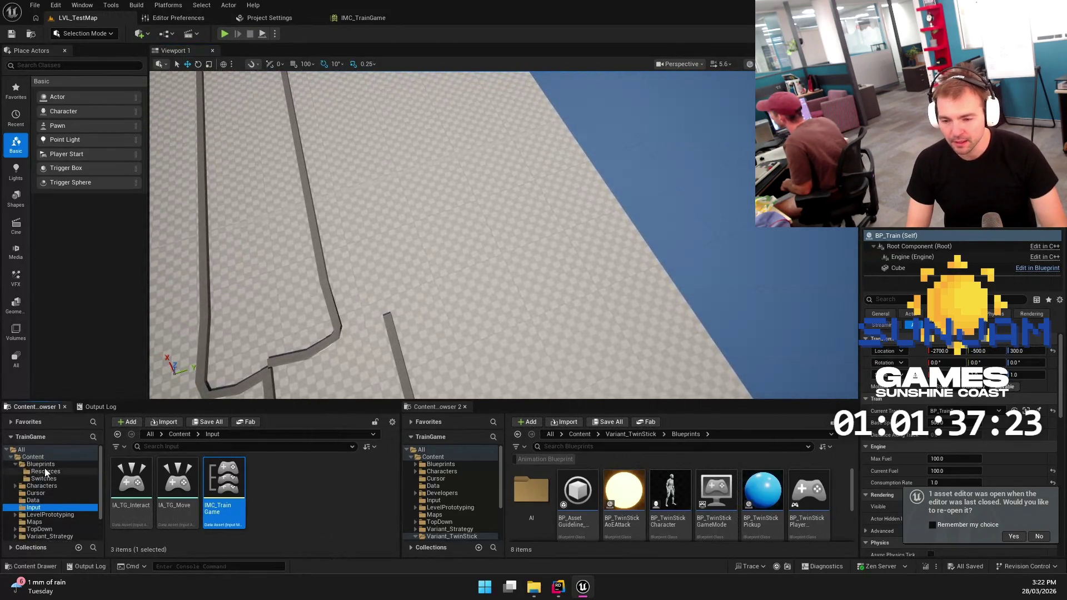
In BP_TrainGameCharacter, set CameraBoom Target Arm Length to 1600 and compile
left_click(45, 465)
left_click(325, 488)
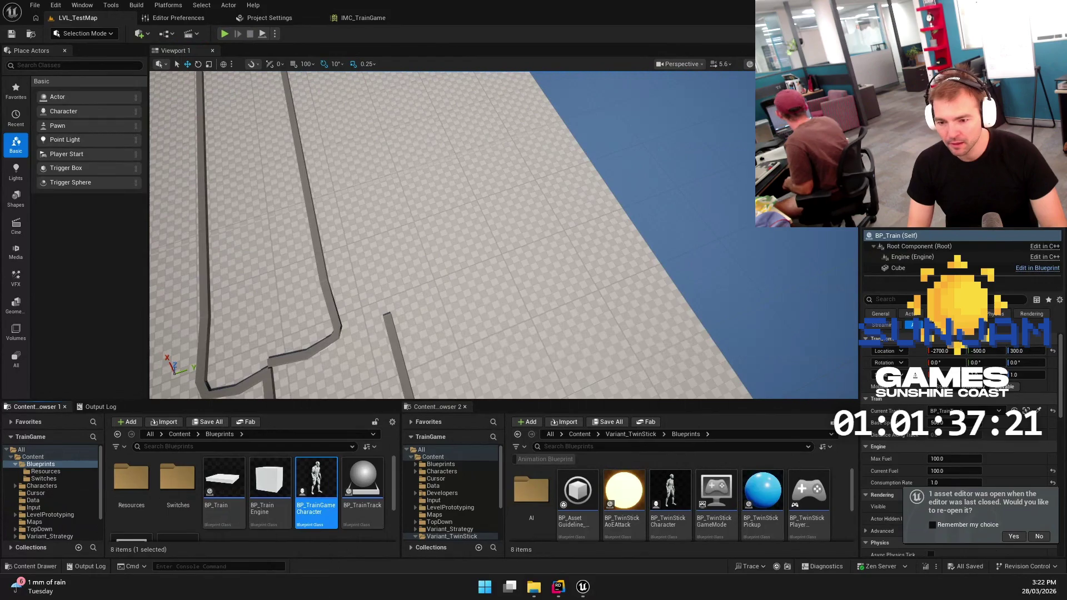
double_click(315, 489)
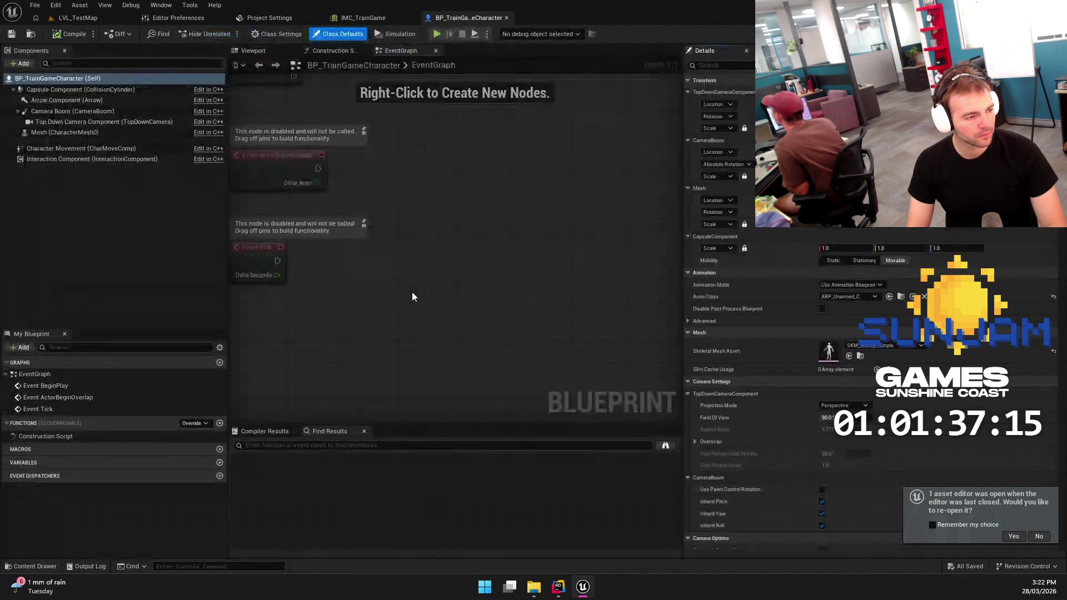
left_click(248, 51)
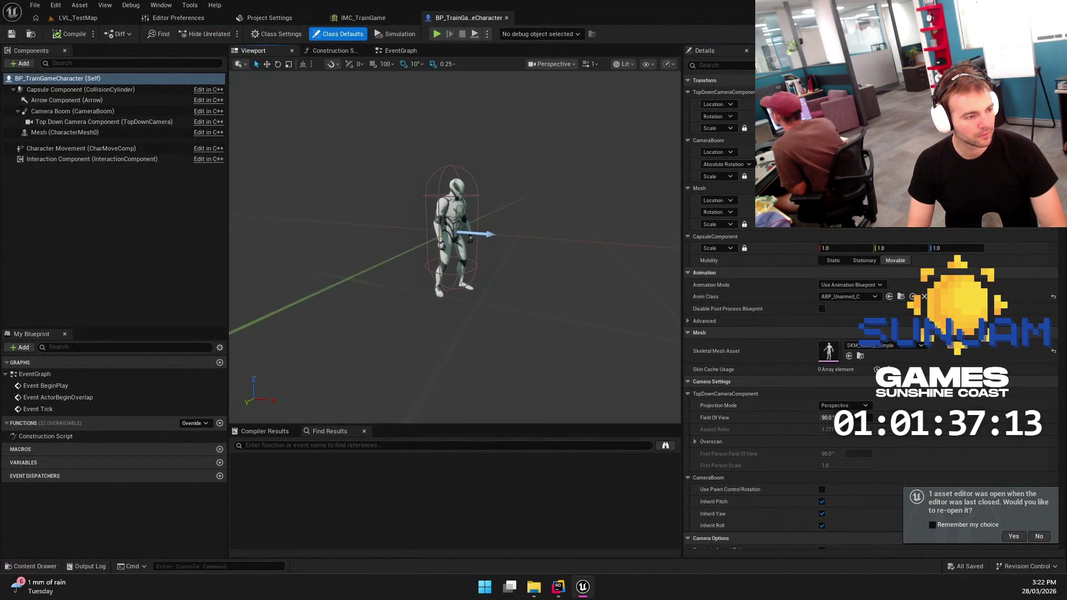
left_click(61, 113)
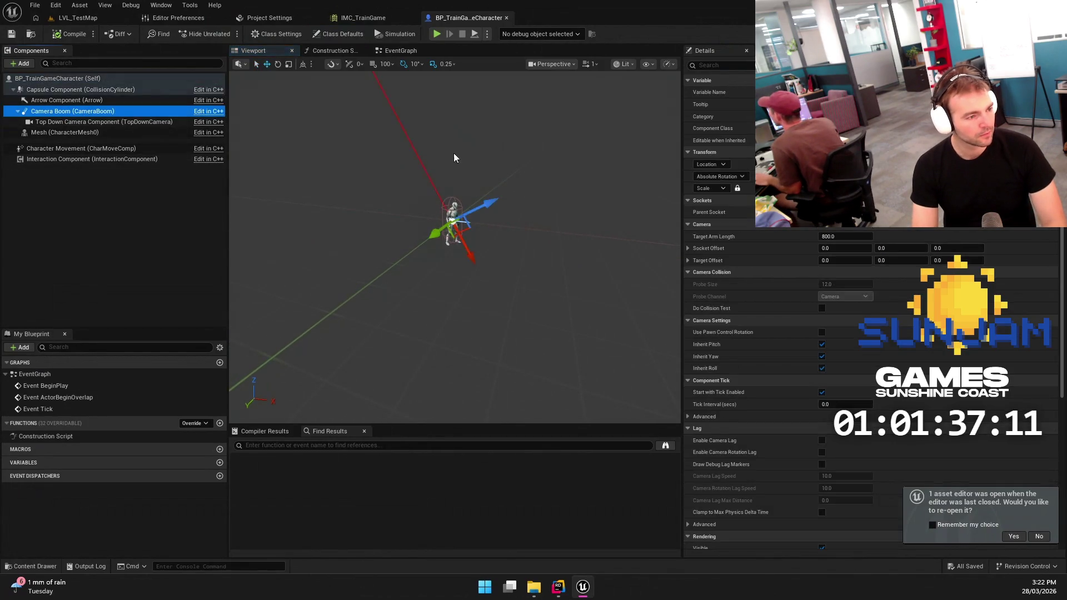
left_click(843, 237)
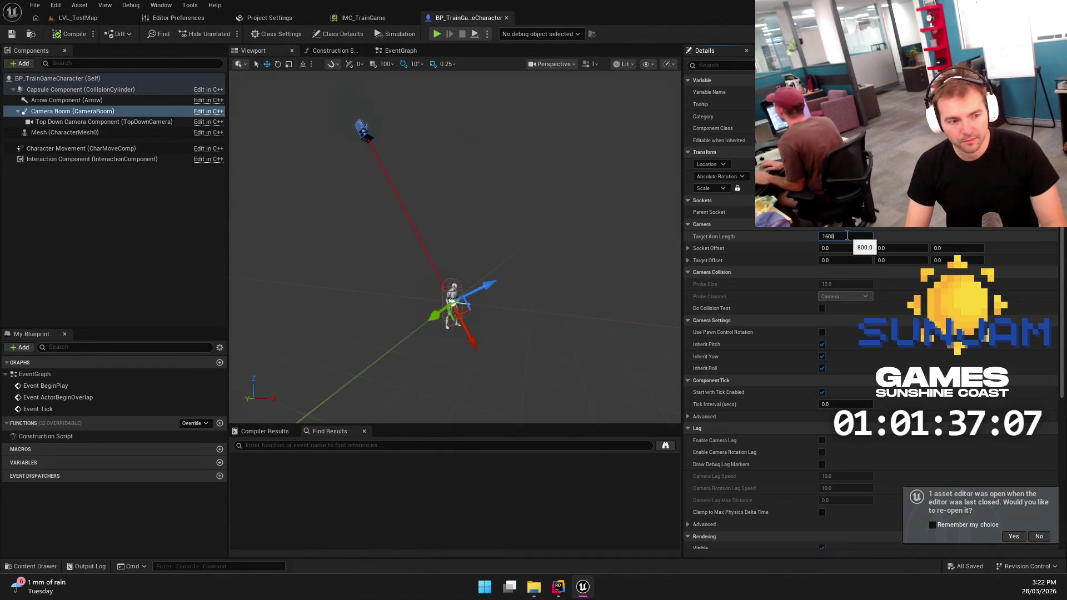
key("Return")
left_click(54, 34)
Play-test LVL_TestMap by walking onto the white cube, then select the coal pickup
left_click(78, 18)
left_click(222, 34)
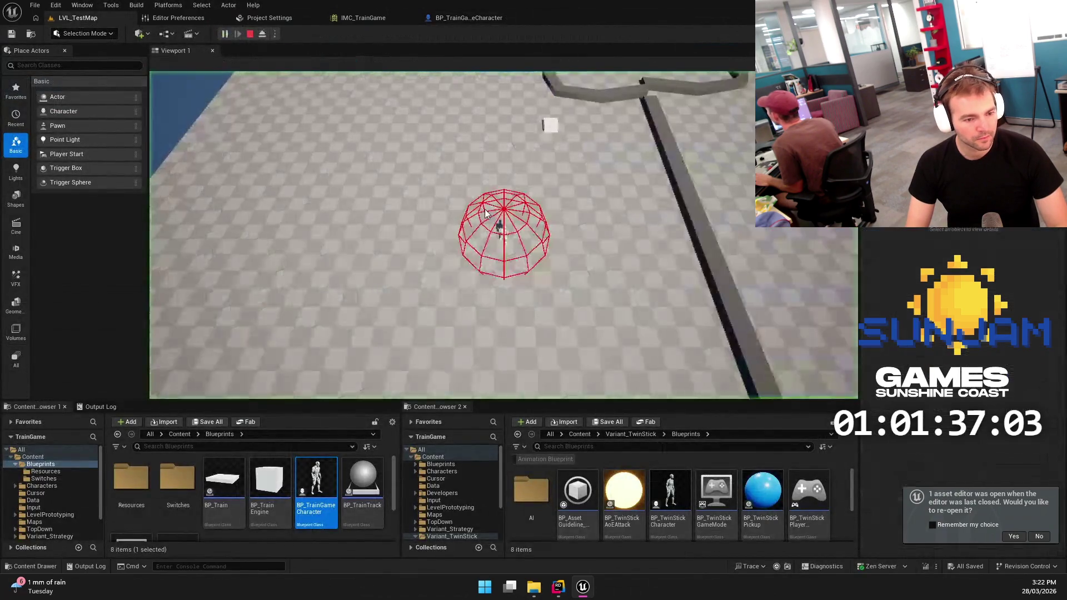
key("w")
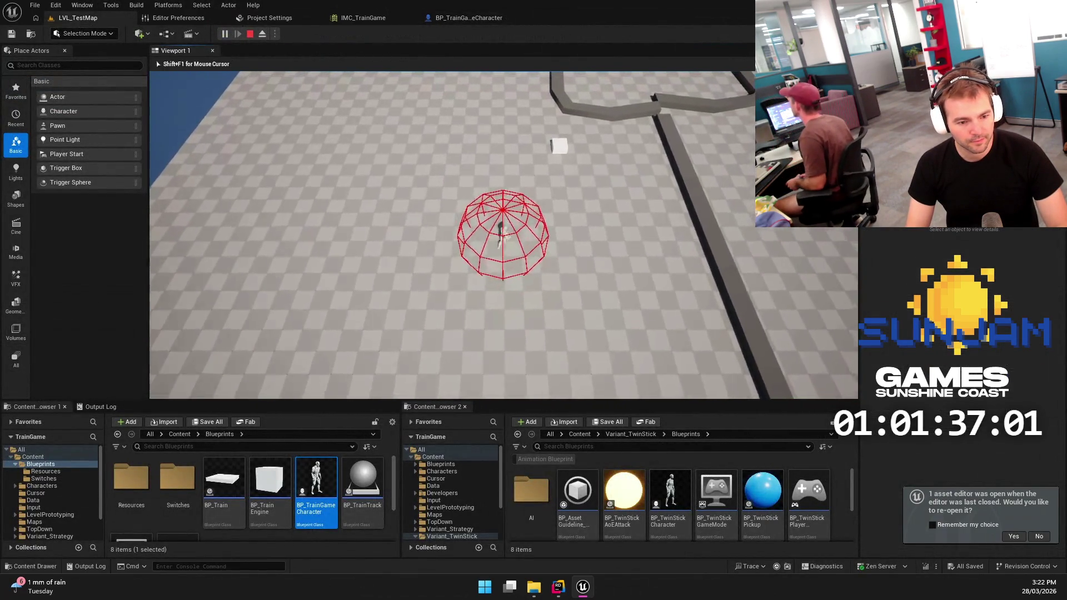
key("w")
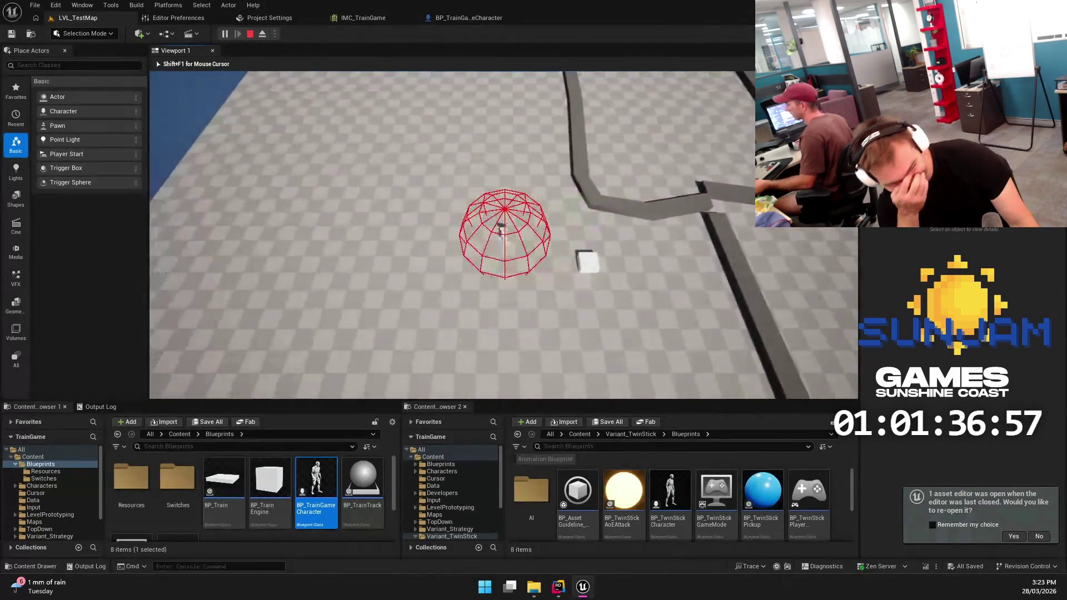
key("Escape")
mouse_move(450, 164)
left_mouse_down()
mouse_move(658, 271)
mouse_move(620, 253)
mouse_move(579, 338)
mouse_move(422, 338)
mouse_move(536, 234)
left_mouse_up()
left_click(358, 326)
left_click_drag(358, 326, 429, 280)
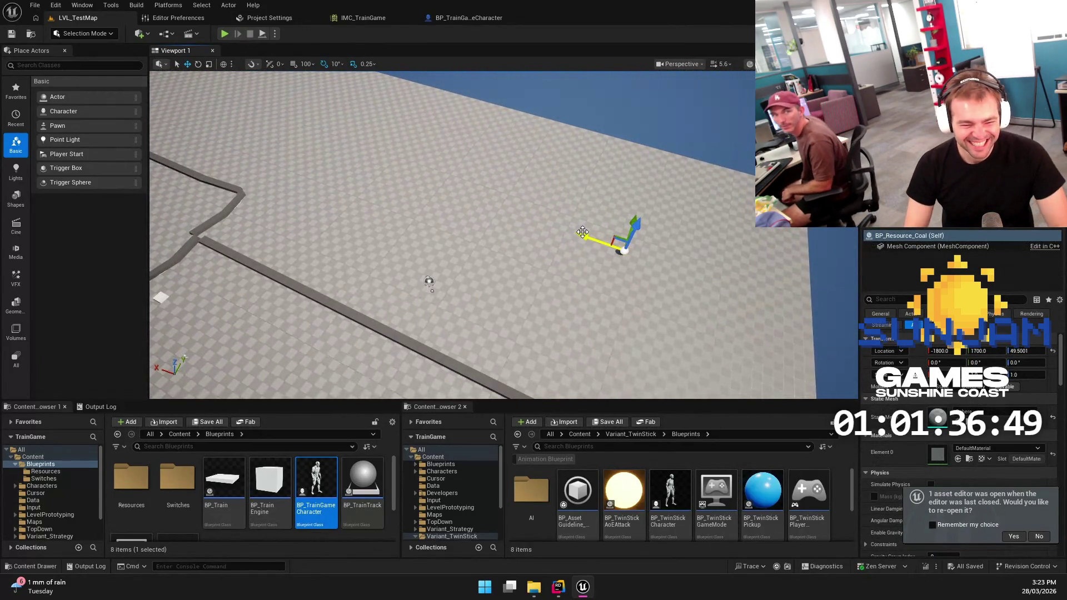
Reposition the two coal pickups on the floor and Alt-drag a duplicate further up
mouse_move(588, 243)
left_mouse_down()
mouse_move(431, 171)
mouse_move(406, 212)
mouse_move(416, 229)
left_mouse_up()
left_click(470, 215)
left_click(447, 235)
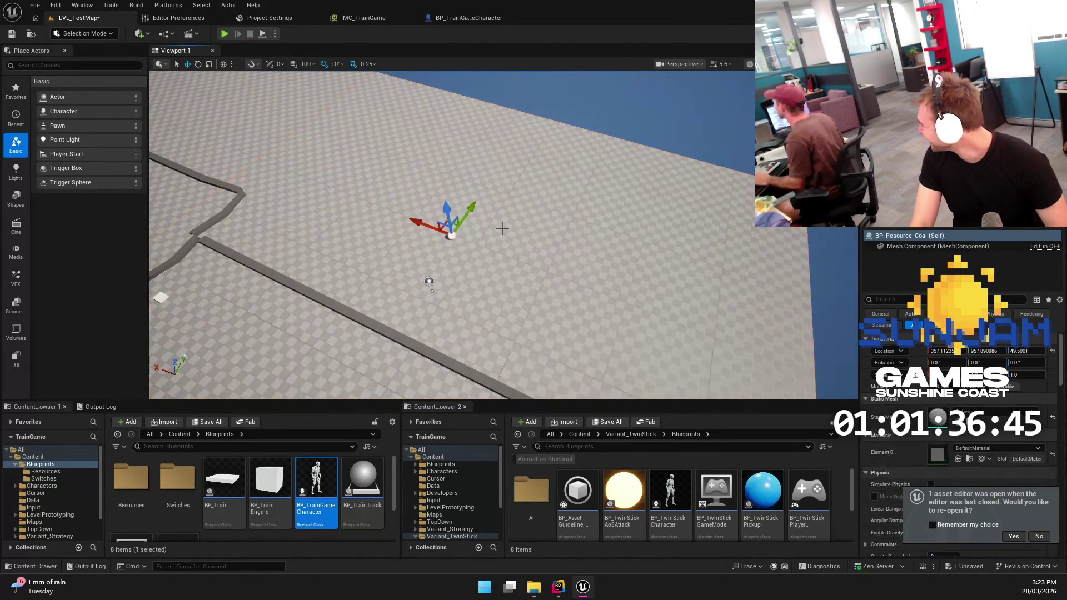
mouse_move(553, 179)
left_mouse_down()
mouse_move(465, 239)
mouse_move(378, 273)
mouse_move(361, 209)
mouse_move(372, 200)
left_mouse_up()
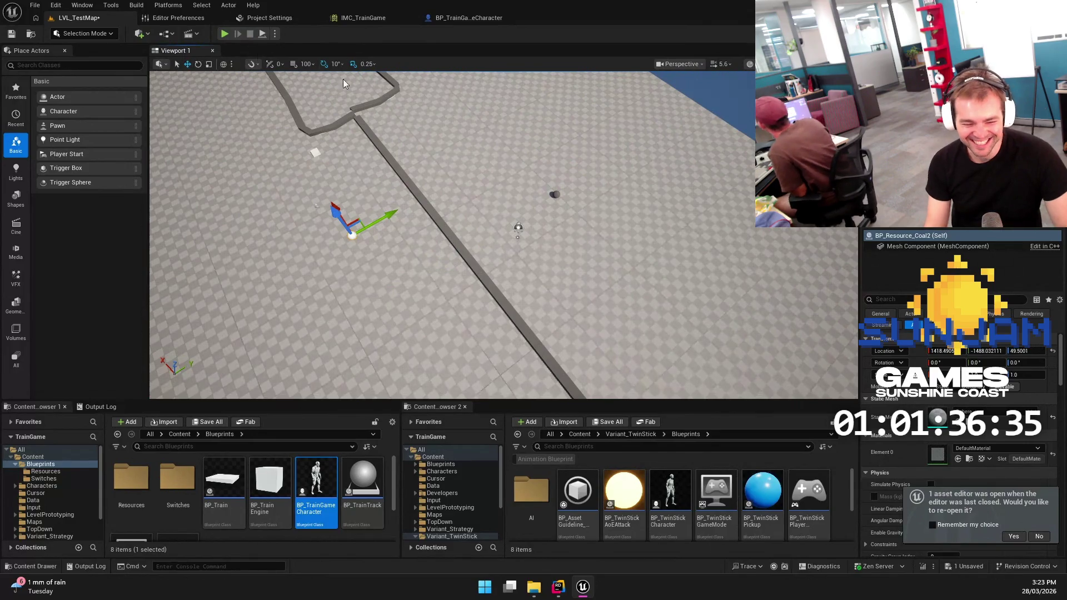
left_click_drag(389, 212, 530, 221)
left_click(577, 195)
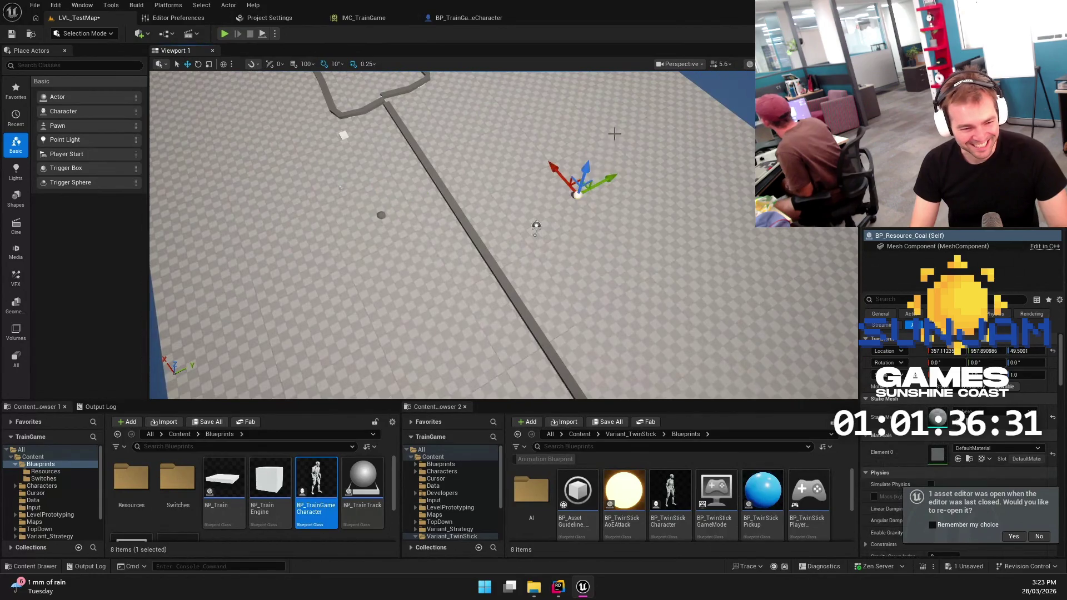
left_click(400, 195)
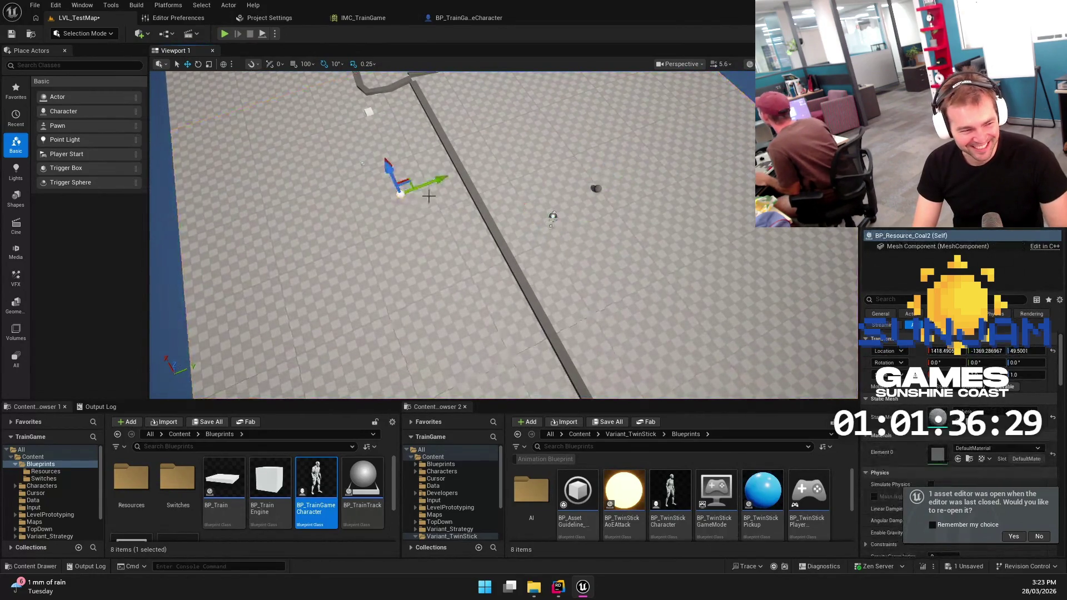
mouse_move(404, 176)
left_mouse_down()
mouse_move(375, 123)
mouse_move(494, 105)
mouse_move(428, 298)
mouse_move(411, 305)
left_mouse_up()
Play-test collecting the coal, stop the session, and enlarge the Content Browser
left_click(225, 34)
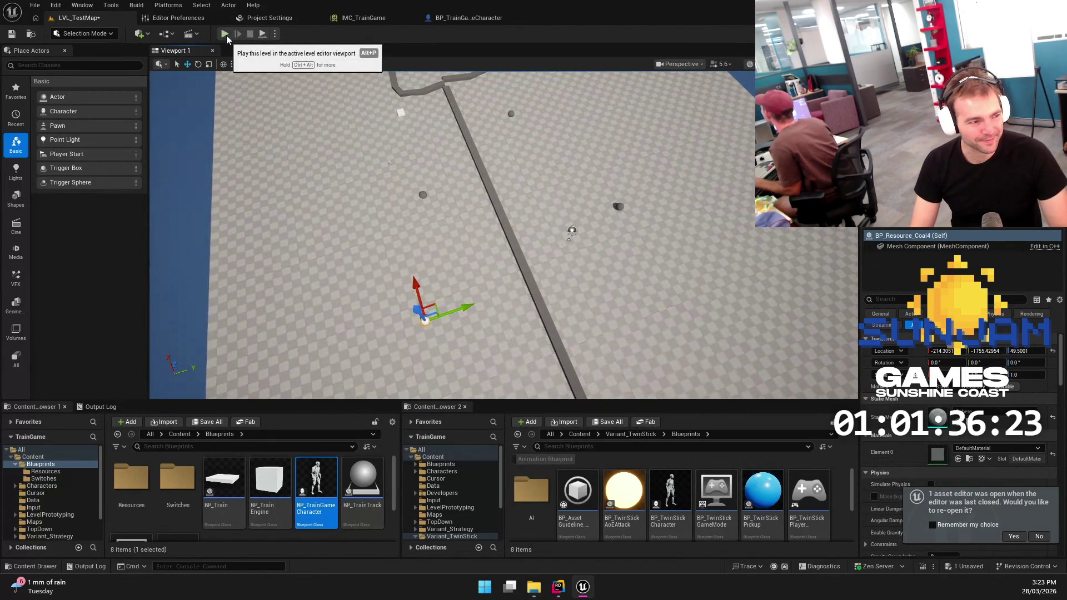
key("s")
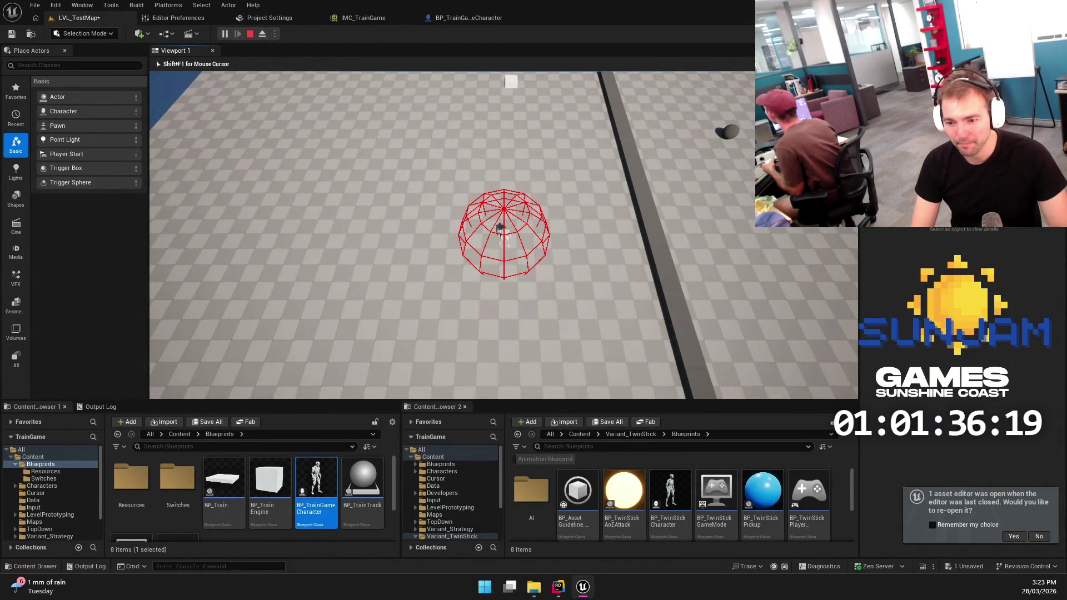
key("d")
key("s")
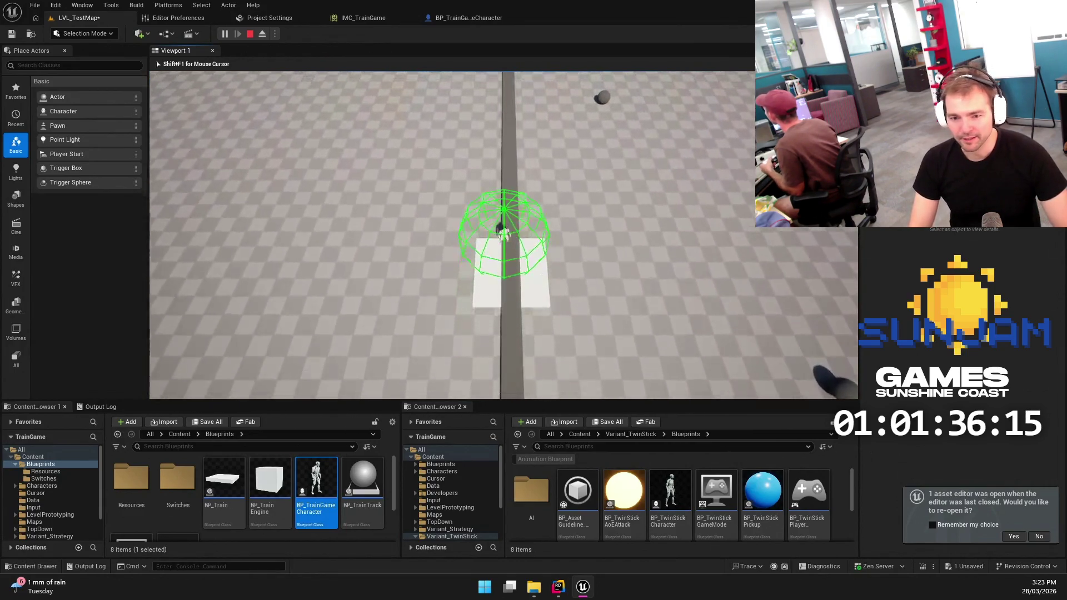
key("Escape")
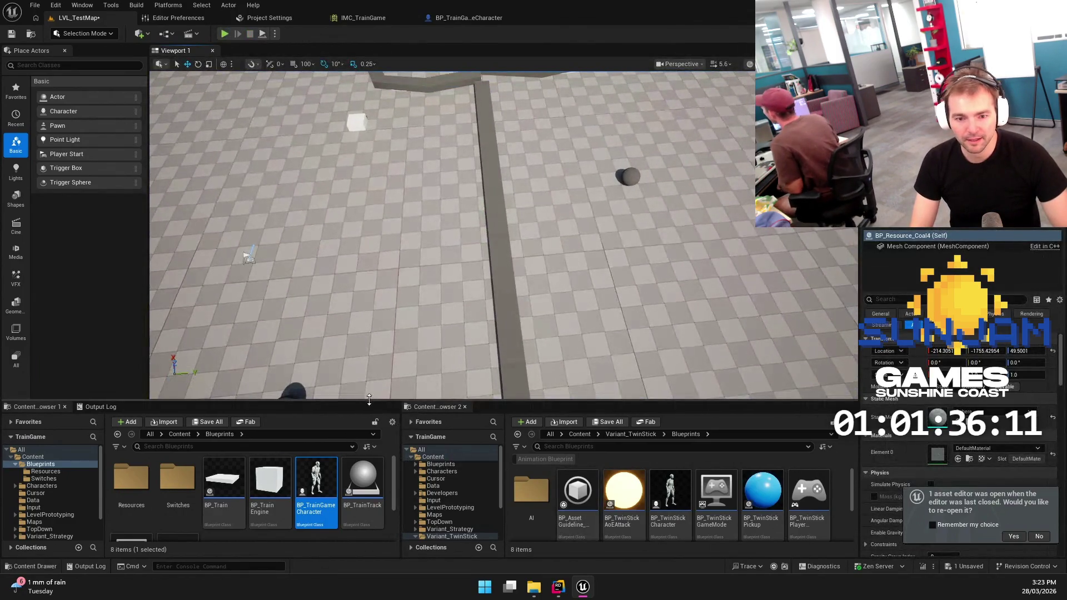
left_click_drag(421, 401, 421, 324)
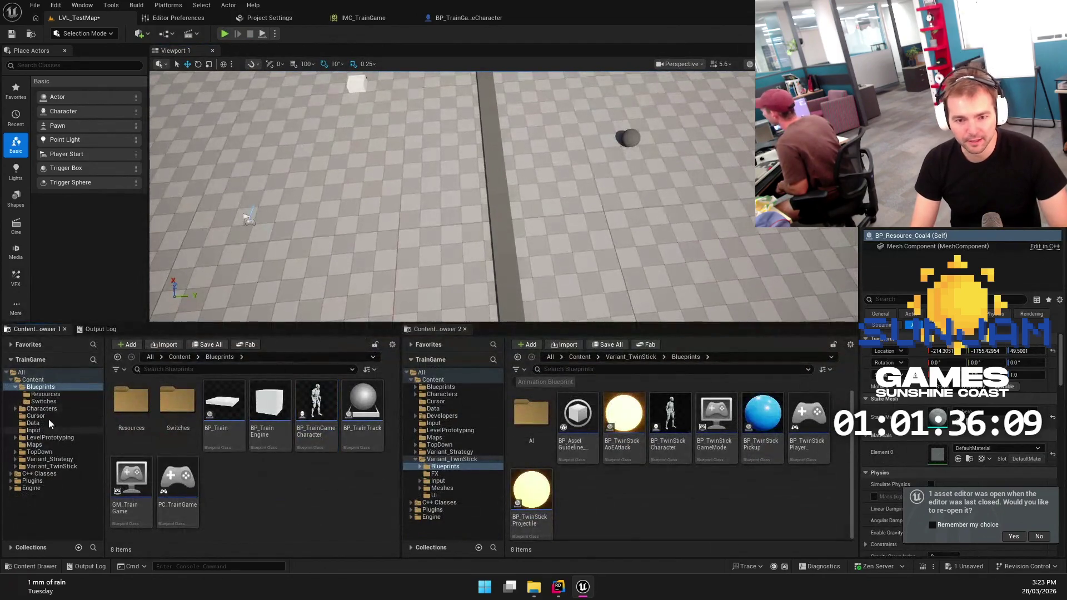
Create a new folder named 'UI' under Content and open it
left_click(33, 379)
right_click(332, 471)
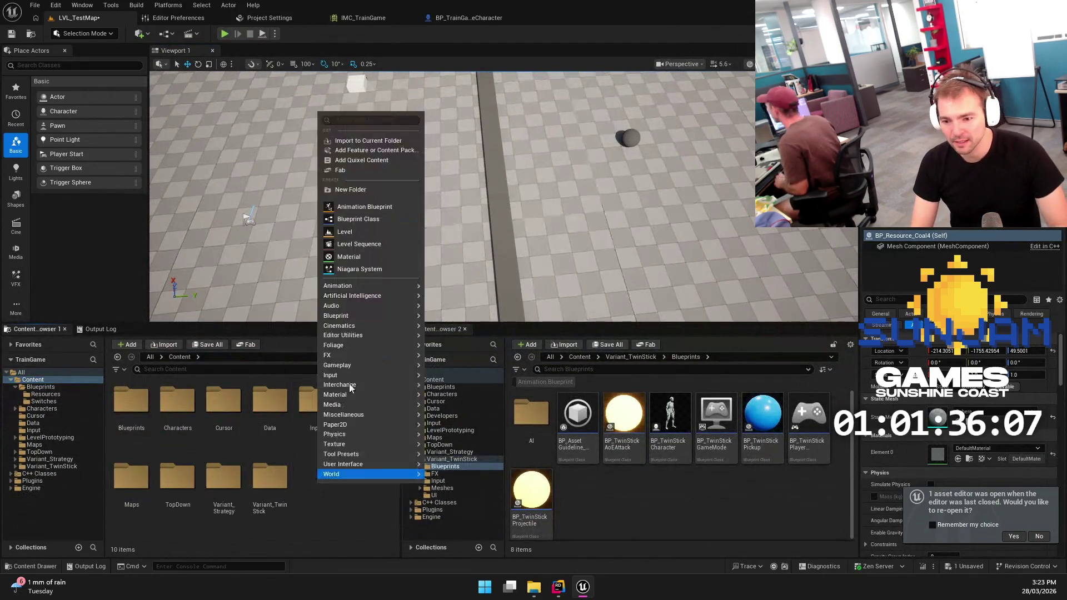
left_click(345, 118)
type("UI")
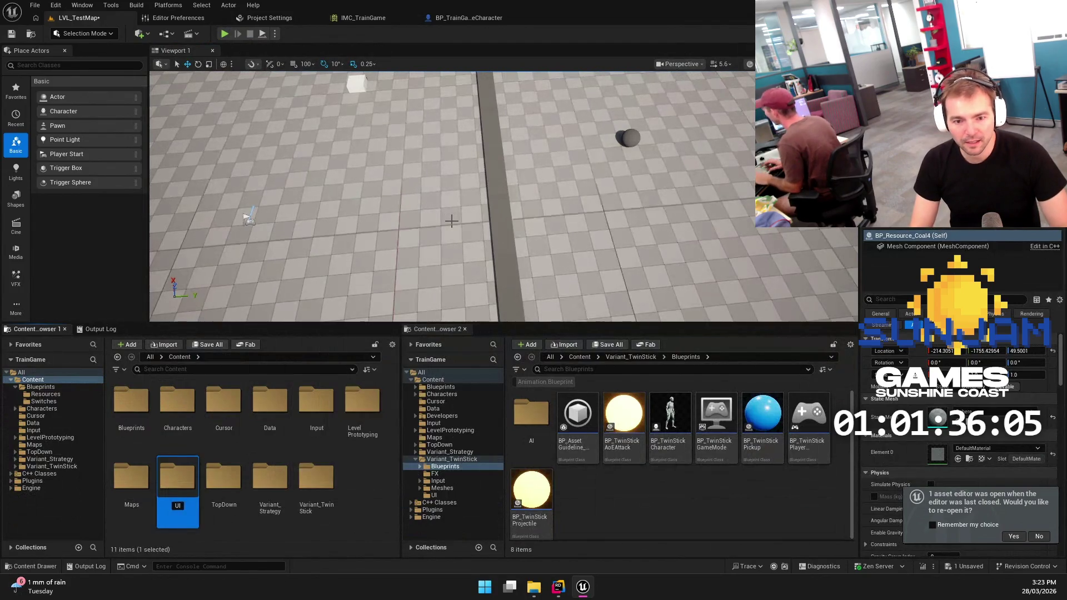
key("Return")
double_click(223, 475)
Create a User Widget blueprint named WBP_TG_HUD in the UI folder
right_click(234, 478)
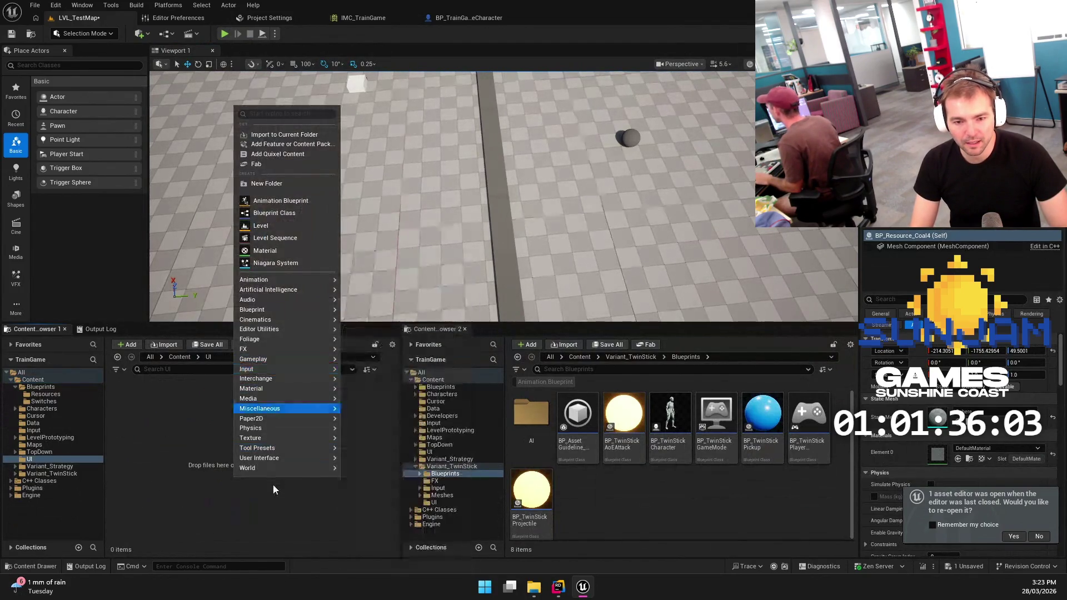
mouse_move(260, 458)
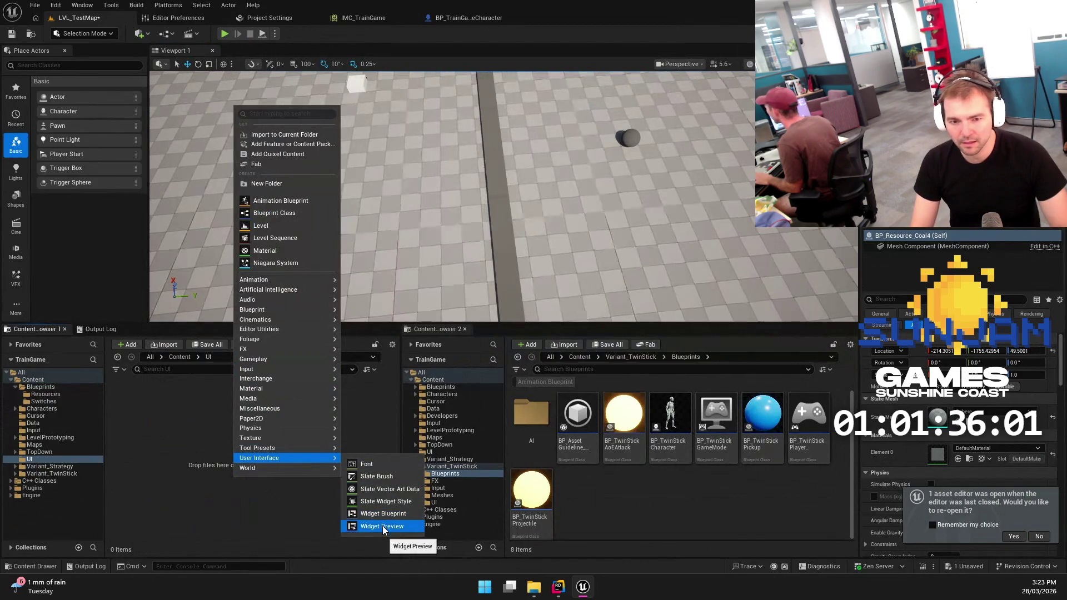
left_click(383, 514)
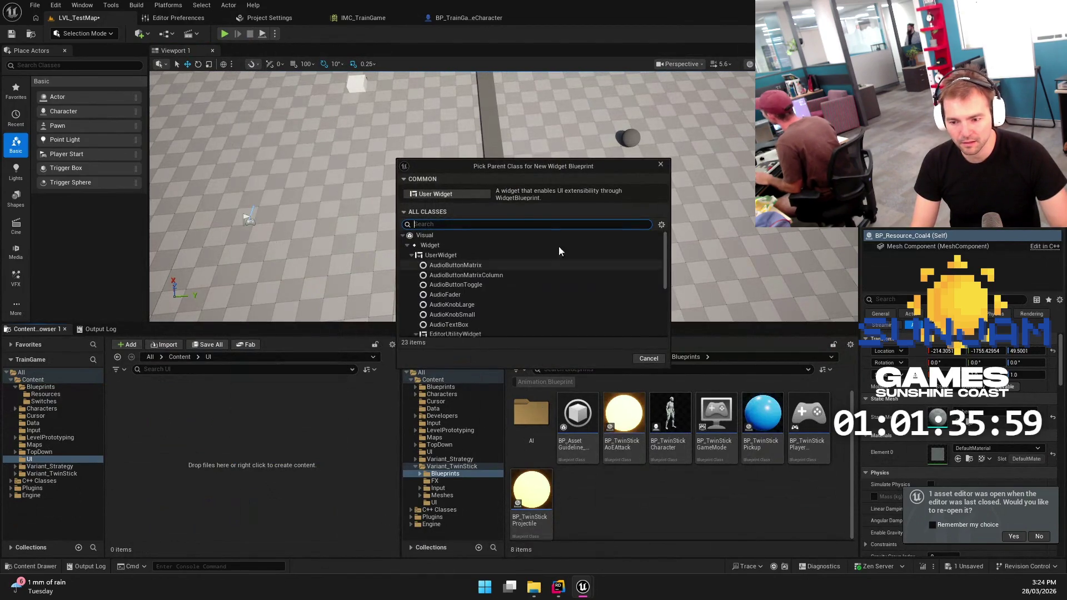
left_click(459, 193)
type("WBP_")
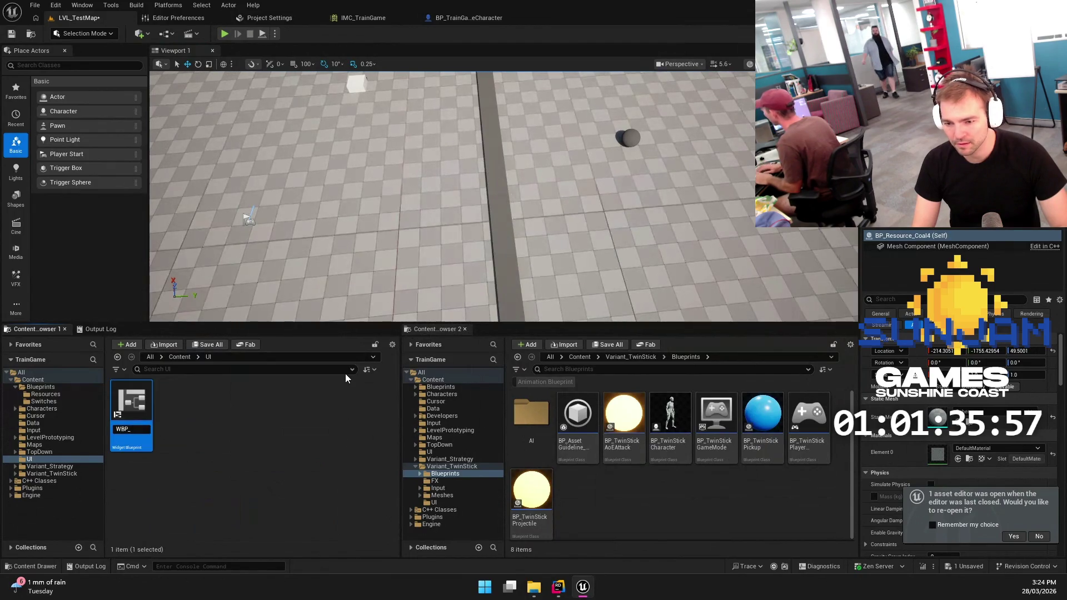
type("TG_HUD")
key("Return")
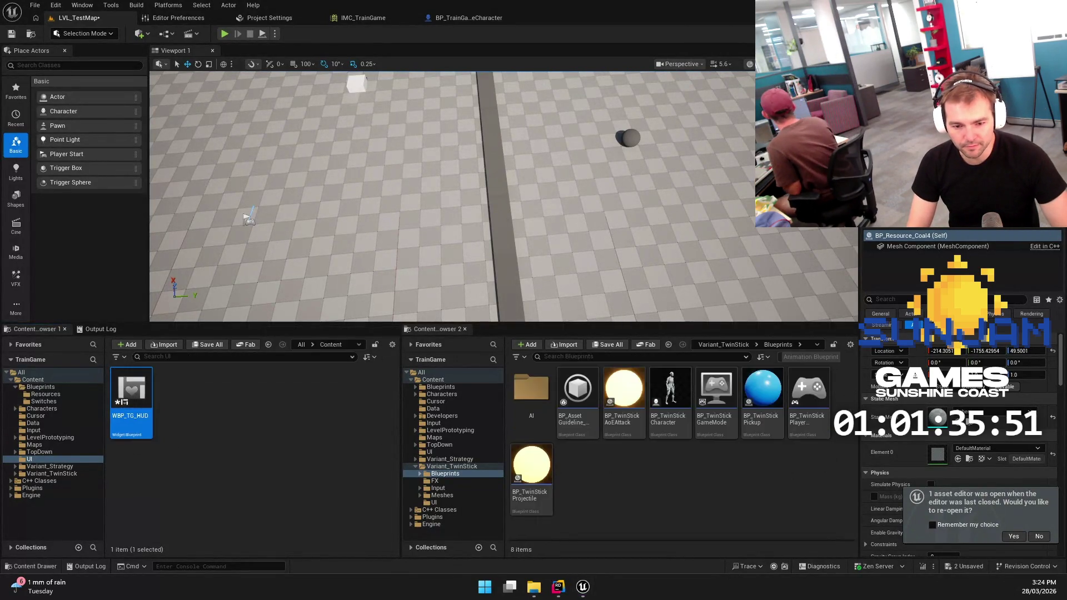
Add a Canvas Panel to WBP_TG_HUD and save it
double_click(131, 414)
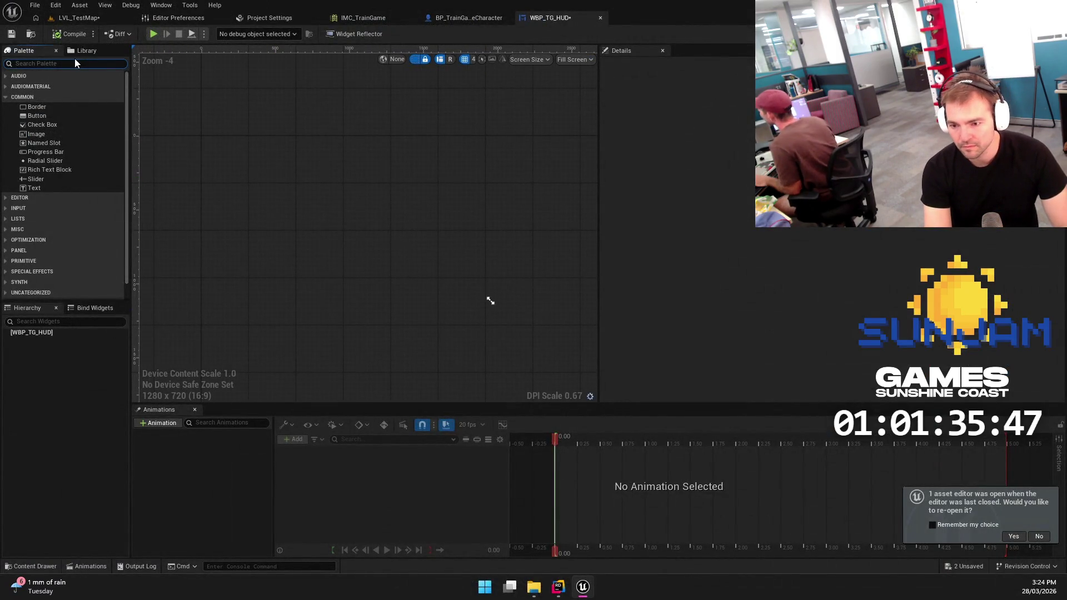
type("canva")
mouse_move(44, 86)
left_mouse_down()
mouse_move(60, 298)
mouse_move(41, 336)
left_mouse_up()
key("ctrl+s")
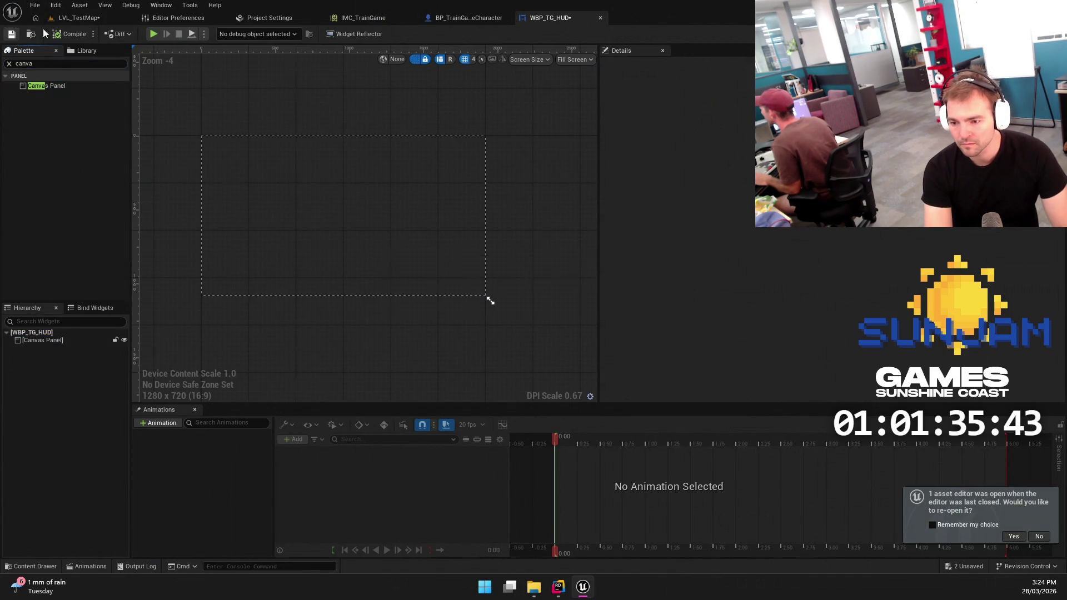
left_click(36, 17)
right_click(190, 442)
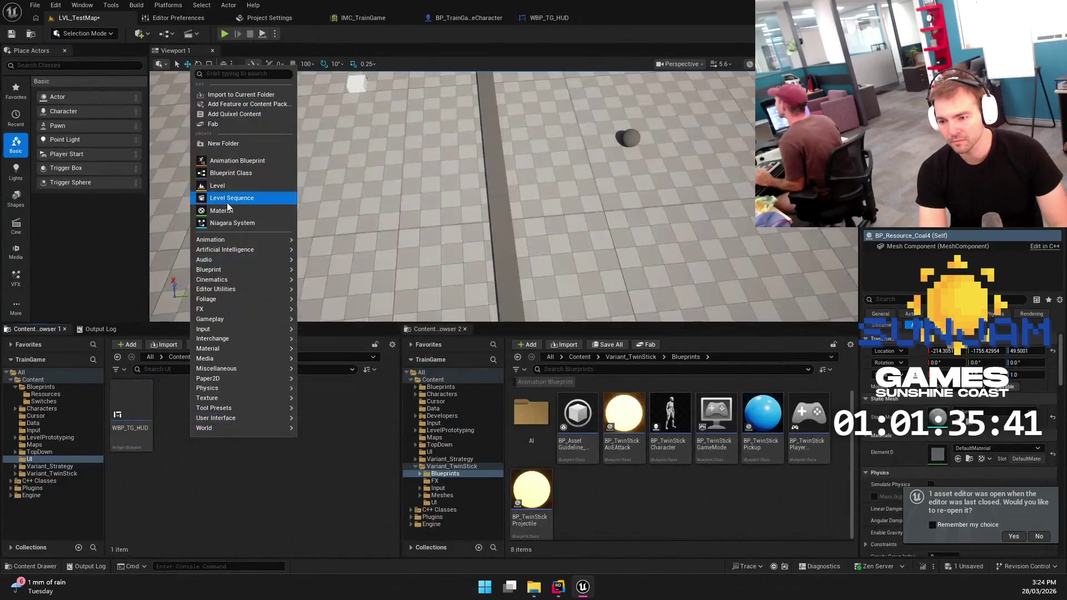
Create a User Widget blueprint named WBP_TG_FuelMeter
mouse_move(261, 418)
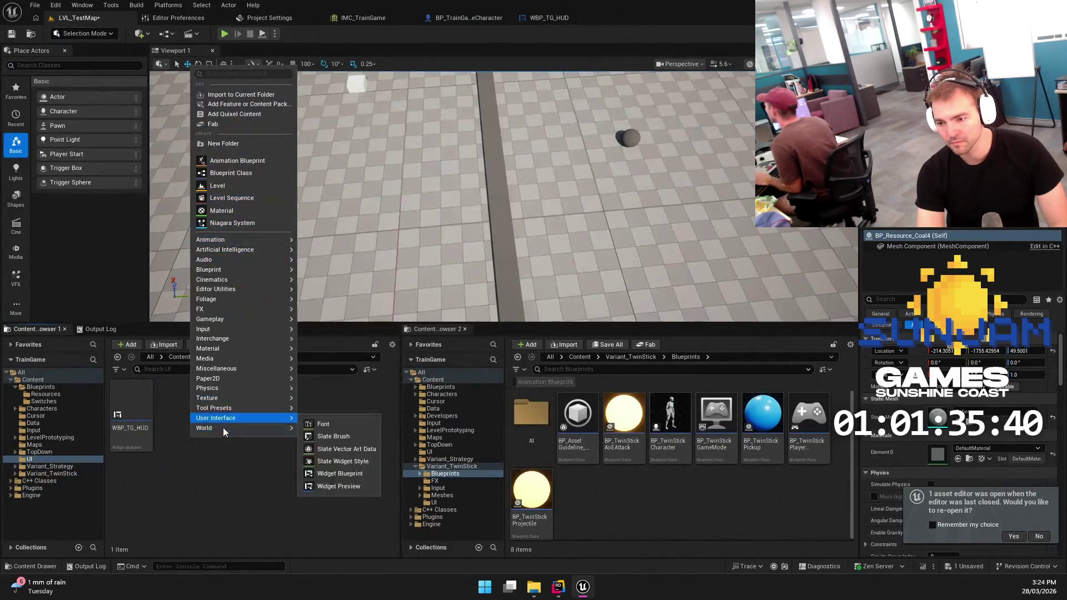
left_click(342, 476)
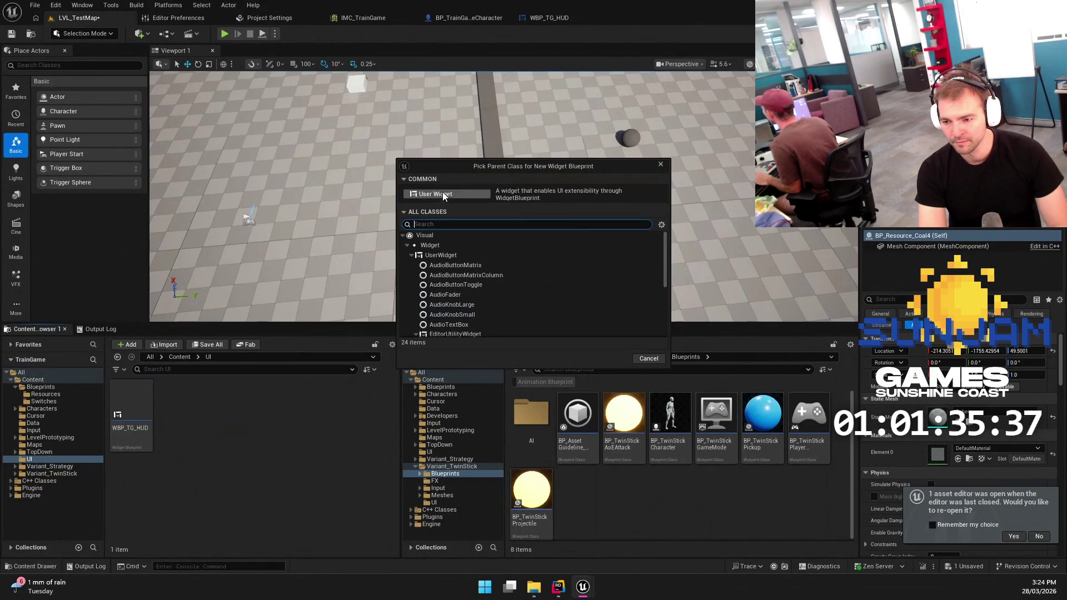
double_click(445, 195)
type("WBP_TG_")
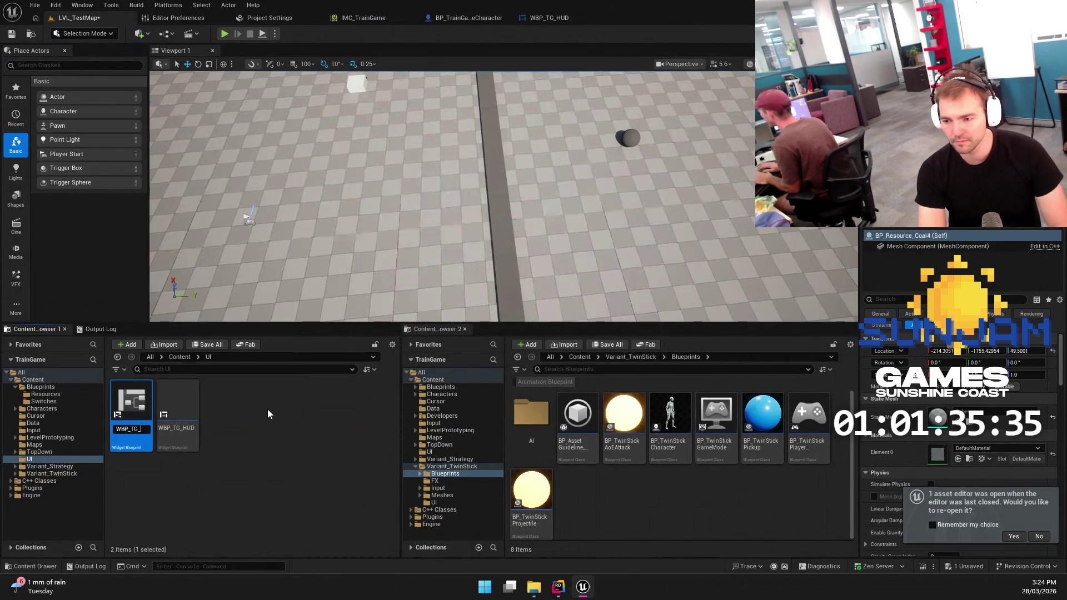
type("FuelMeter")
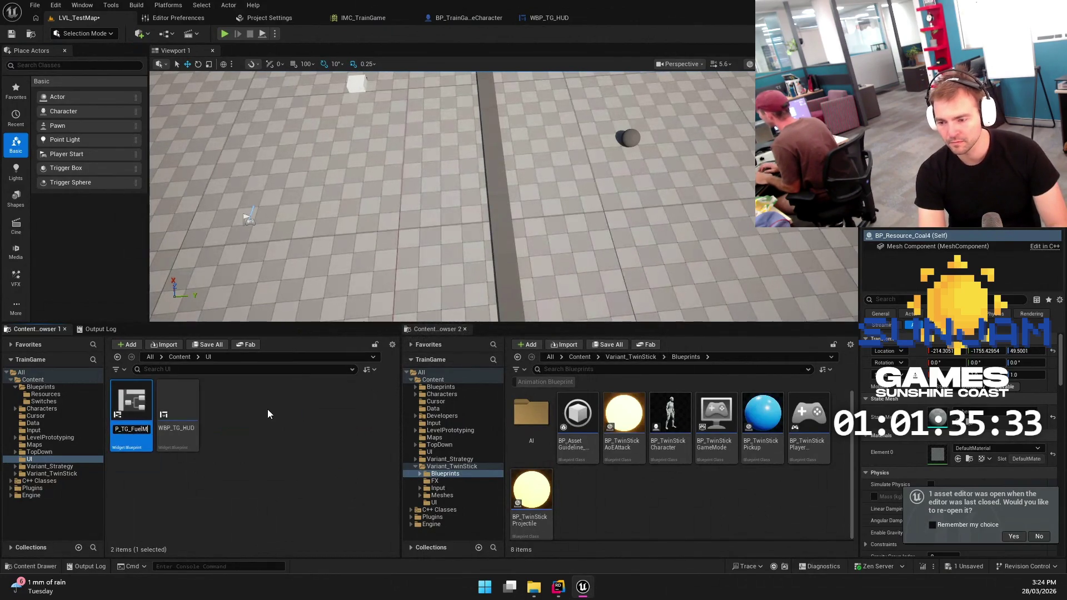
key("Return")
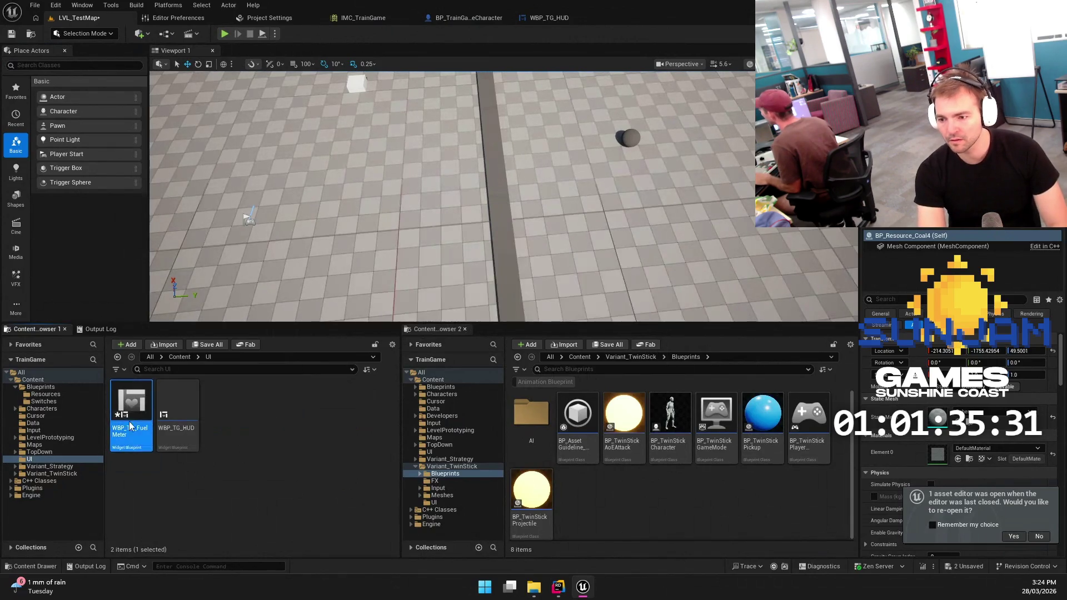
Add a Vertical Box under WBP_TG_FuelMeter's root and compile it
double_click(127, 414)
left_click(44, 332)
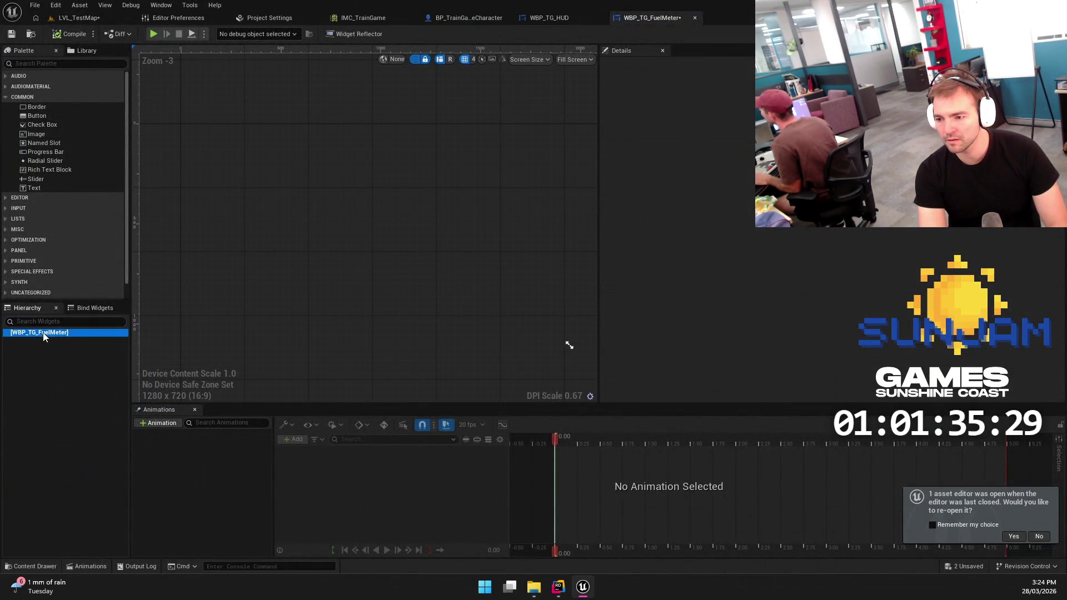
left_click(54, 64)
type("vert")
left_click_drag(45, 86, 56, 333)
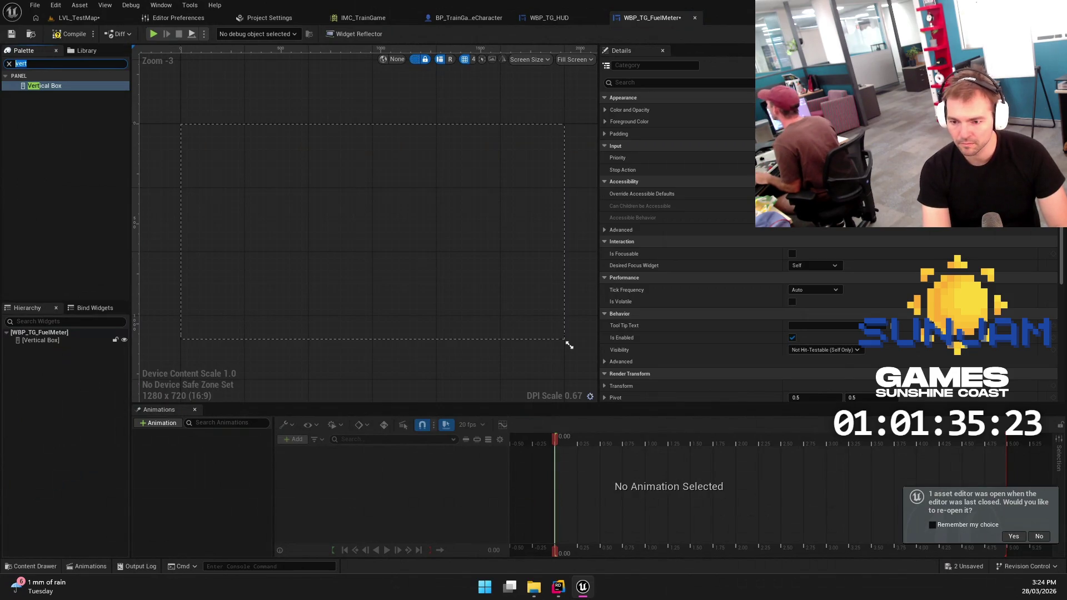
left_click(72, 35)
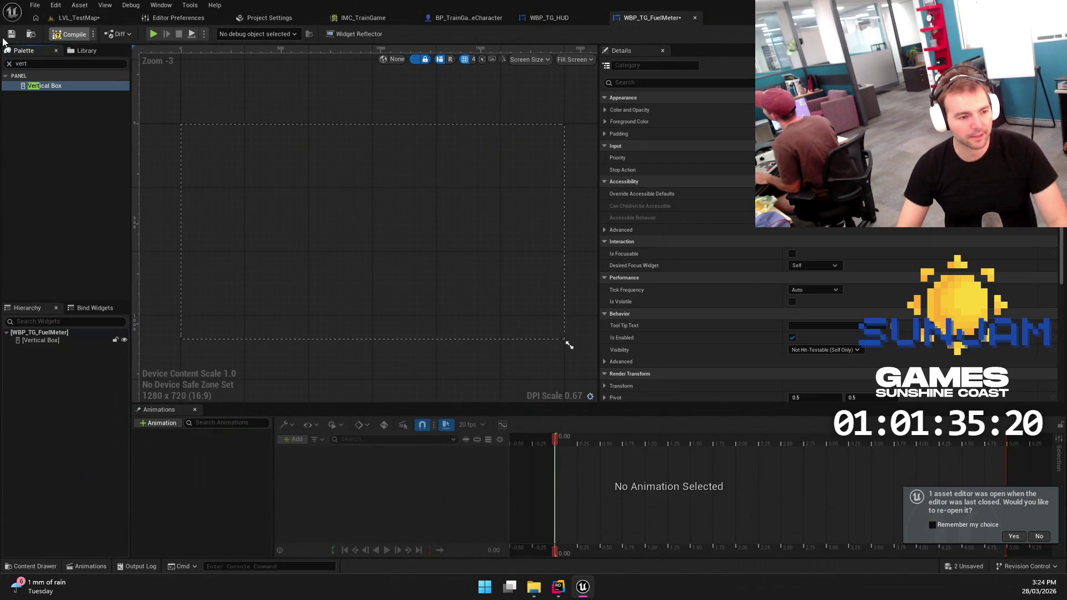
Open the Plugins browser from the Edit menu and dock it with the editor tabs
left_click(56, 5)
left_click(448, 130)
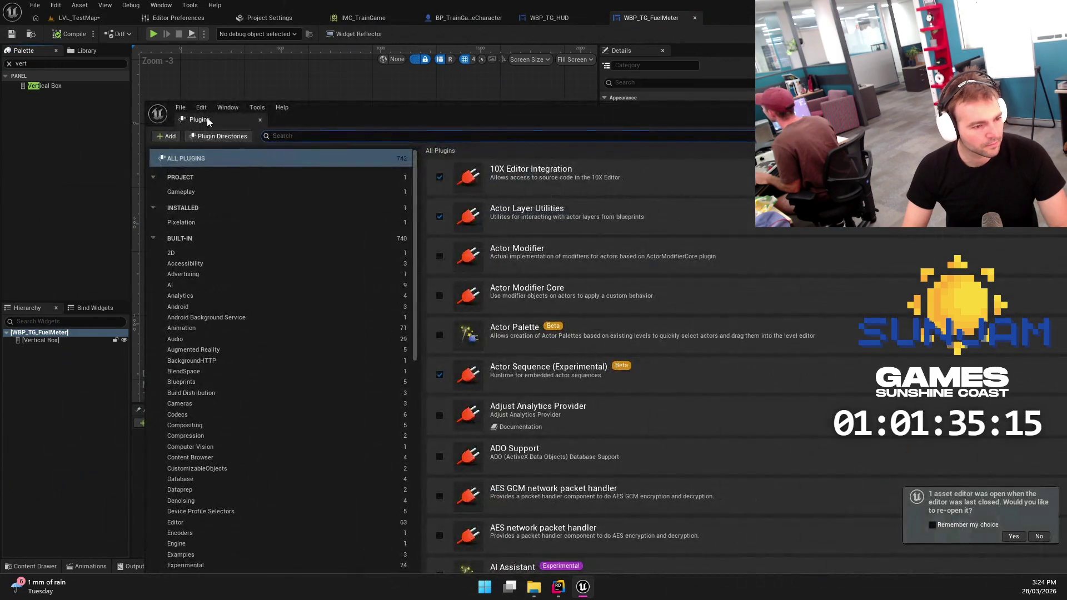
left_click_drag(208, 122, 356, 17)
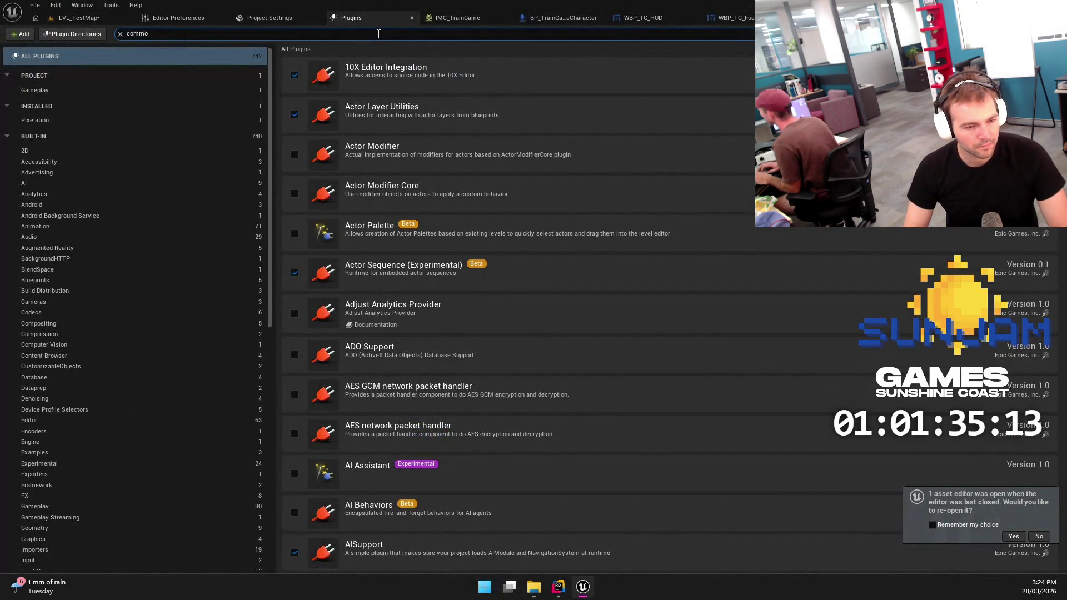
Search plugins for 'common' and enable the beta Common UI Plugin, confirming the warning
type("n")
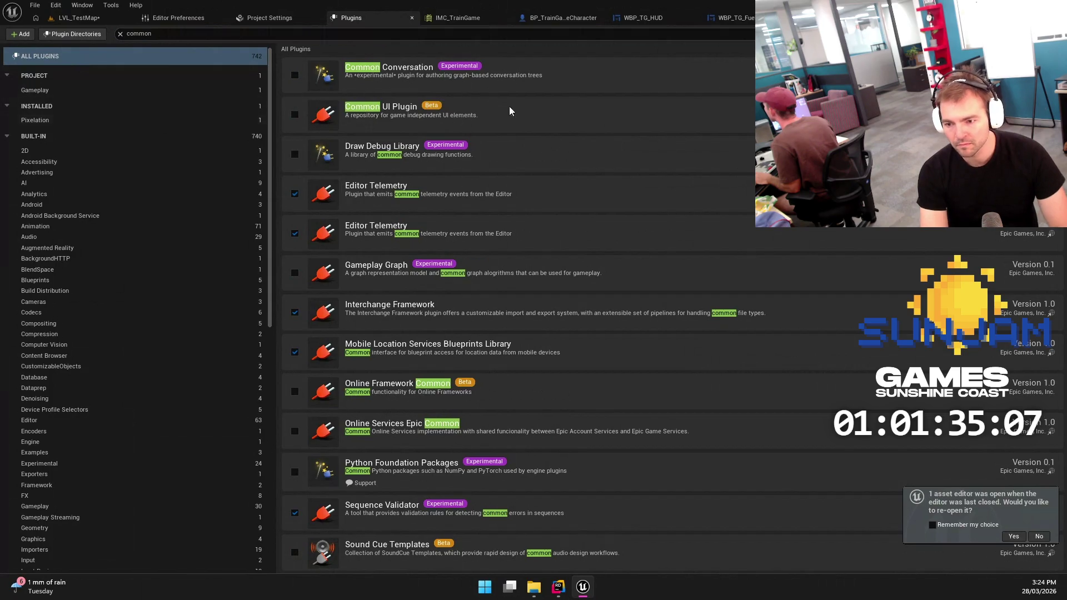
left_click(295, 114)
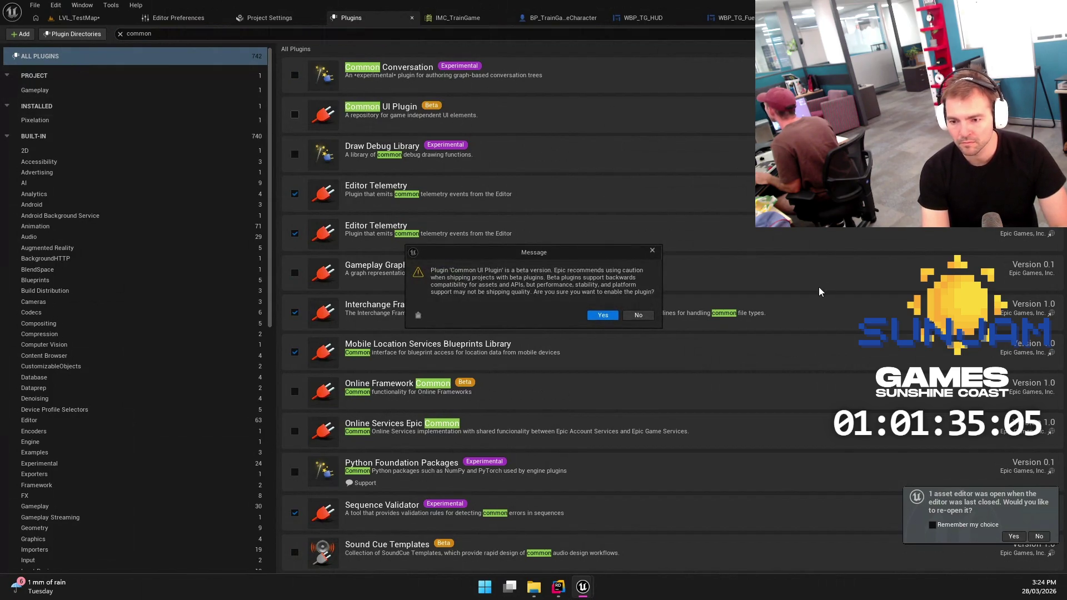
left_click_drag(569, 260, 592, 210)
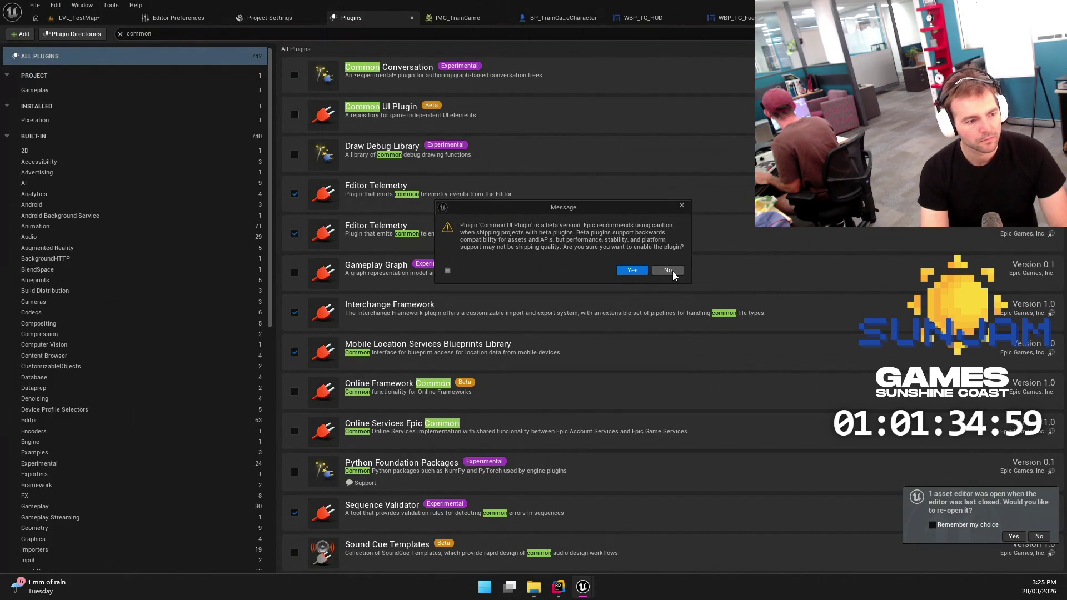
left_click(632, 271)
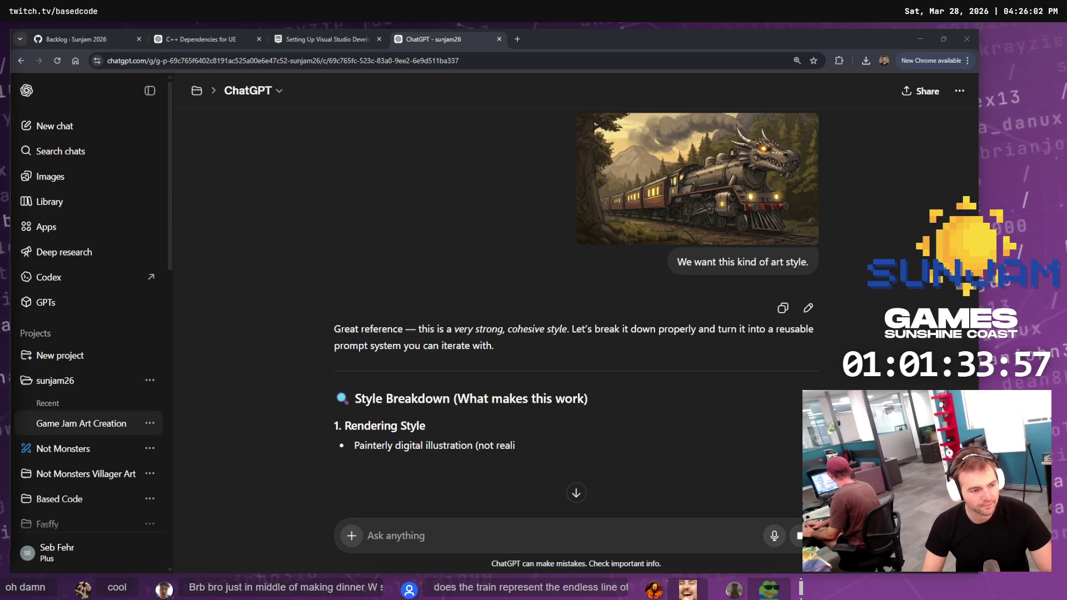
Dismiss the Done notice, modify Build Tools 2026, and expand MSBuild Tools and Desktop development with C++
scroll(659, 269, "down", 15)
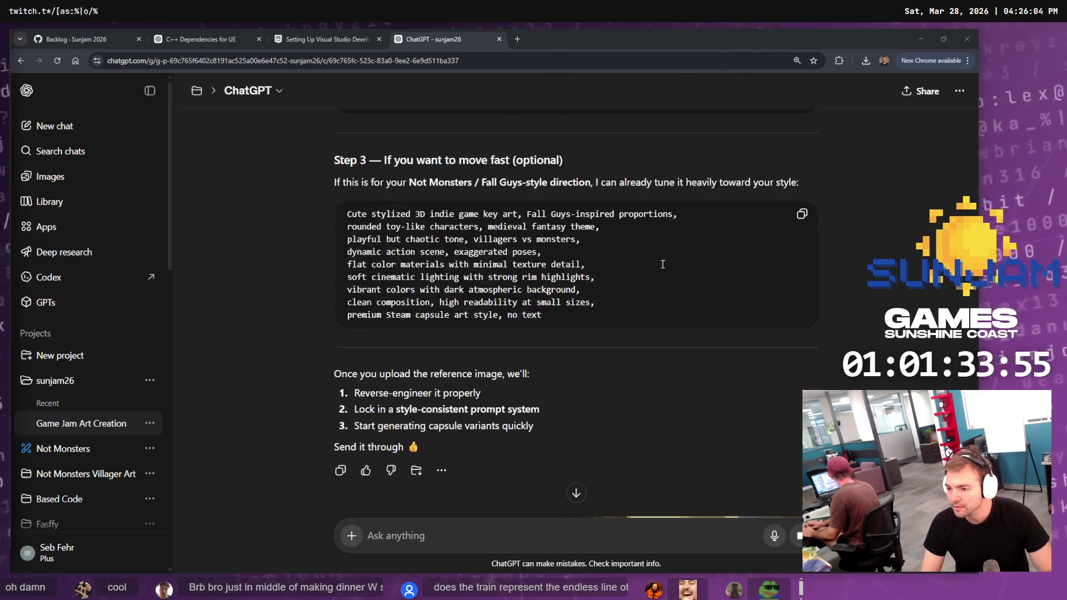
scroll(662, 264, "up", 9)
scroll(614, 269, "down", 5)
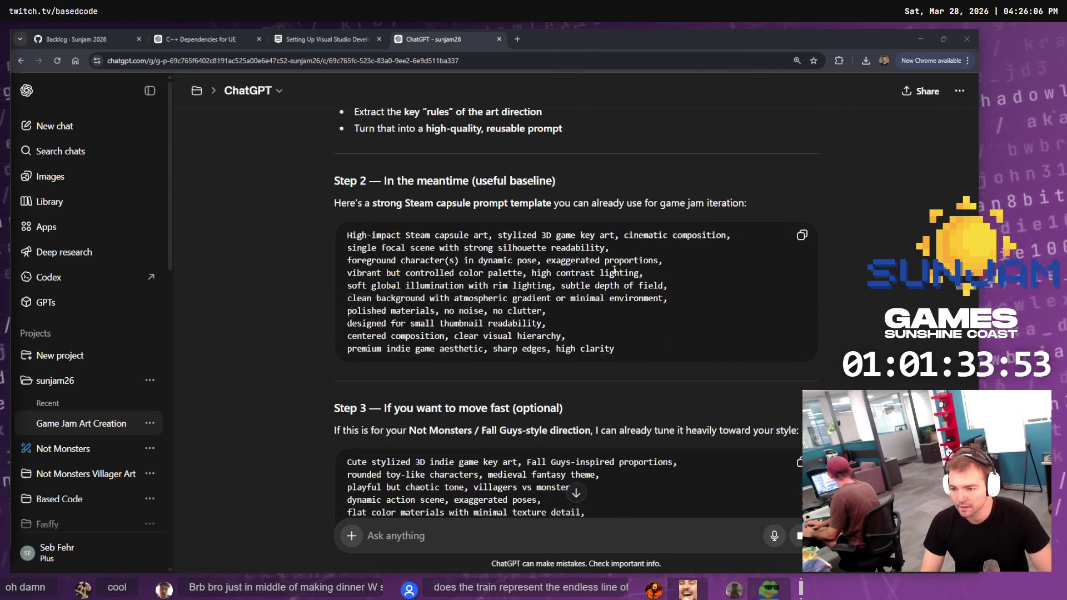
scroll(614, 270, "down", 4)
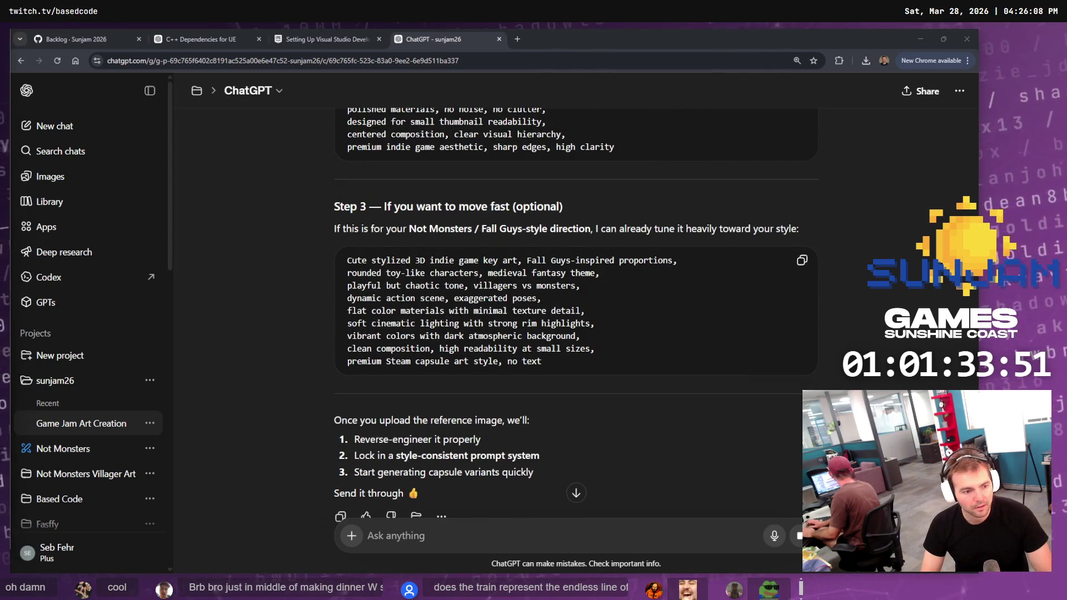
left_click(715, 359)
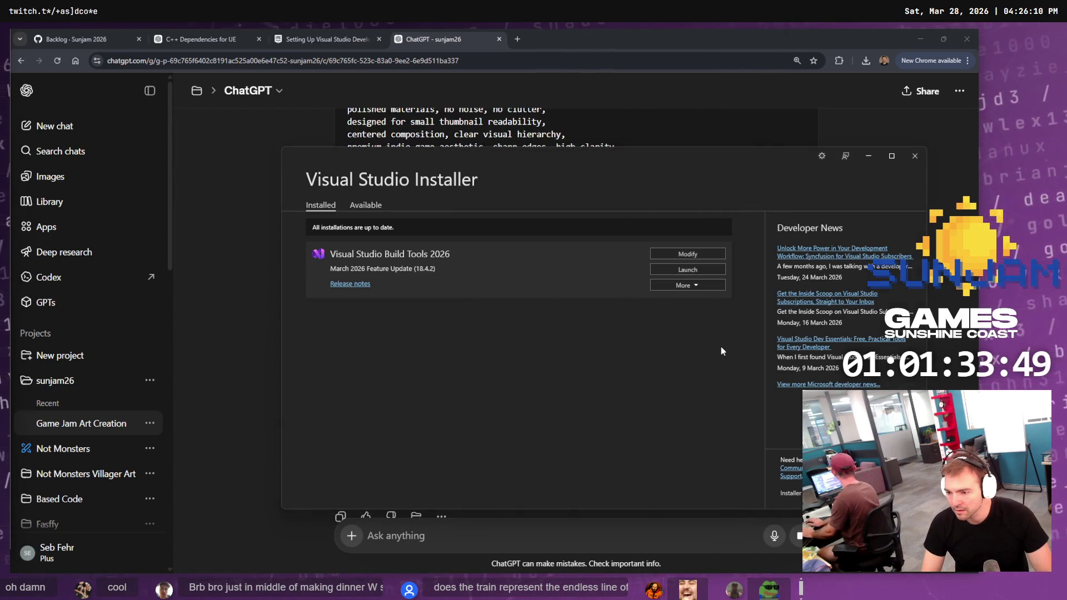
left_click(675, 255)
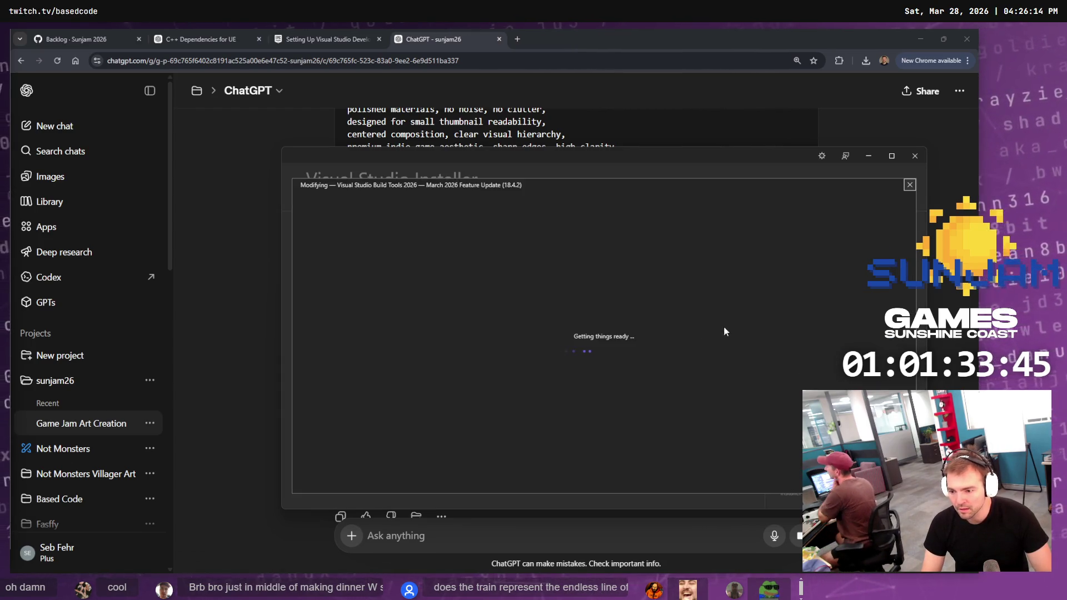
scroll(591, 283, "down", 10)
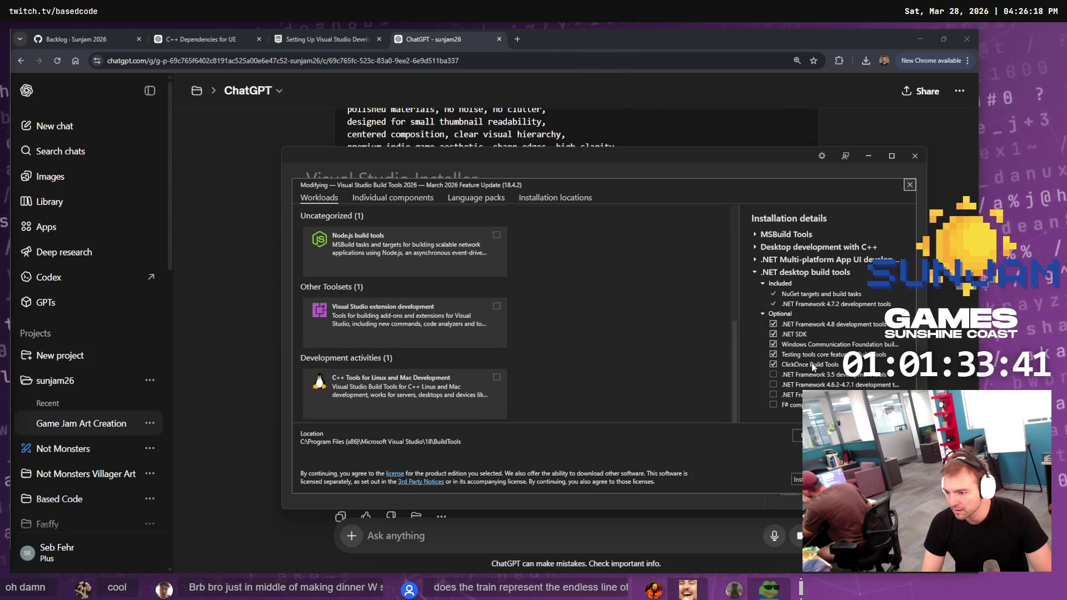
left_click(755, 235)
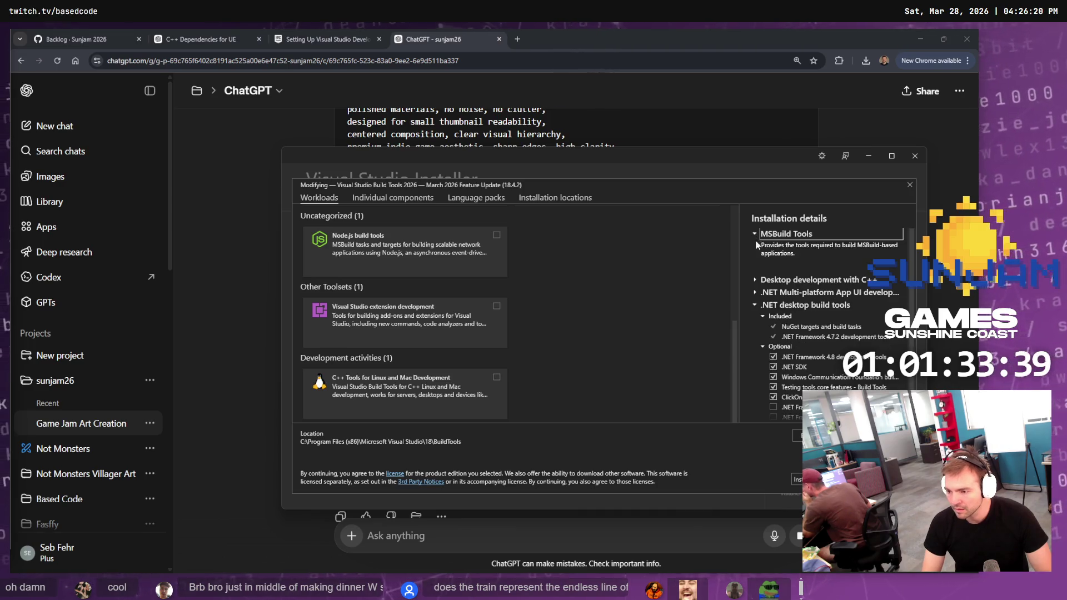
left_click(756, 280)
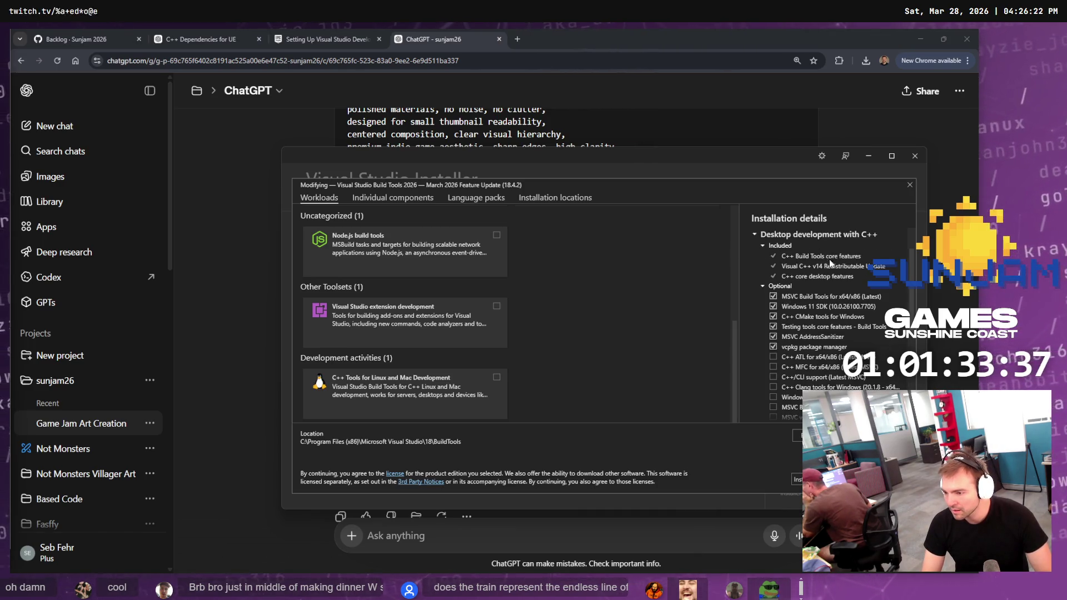
scroll(789, 299, "down", 2)
Look through the capsule art chat, Epic's Visual Studio guide and the C++ Dependencies chat
left_click(383, 118)
scroll(426, 229, "down", 6)
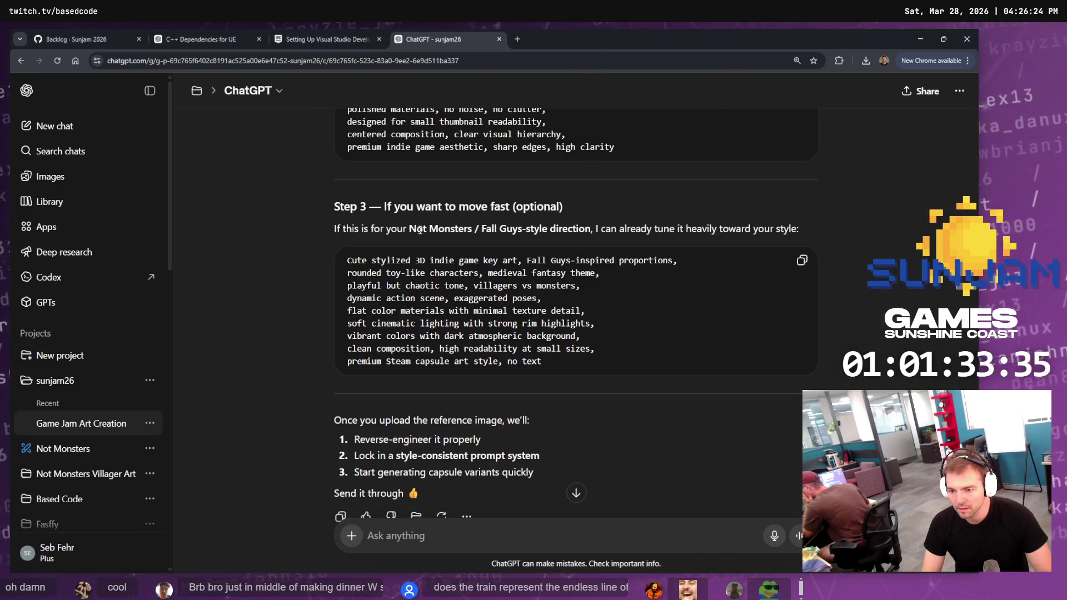
scroll(428, 231, "up", 9)
left_click(333, 40)
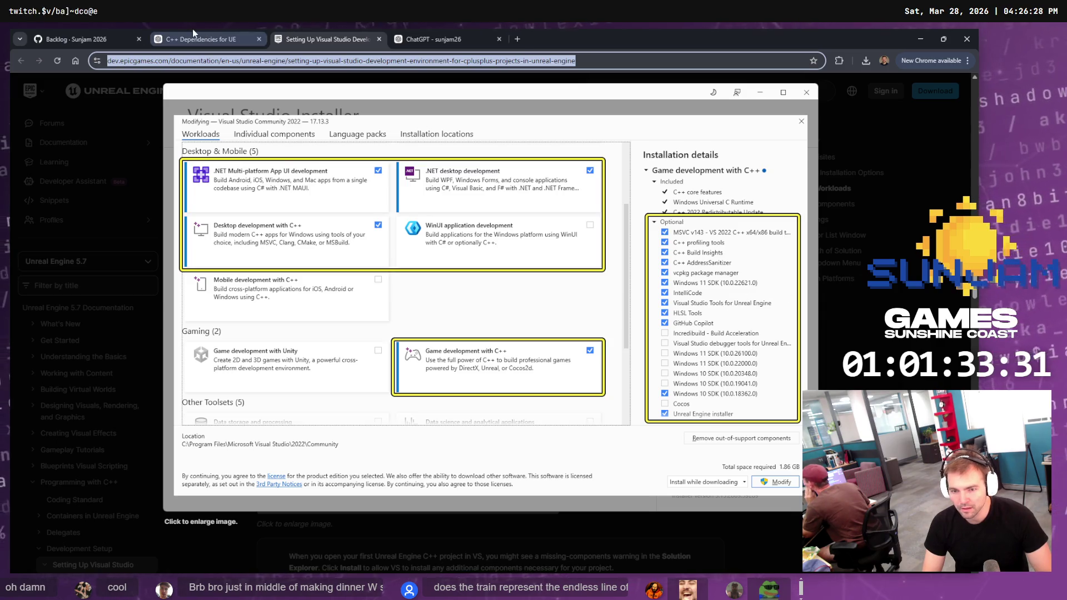
left_click(265, 40)
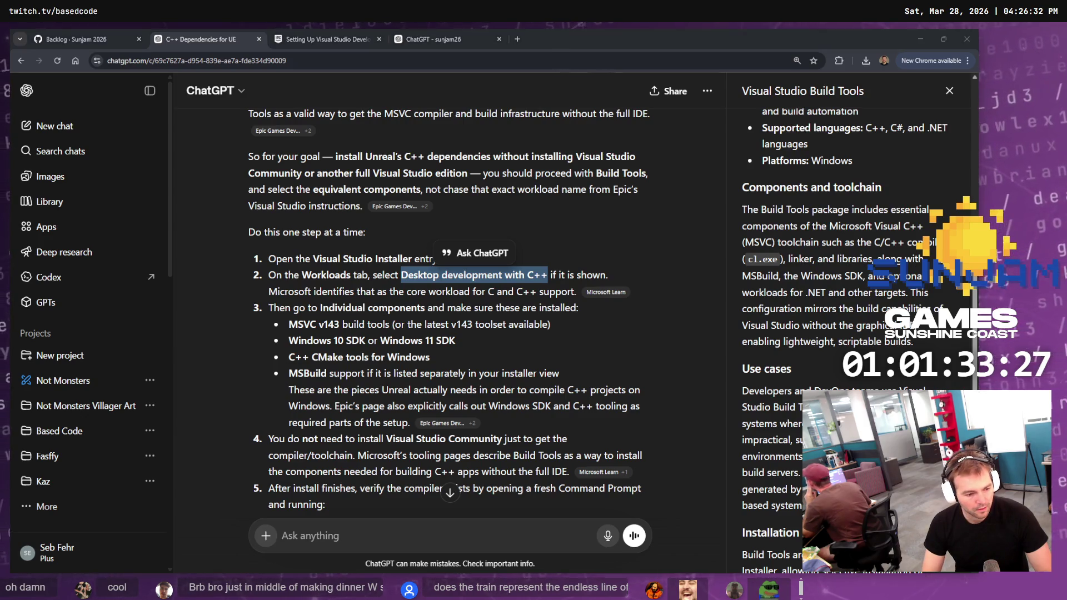
Exit Rider and return to the capsule art chat
key("alt+Tab")
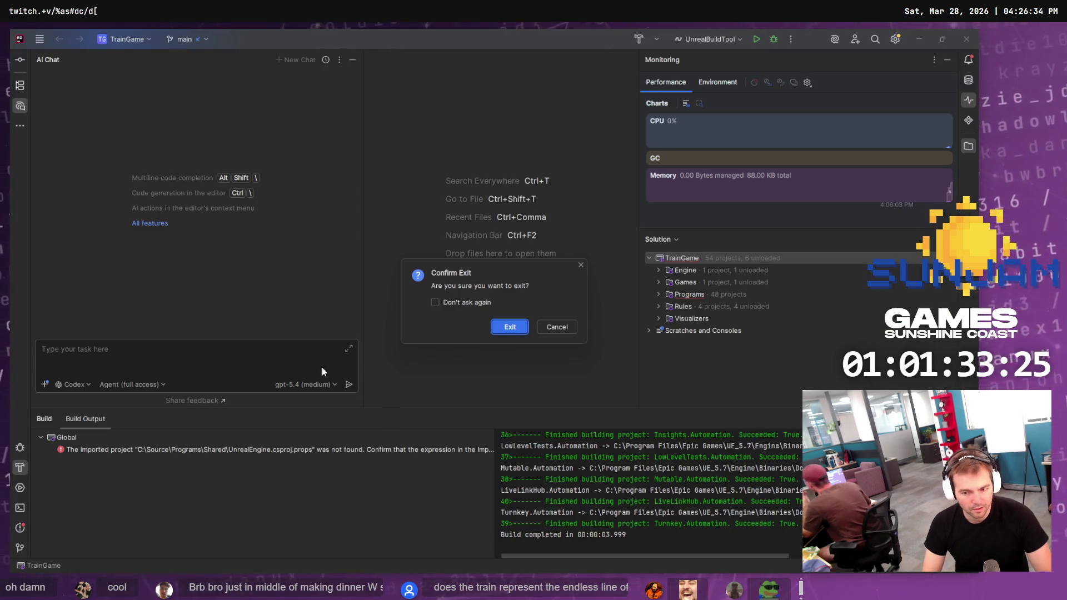
left_click(509, 327)
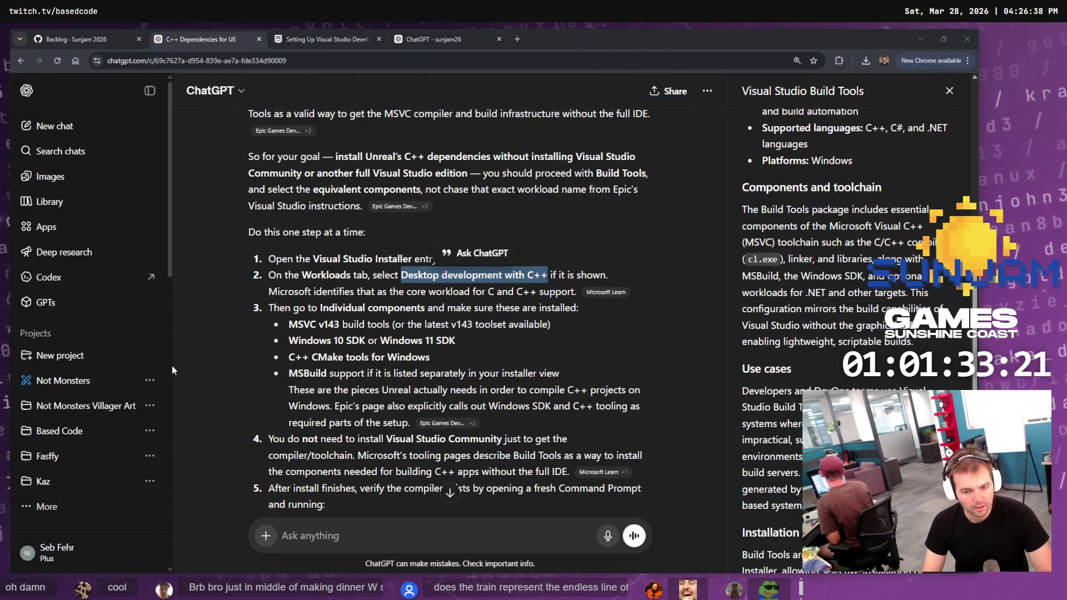
left_click(415, 38)
scroll(585, 315, "down", 15)
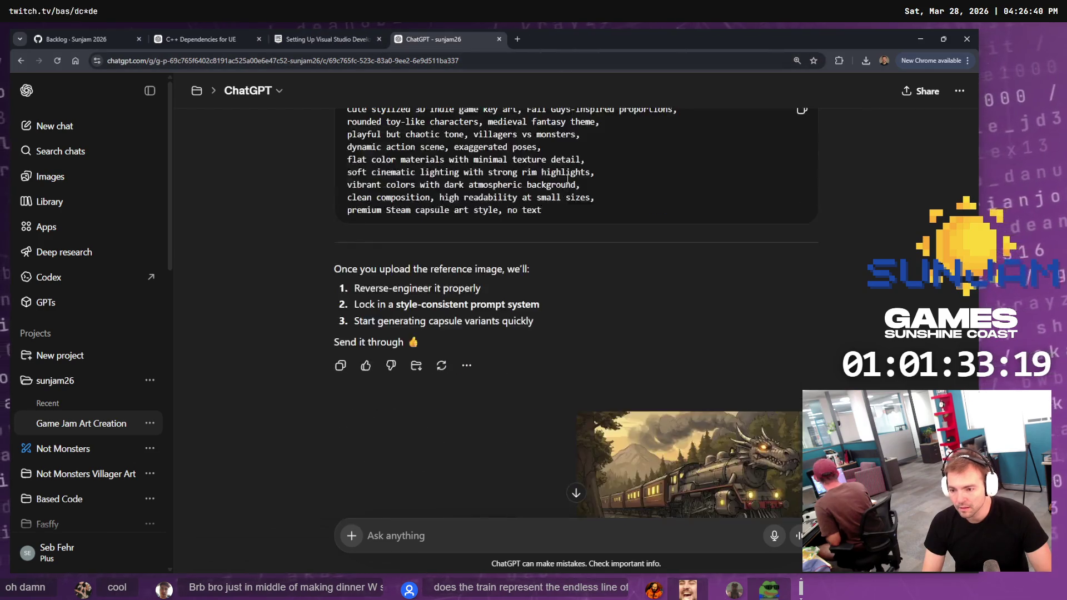
Copy the Prompt (Style Locked-In) code block, then read the reply down to its Next Step question
scroll(612, 338, "up", 20)
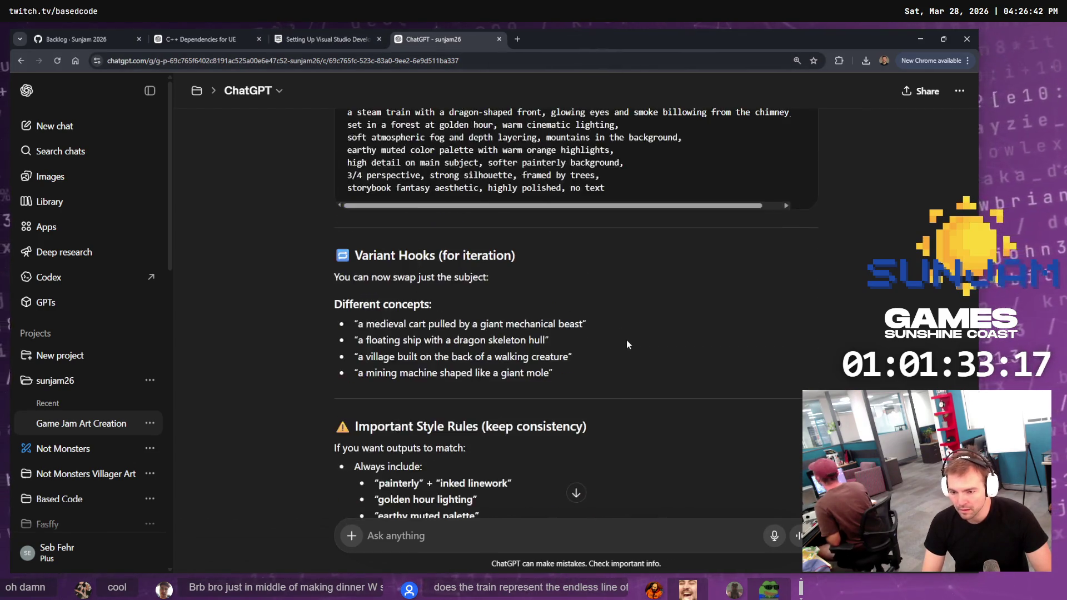
scroll(629, 327, "up", 4)
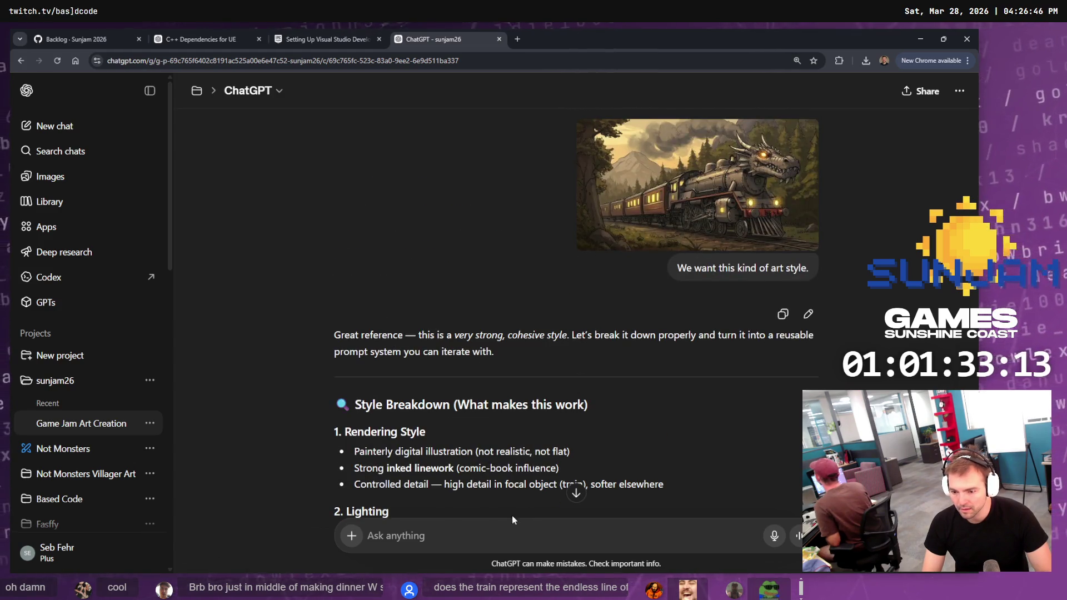
scroll(410, 443, "down", 3)
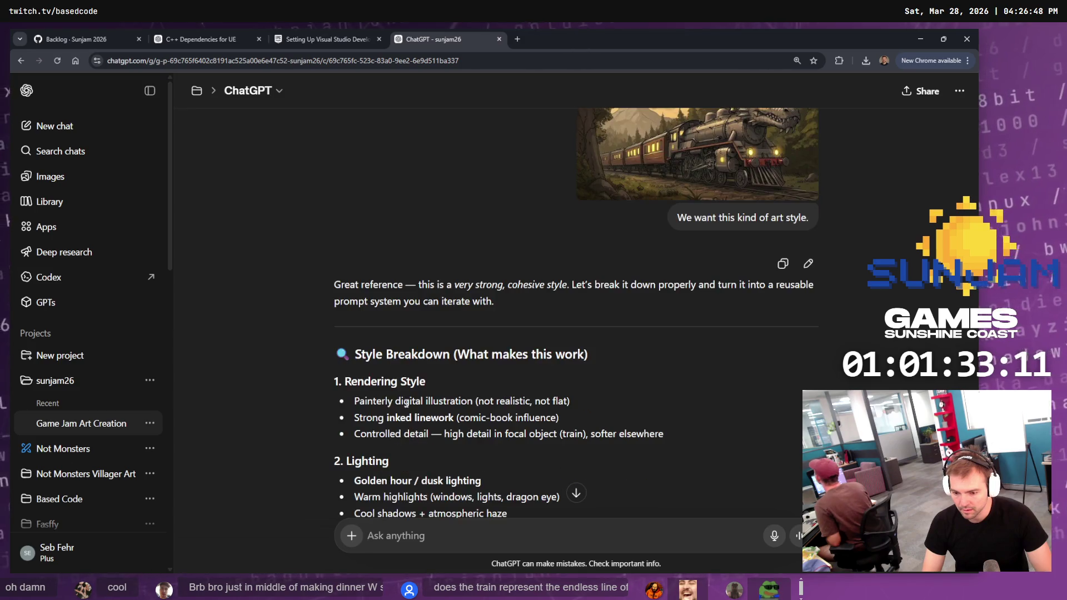
scroll(466, 383, "down", 12)
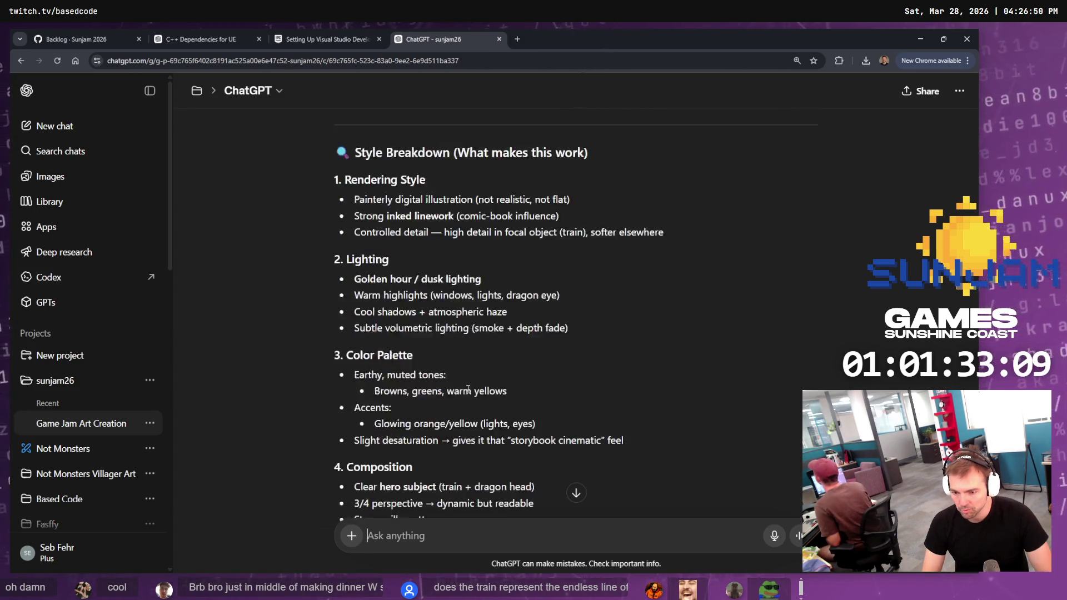
scroll(327, 288, "up", 2)
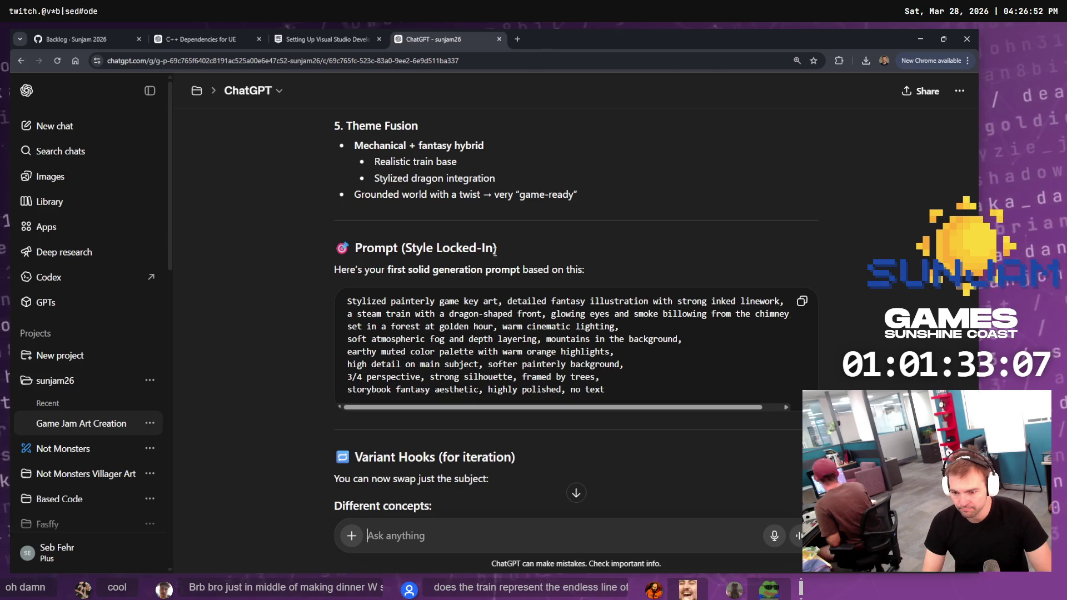
left_click(800, 302)
scroll(768, 320, "down", 4)
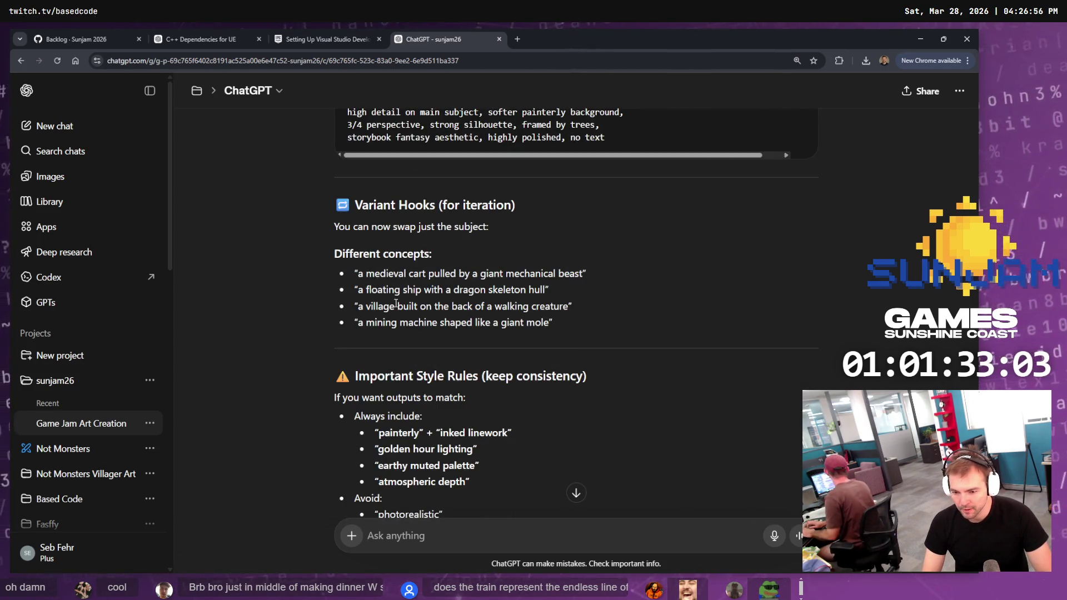
scroll(462, 355, "down", 7)
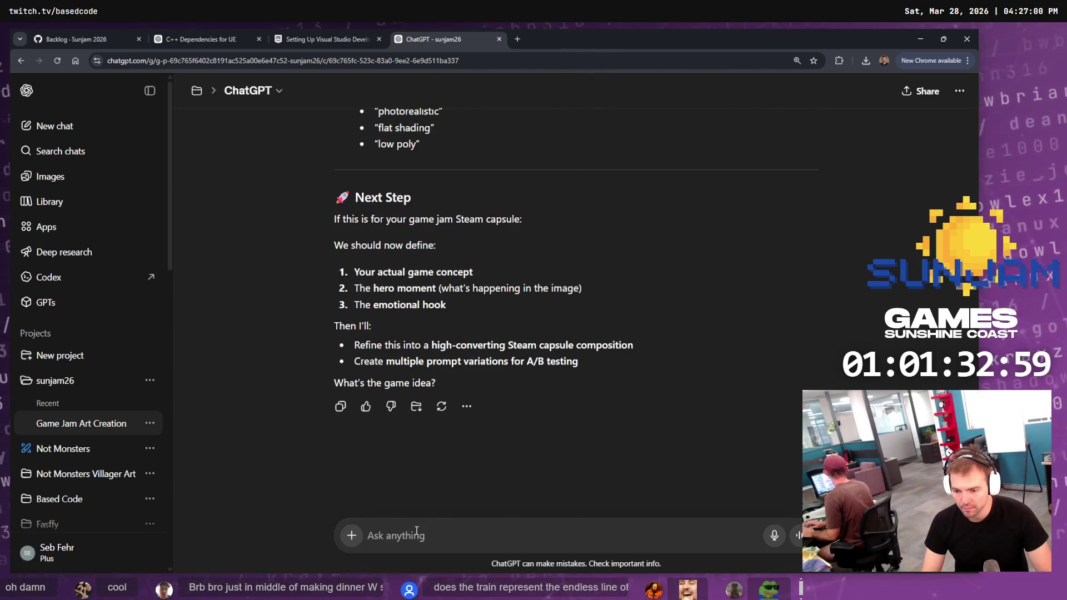
Type the request 'Generate a high quality steam capsule art for a game with the following premise:'
type("Generate ")
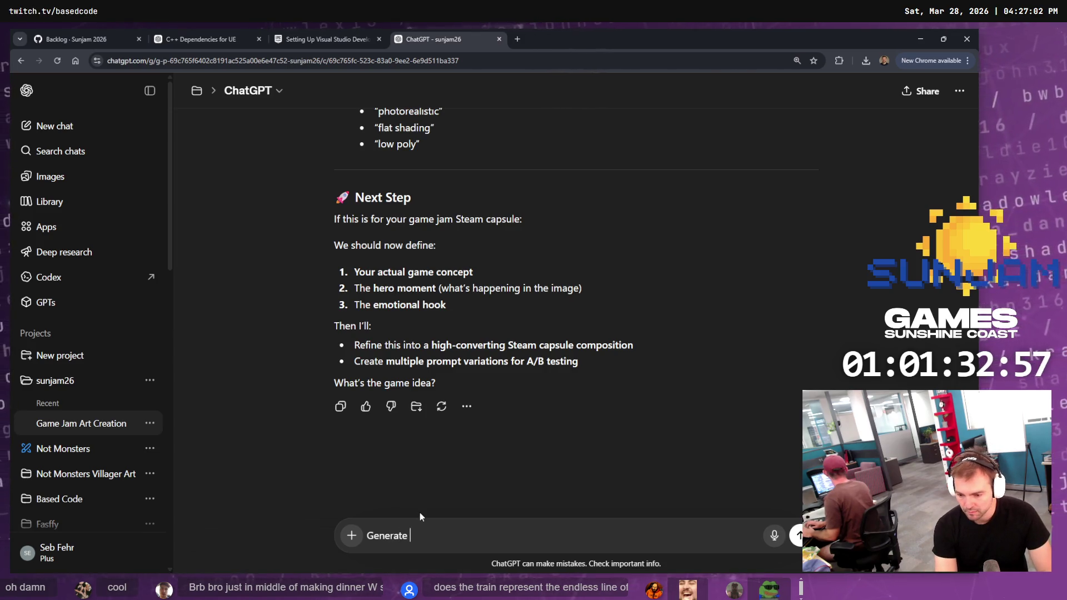
type("so,")
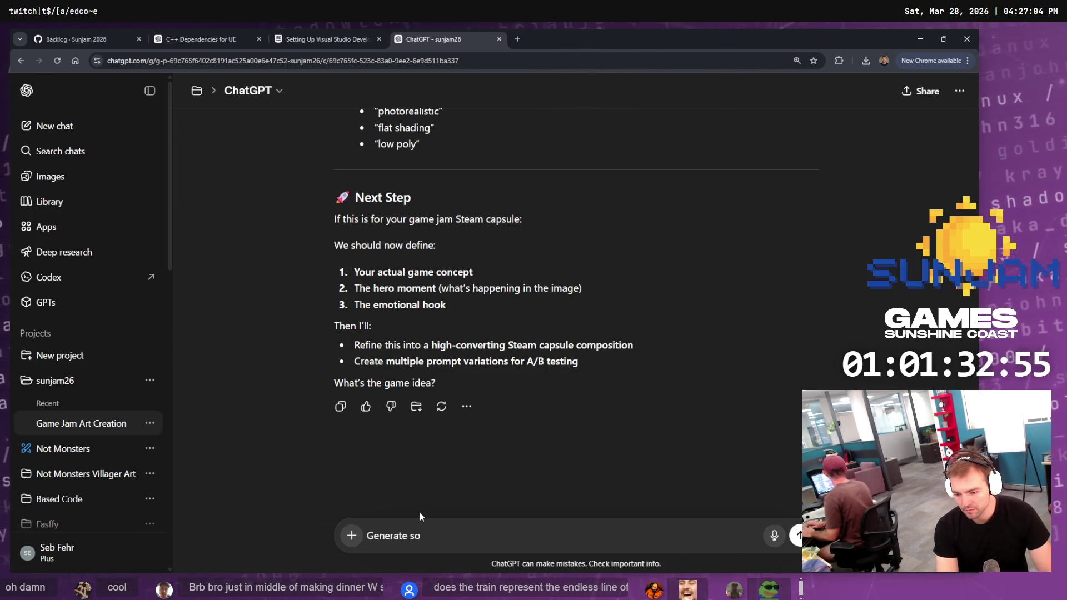
key("BackSpace")
type("me key art, for ")
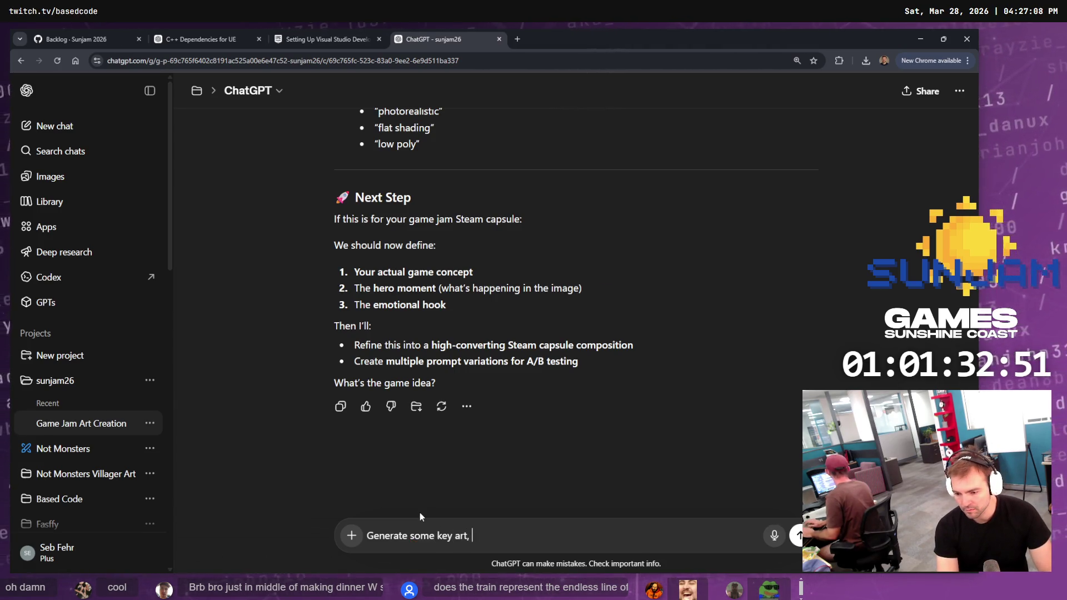
type("the folling")
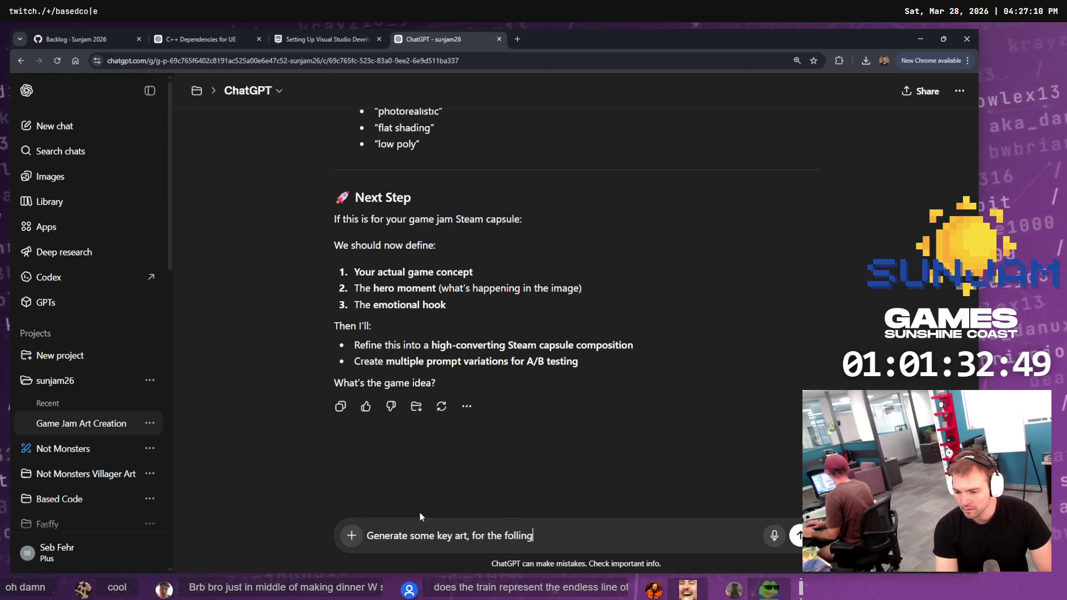
key("BackSpace")
key("BackSpace")
key("BackSpace")
key("BackSpace")
key("BackSpace")
key("BackSpace")
type("steam")
key("BackSpace")
key("BackSpace")
key("BackSpace")
key("BackSpace")
key("BackSpace")
key("BackSpace")
key("BackSpace")
key("BackSpace")
type("a high quality steam cap")
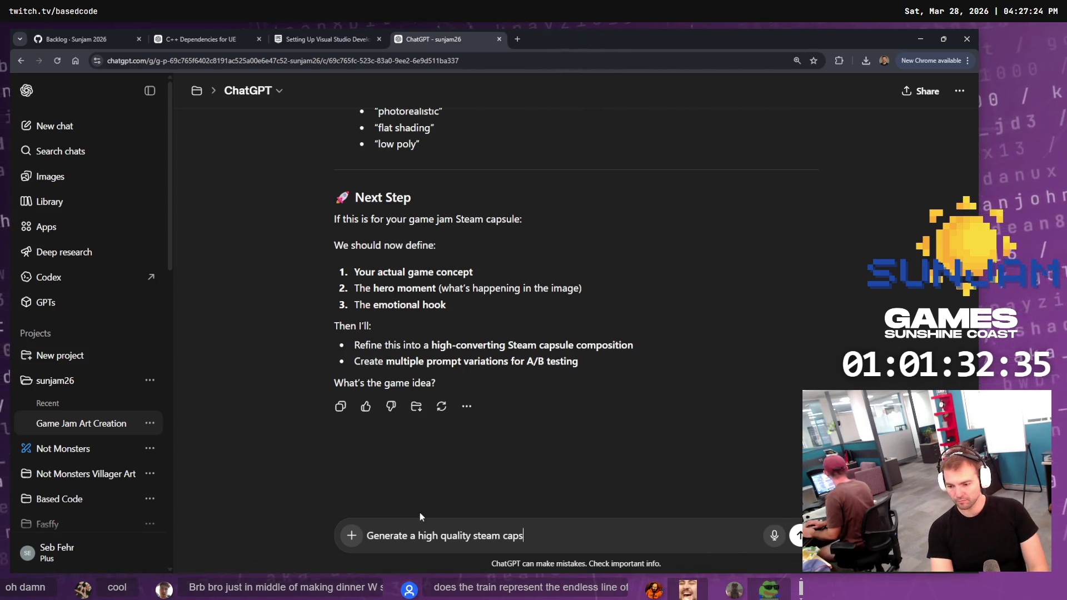
type("sule art")
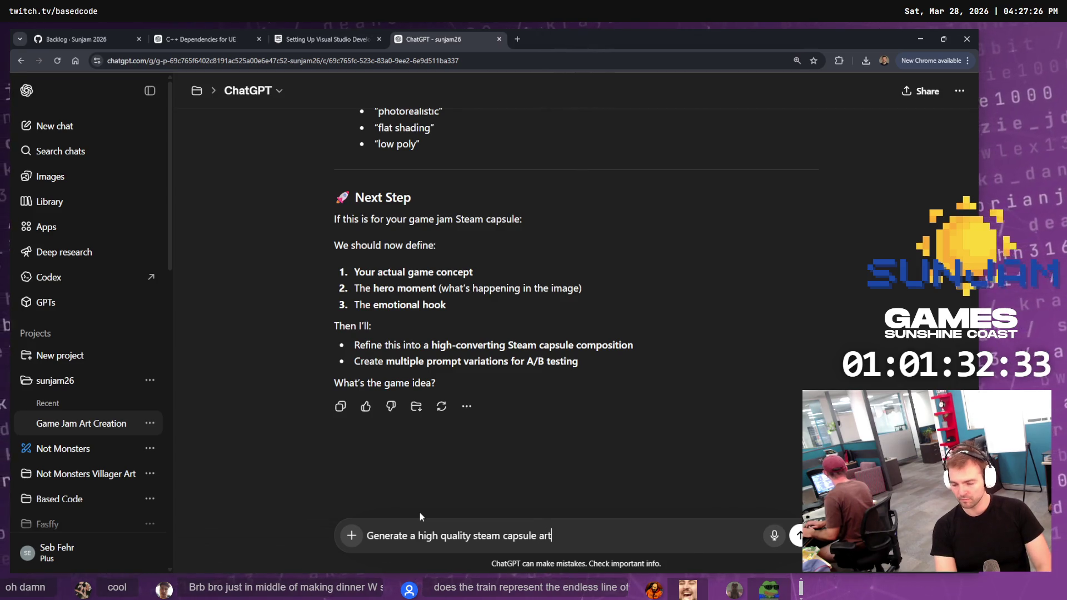
type(" for a game")
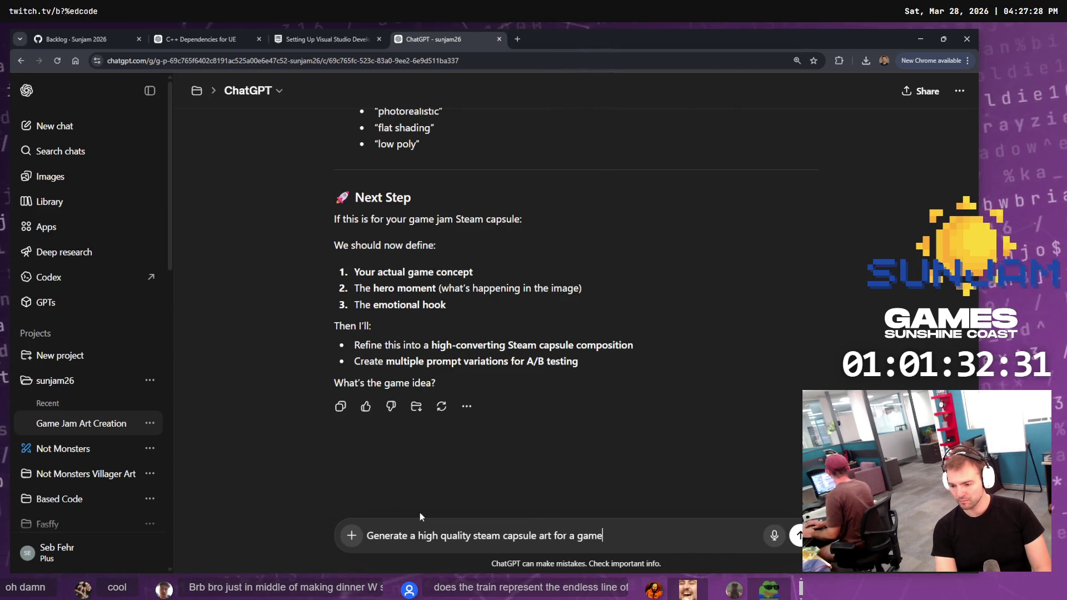
type(" with the")
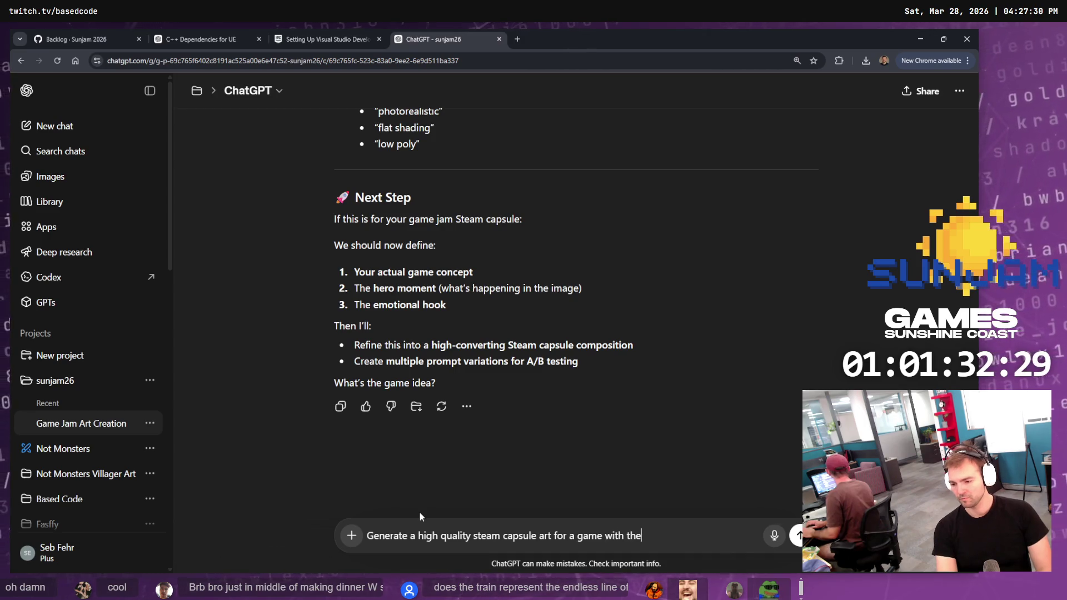
type(" following pr")
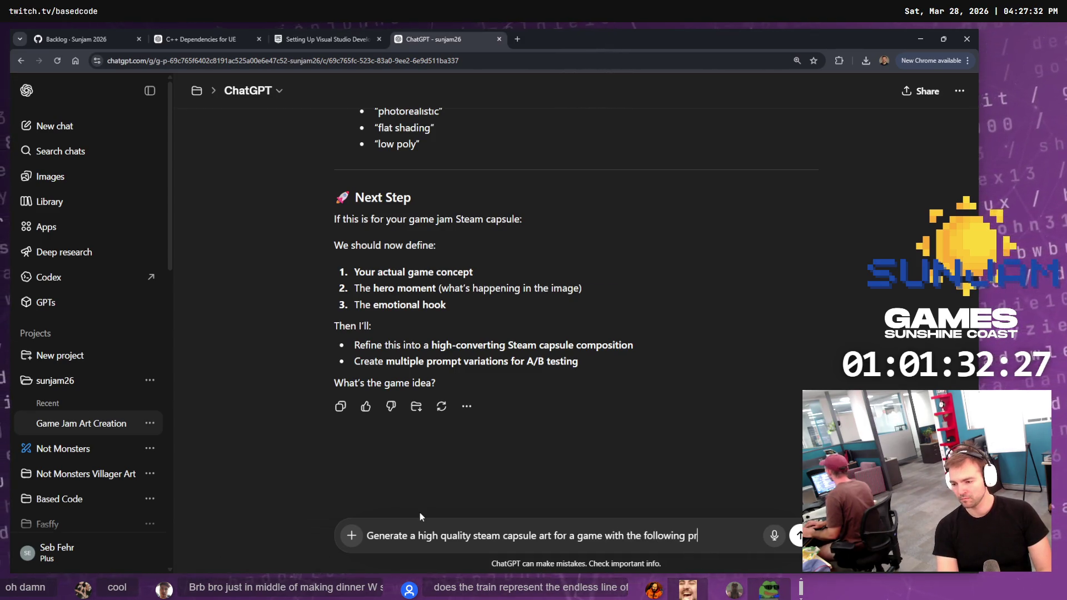
type("emise:")
key("shift+Return")
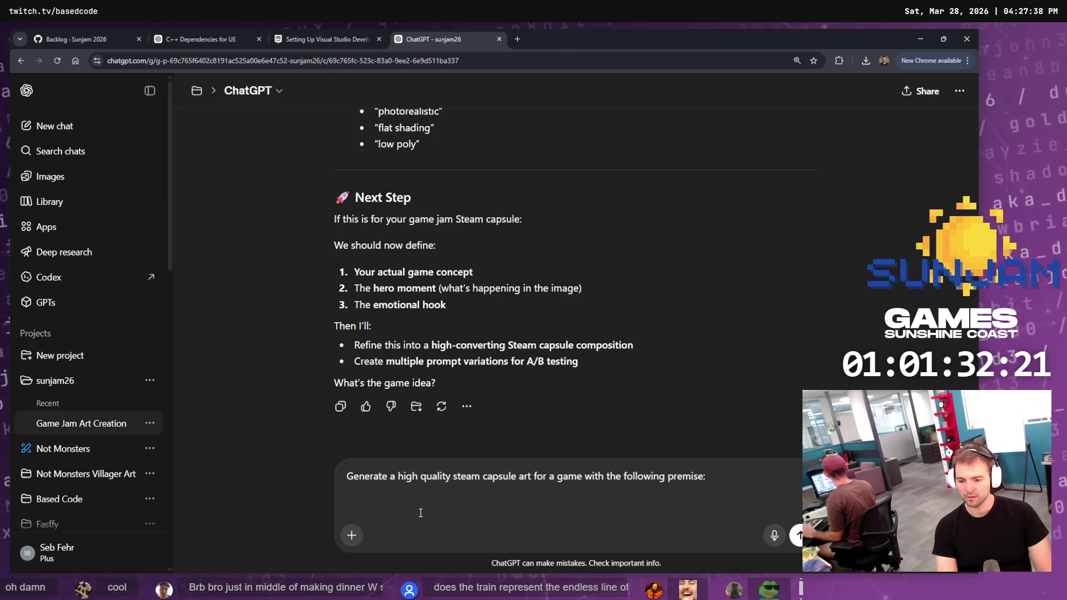
On the next line, enter the game name "Last Dagon's Ride" in quotes
type("This")
key("BackSpace")
key("BackSpace")
key("BackSpace")
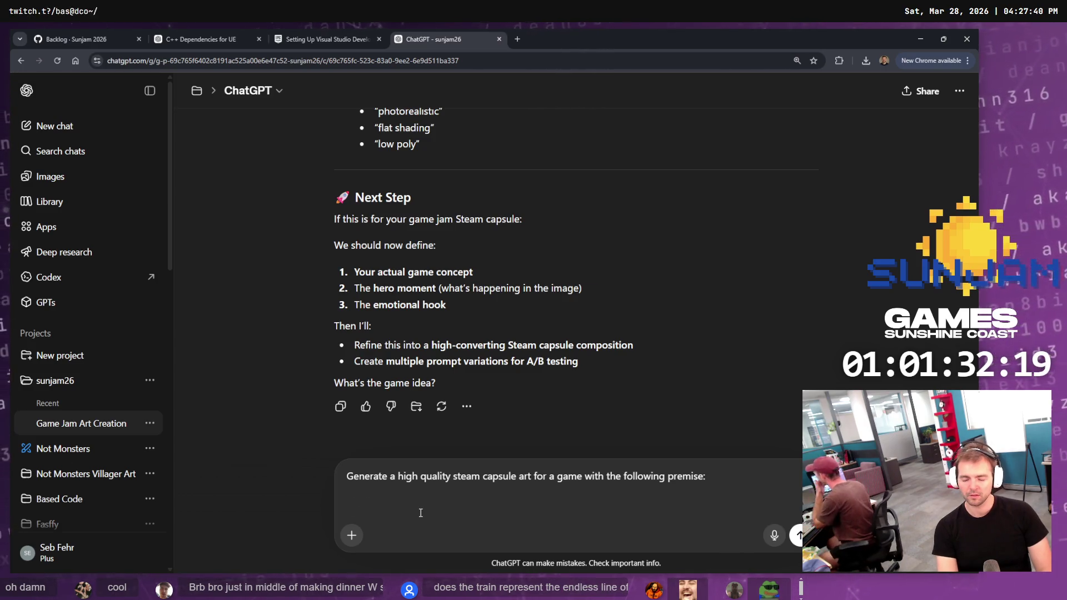
type("Last Dtragon's Ride")
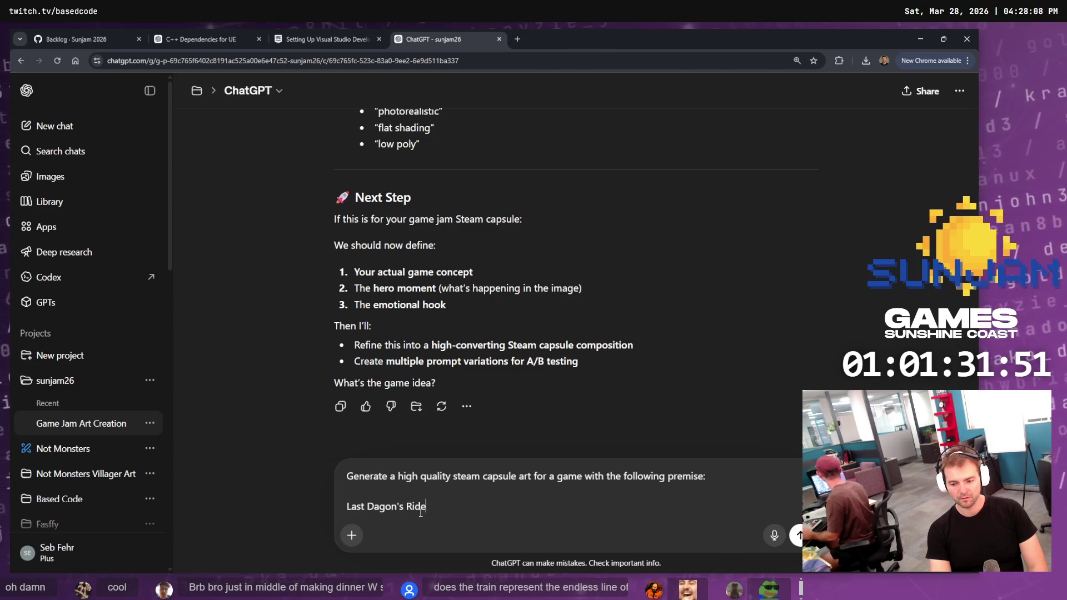
key("Home")
type("\"")
key("End")
Add a 'Name:' label and paste the copied style prompt into the message
key("shift+Return")
key("shift+Return")
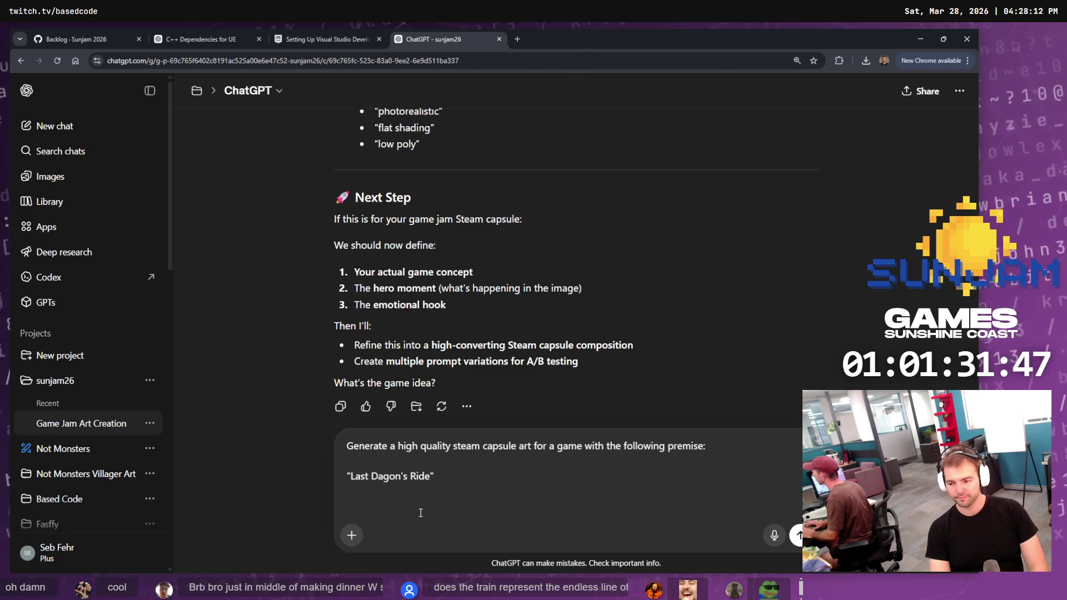
type("Name:")
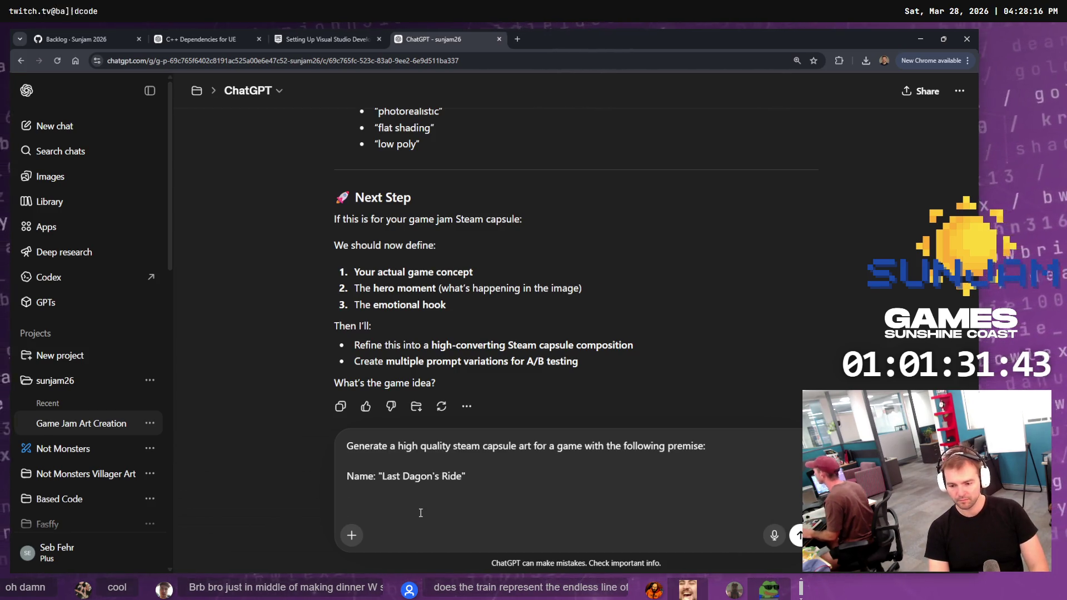
key("ctrl+v")
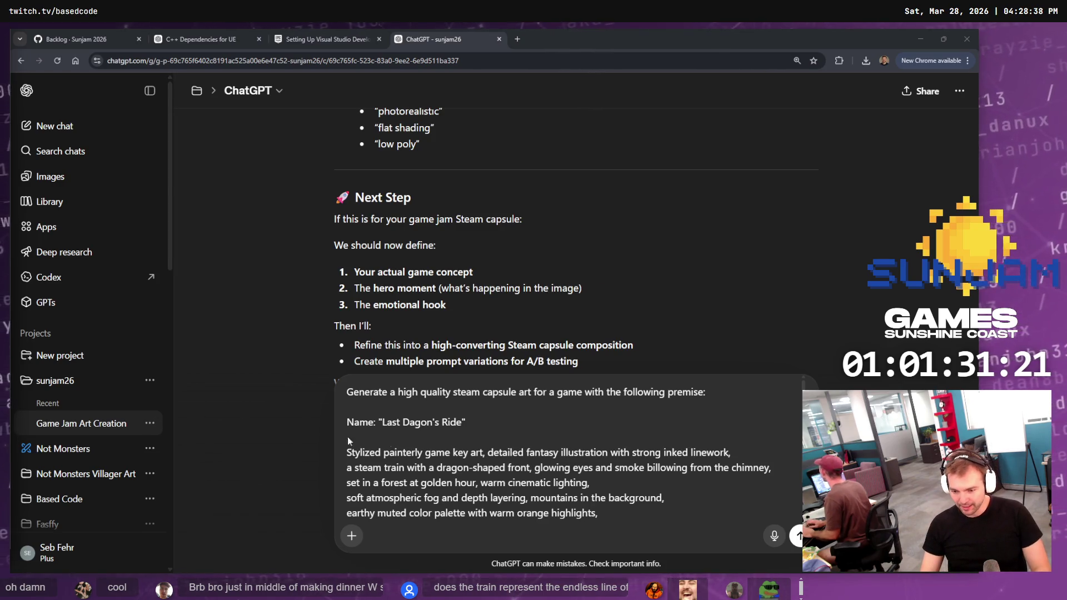
Replace the pasted style-prompt lines with a 'Premise:' label
left_click_drag(622, 517, 298, 452)
key("BackSpace")
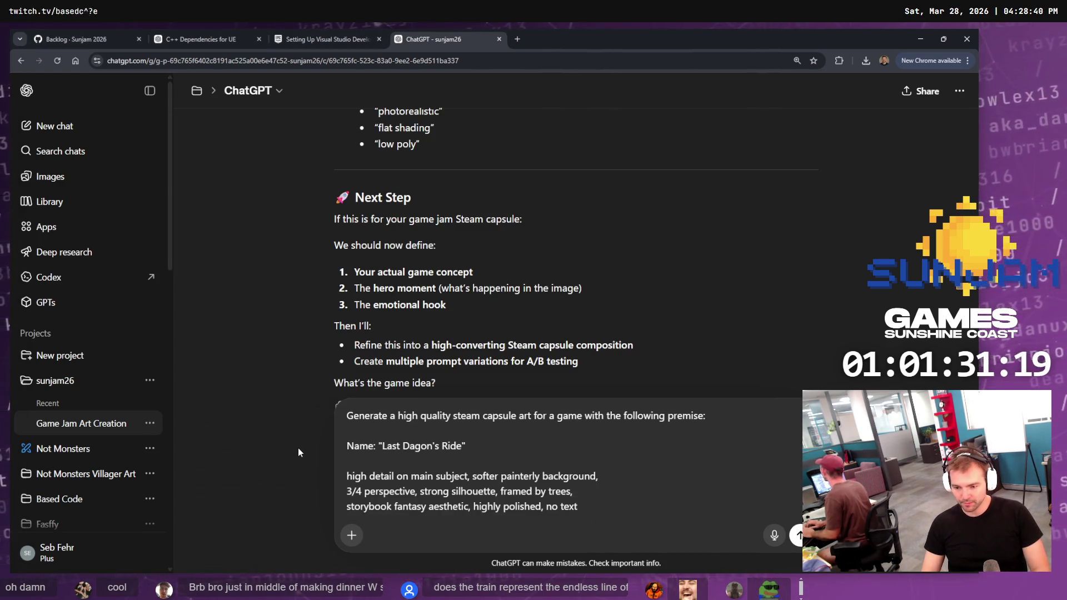
key("ctrl+z")
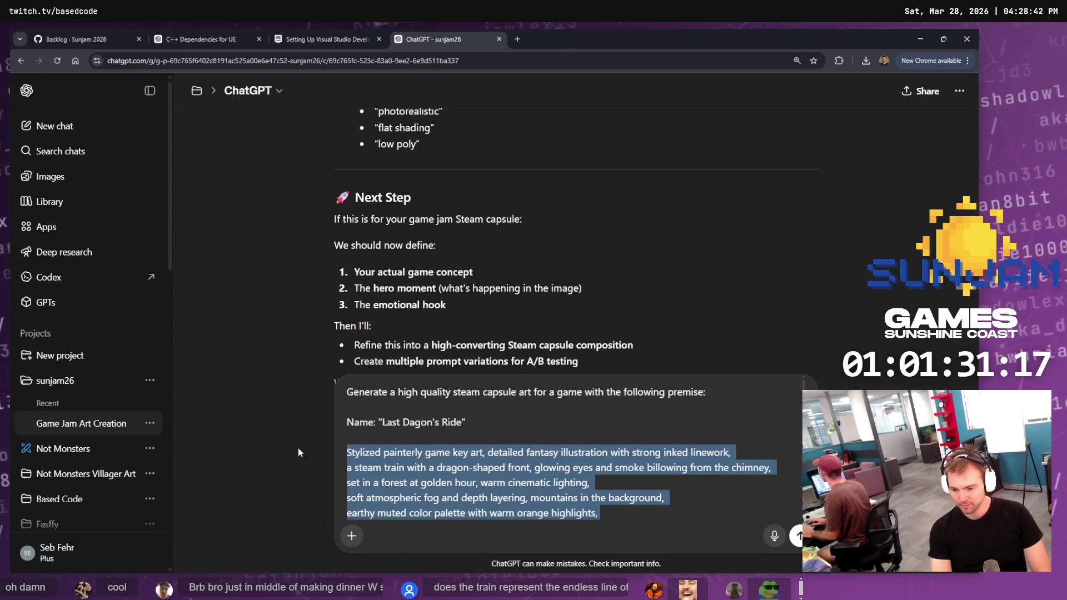
key("BackSpace")
type("Premise:")
key("shift+Down")
key("shift+Down")
key("shift+Down")
key("shift+Down")
key("BackSpace")
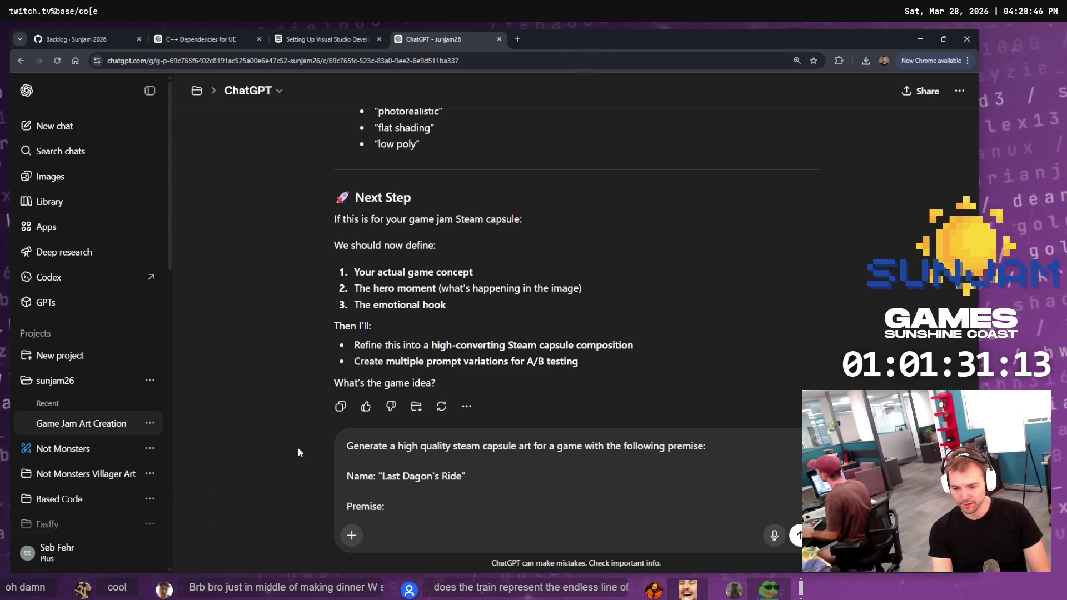
Write the premise: you're the conductor of a dragon train outrunning a freezing stormfront
type("You ride a train that's ru")
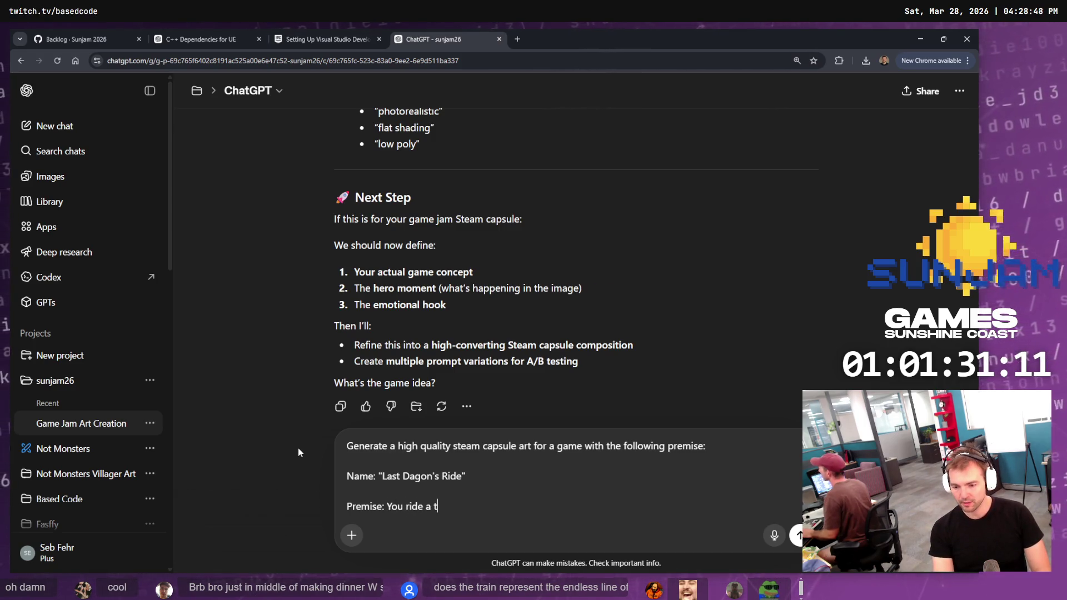
type("nnin")
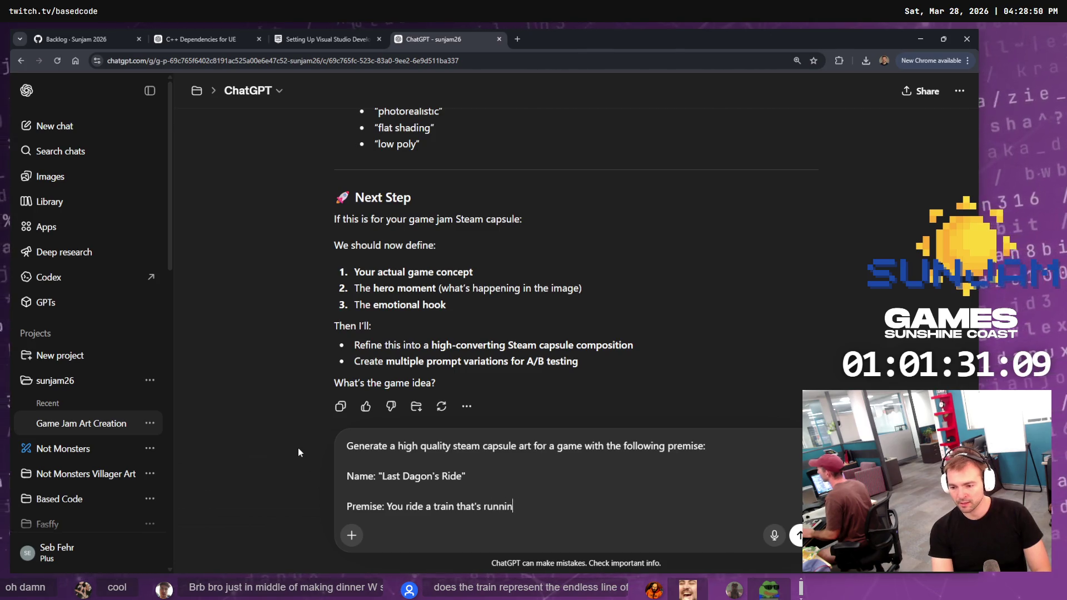
type("g out of heat,")
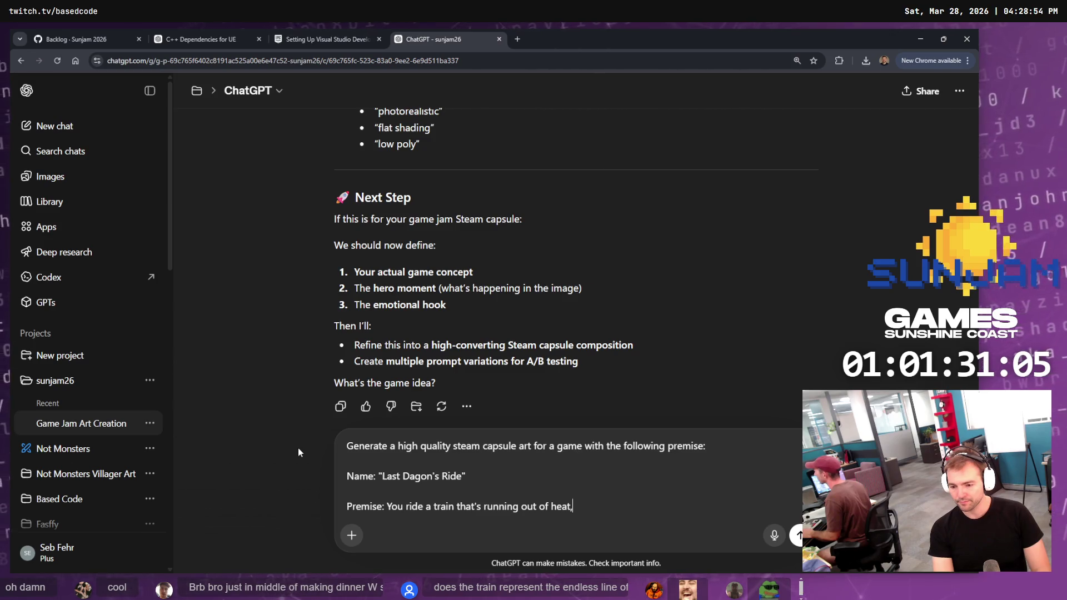
key("ctrl+shift+Left")
key("ctrl+shift+Left")
key("ctrl+shift+Left")
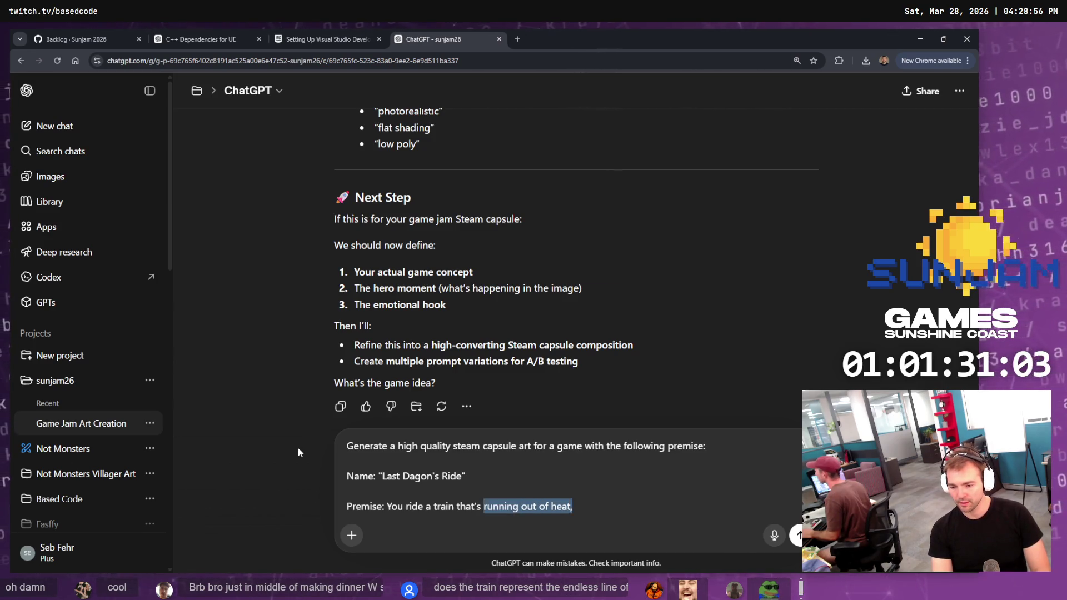
type("On a dragon")
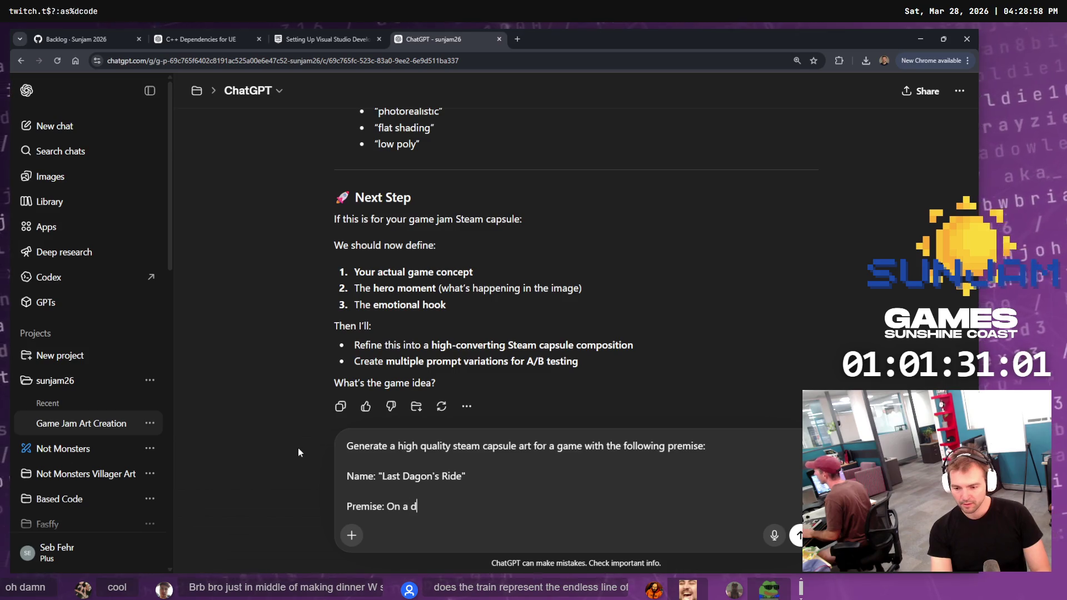
key("ctrl+BackSpace")
key("ctrl+BackSpace")
key("ctrl+BackSpace")
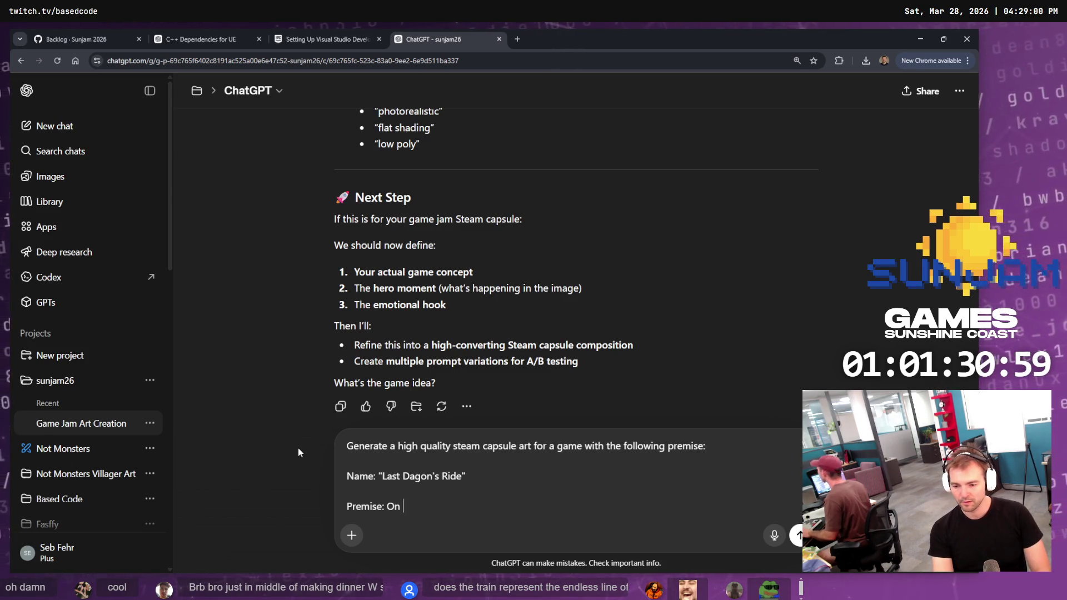
type("Cod")
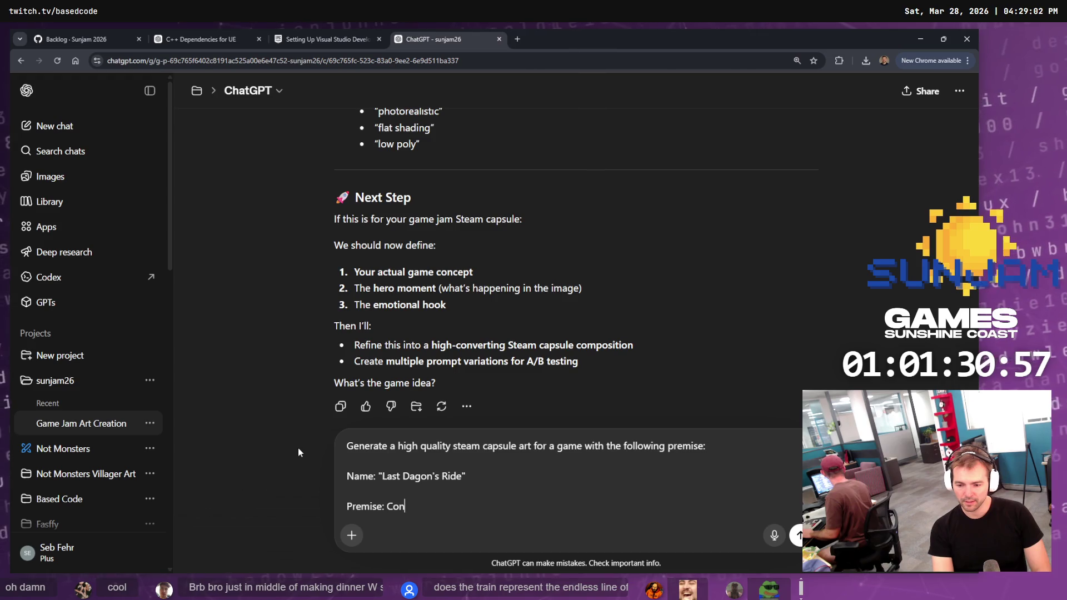
key("ctrl+BackSpace")
type("You're the conductor of ")
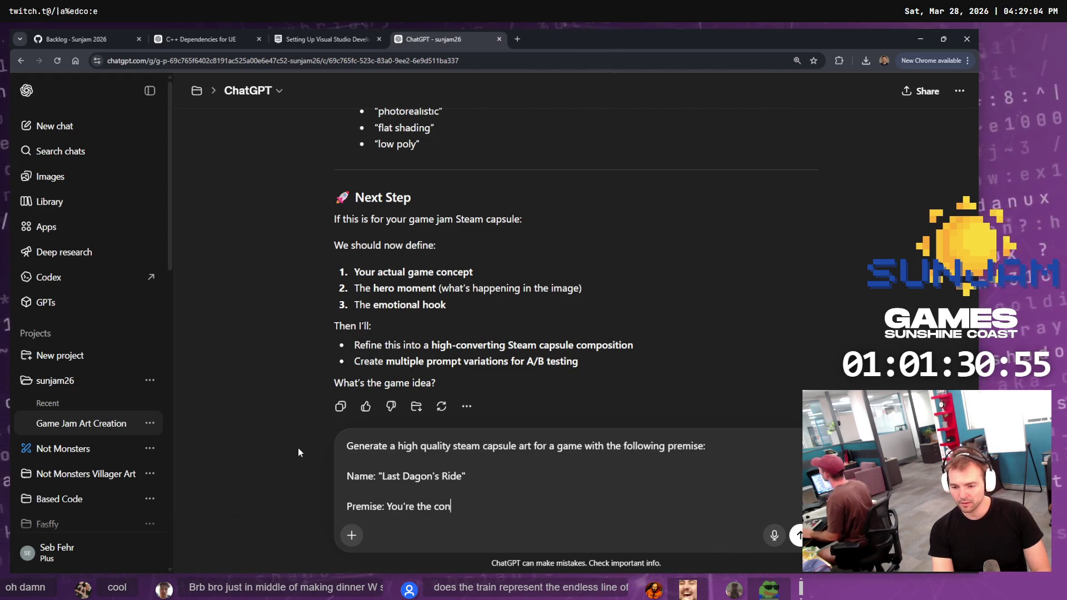
type("a d")
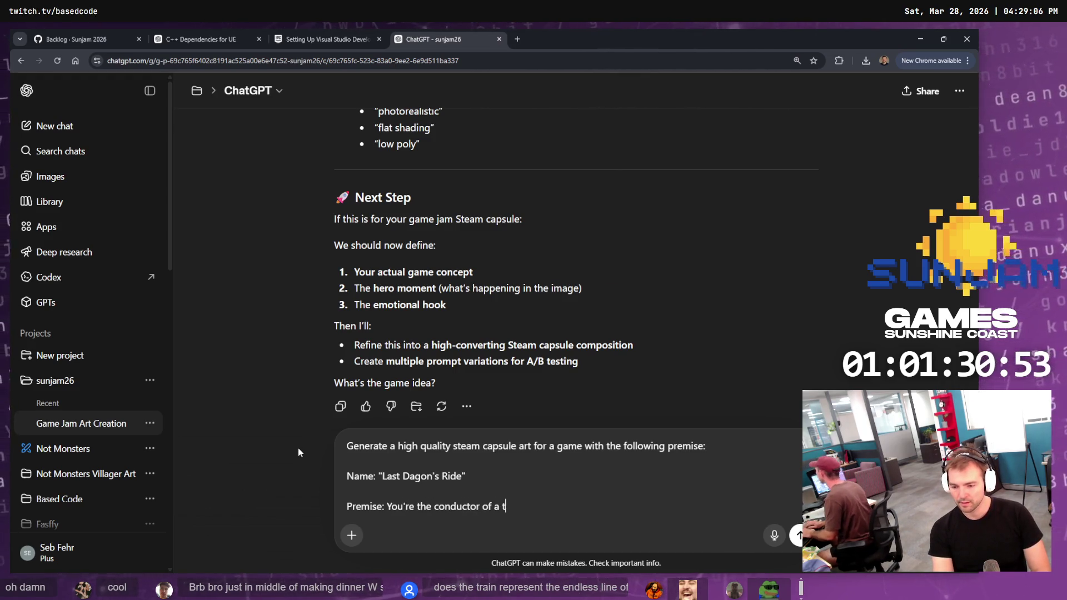
type("rag")
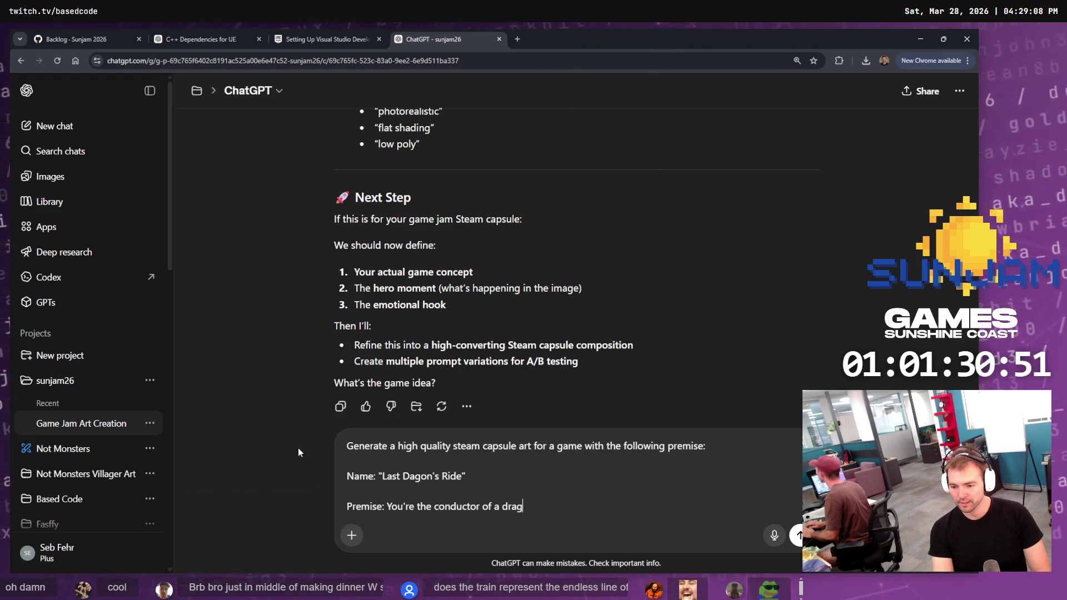
type("on t w")
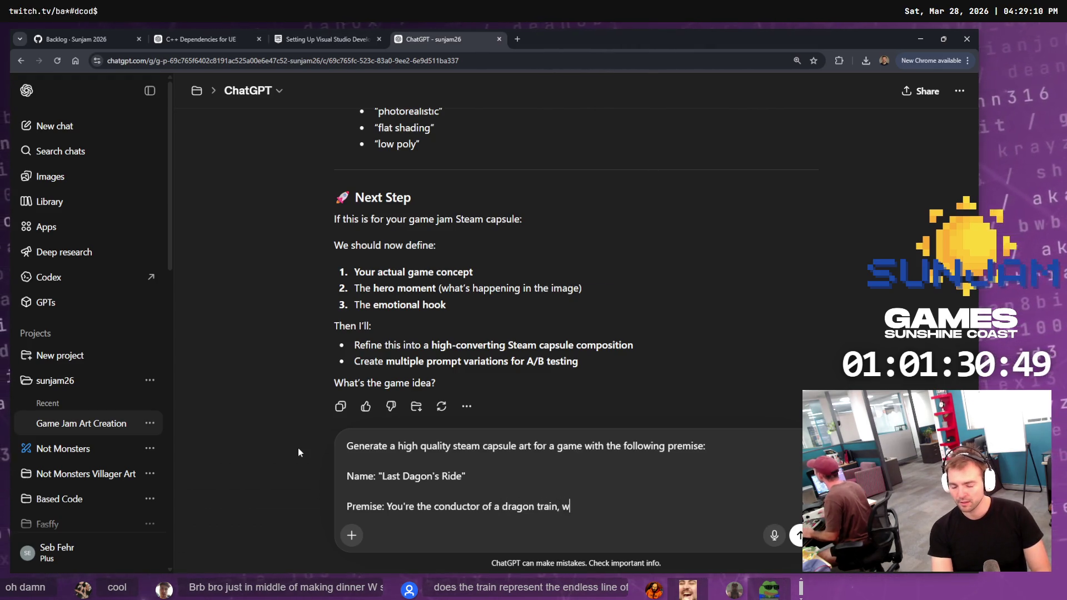
type("horunn")
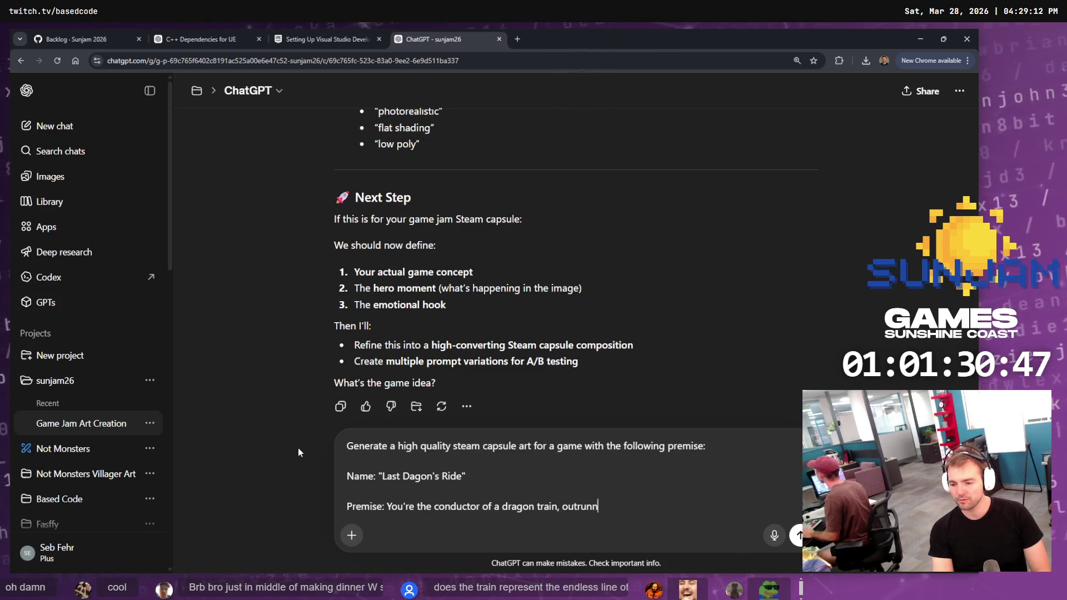
type("ing a free")
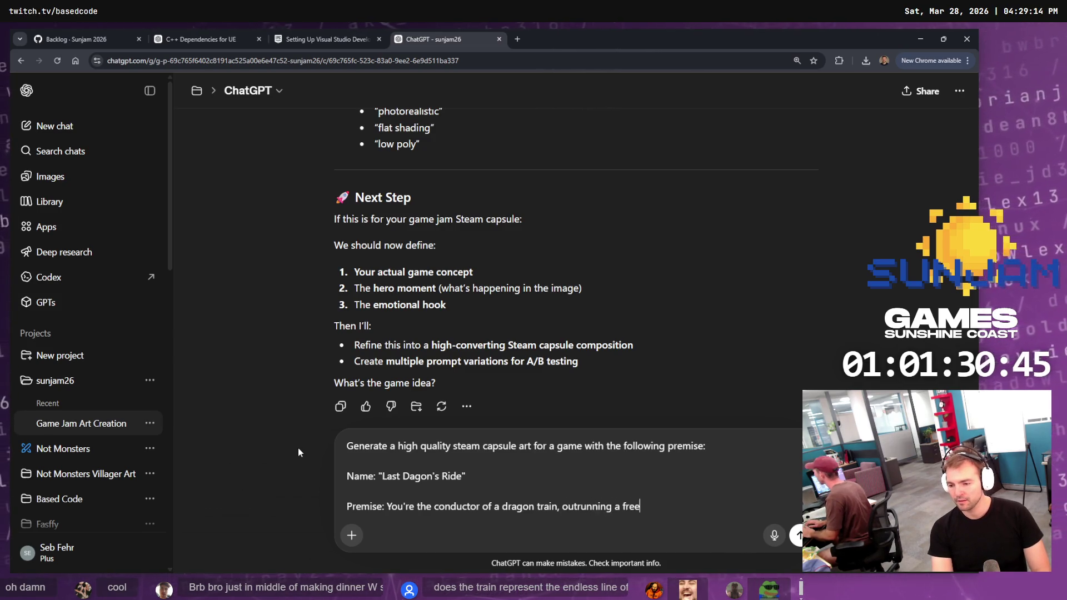
type("zing stomr")
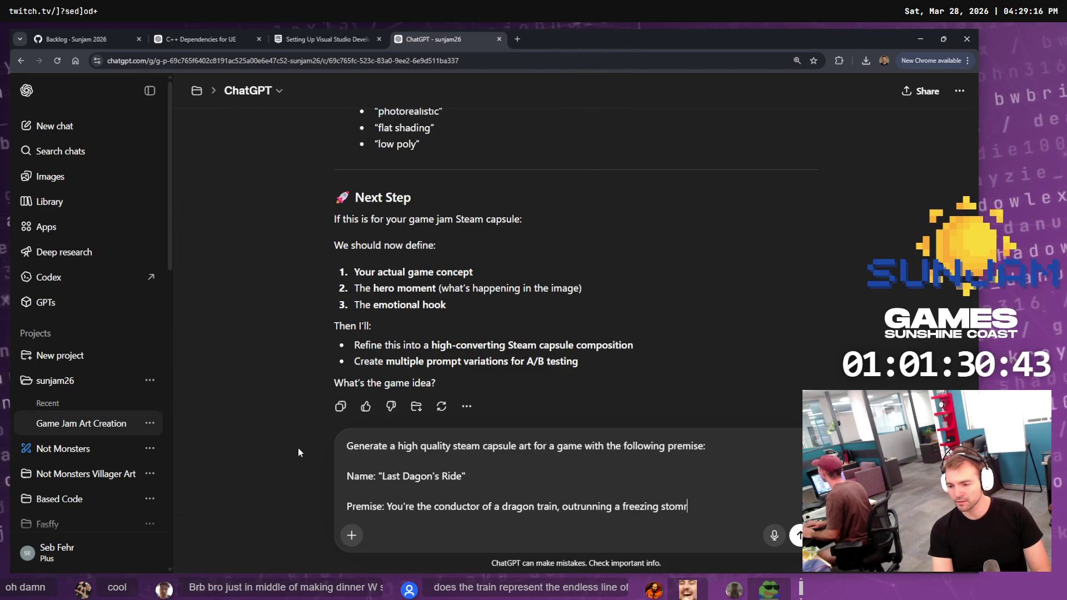
key("BackSpace")
key("BackSpace")
key("BackSpace")
type("tormfront")
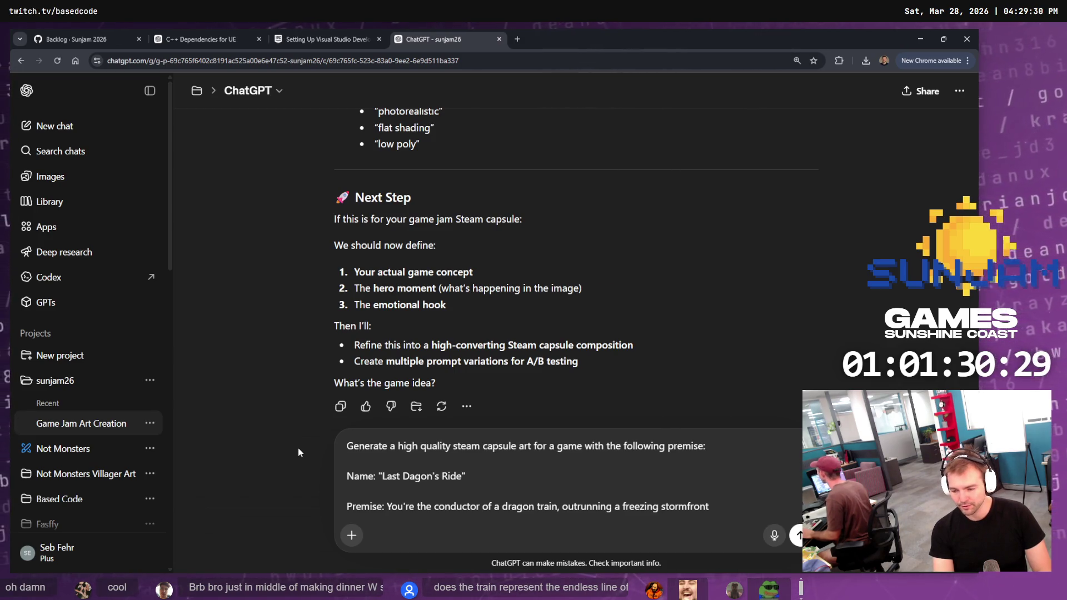
Add that you need to gather fuel to keep the dragon train's heat up and running
type(",")
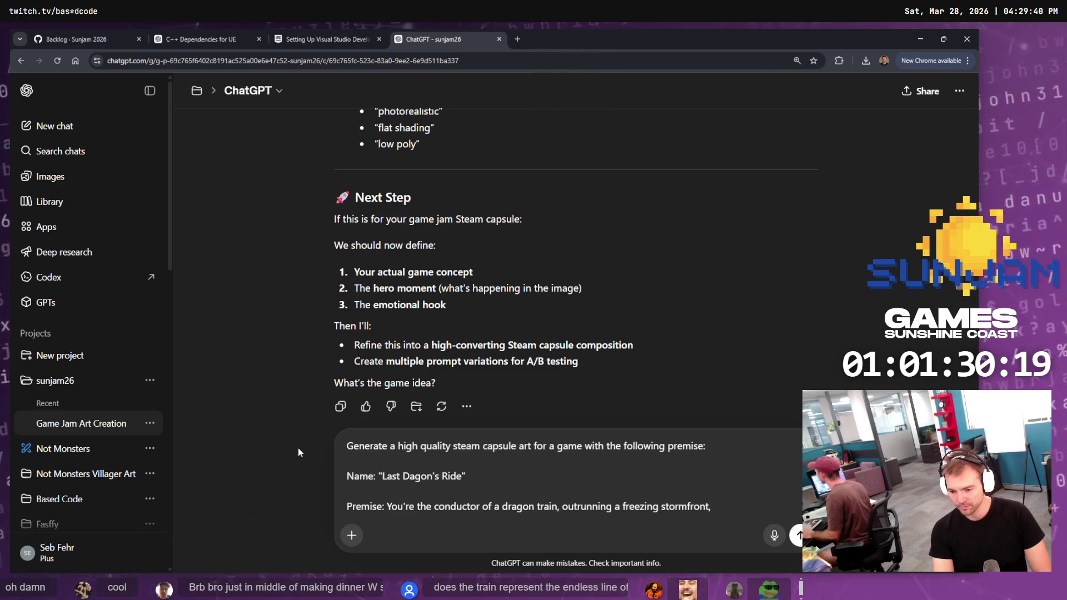
type("ed")
key("BackSpace")
key("BackSpace")
key("BackSpace")
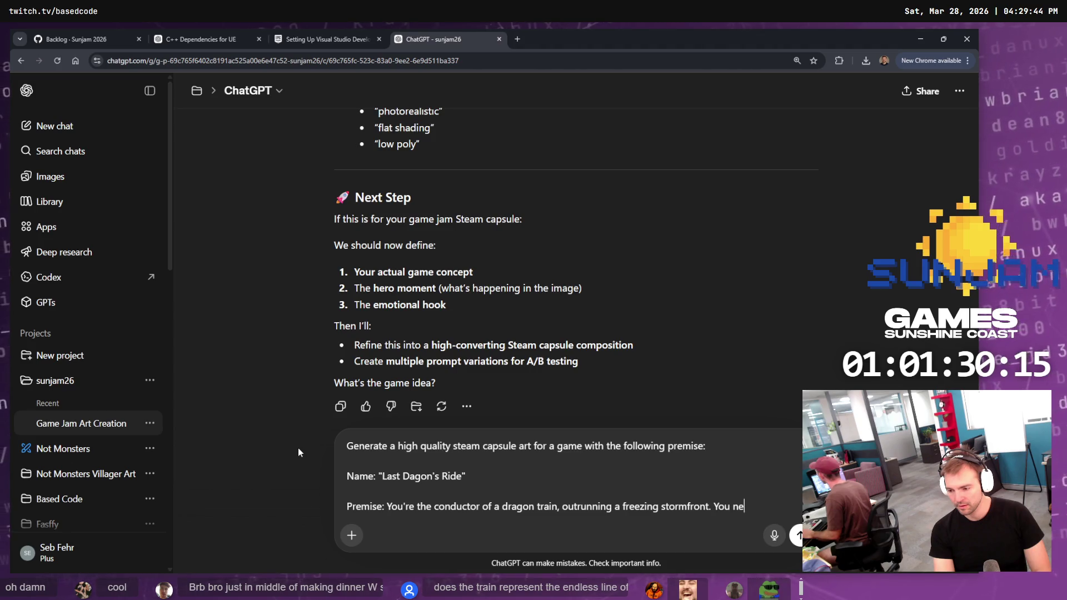
type("ed to ")
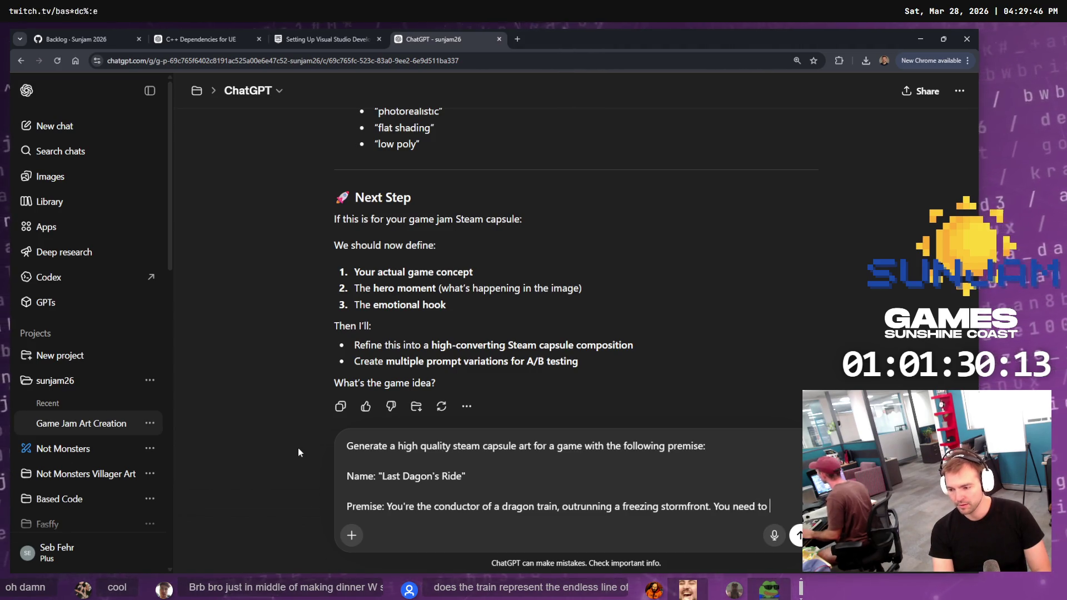
type("gather fue")
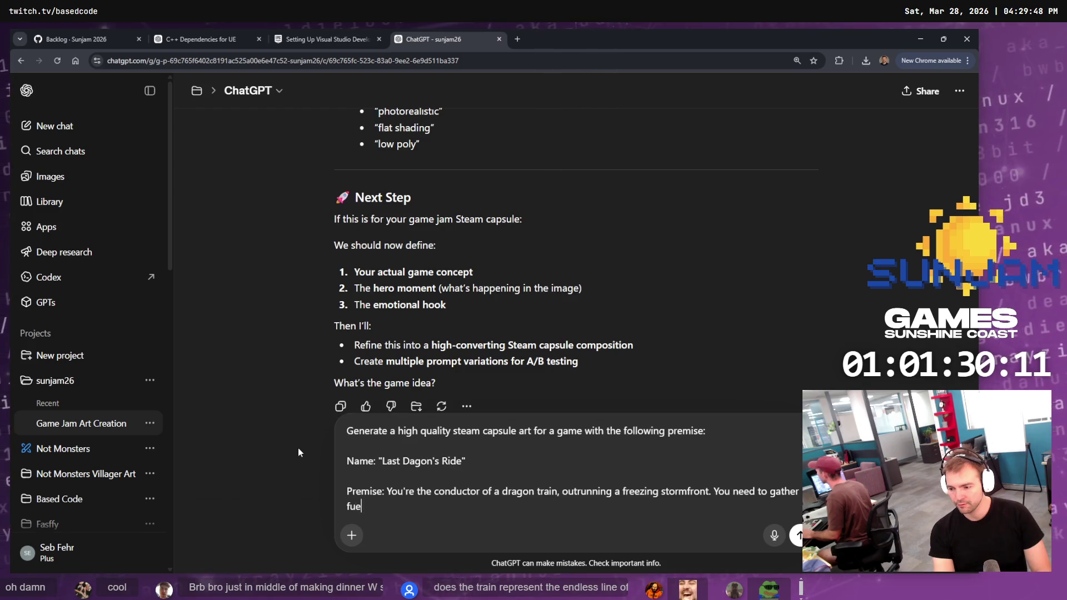
type("l along the ")
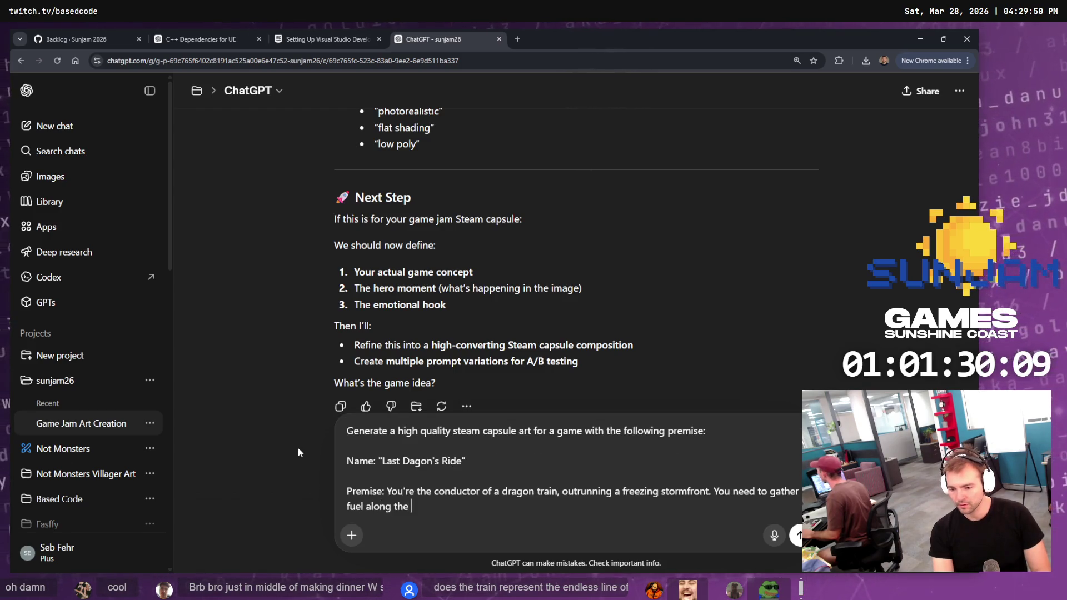
type("way to k")
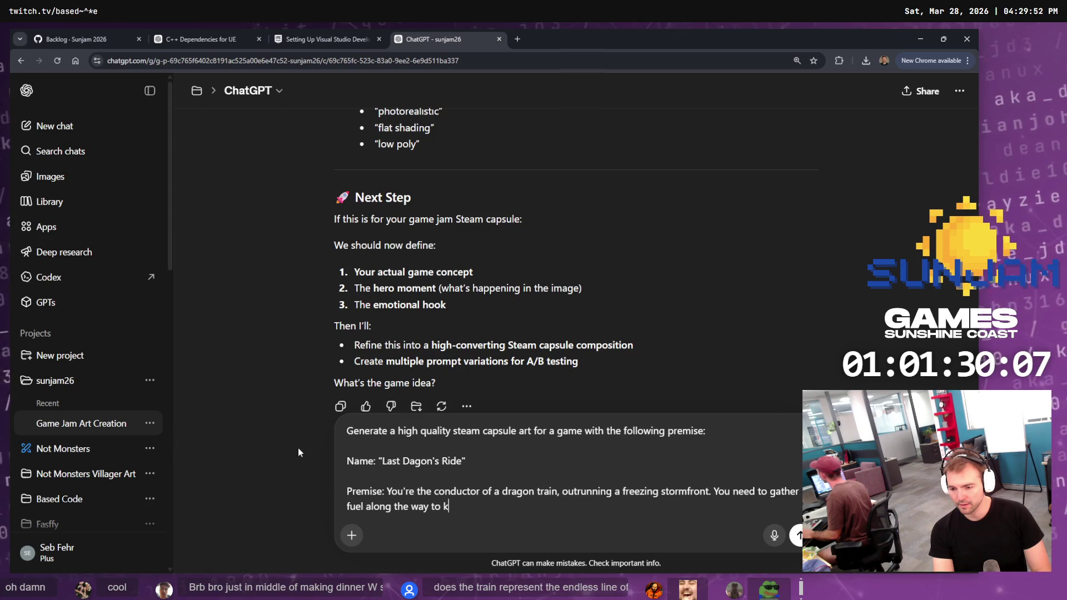
type("eep the ")
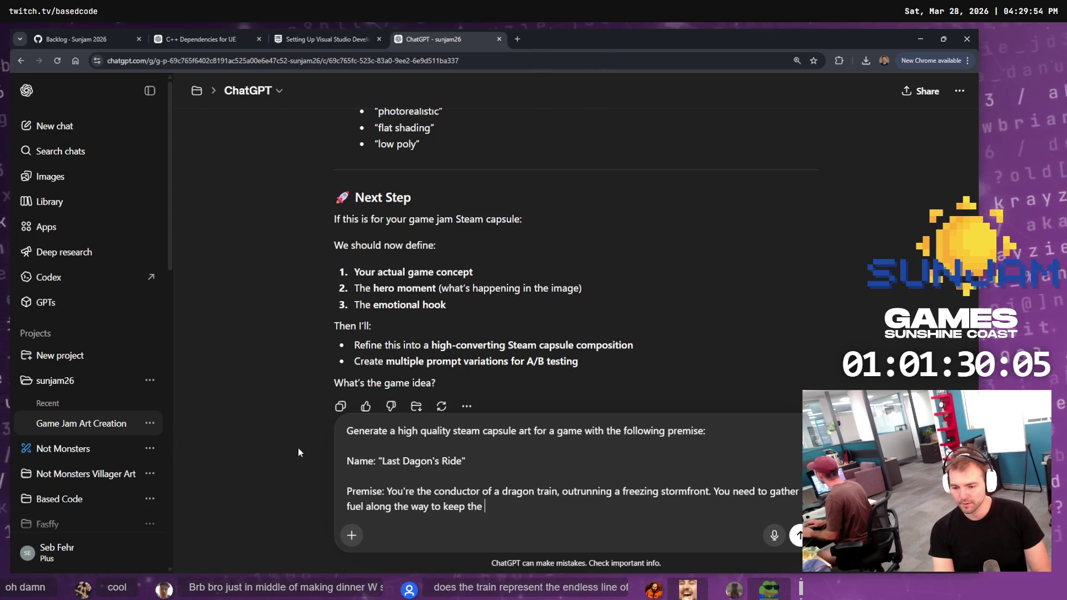
type("dragon train")
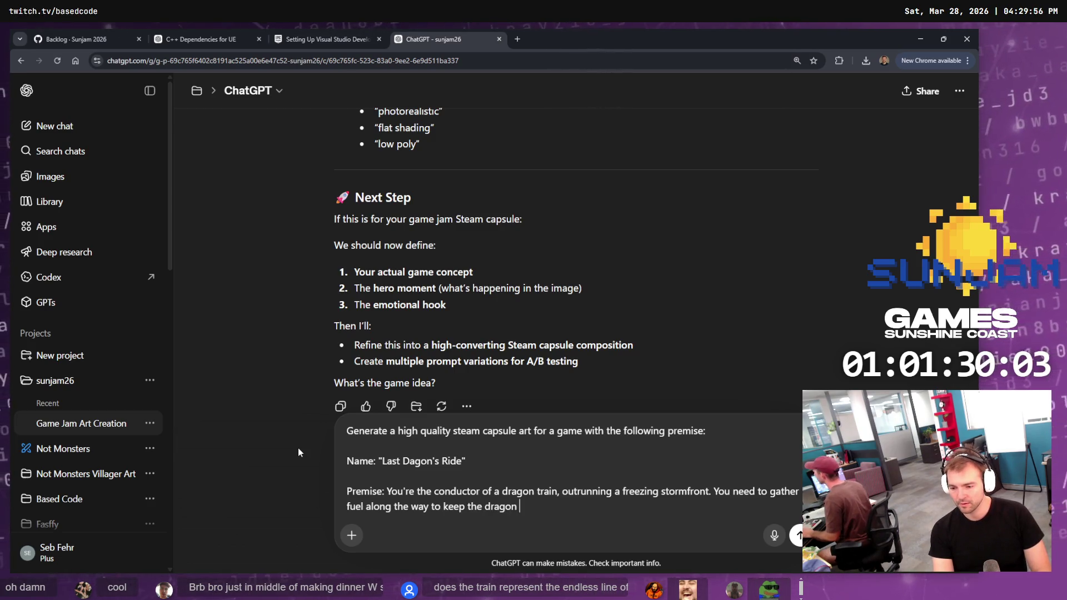
type("'s heat u")
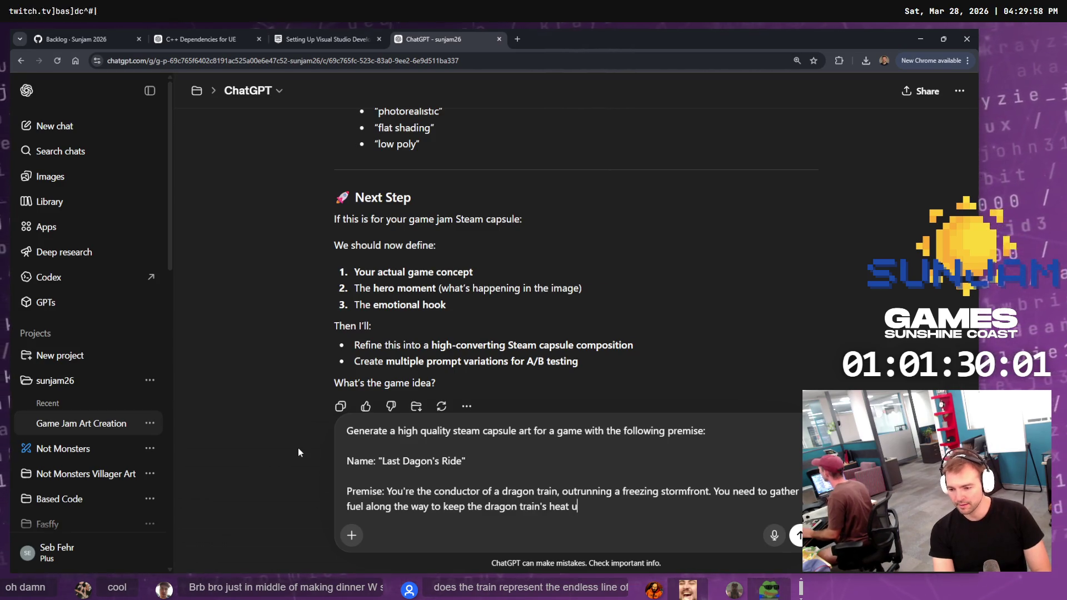
type("p, and keep it ")
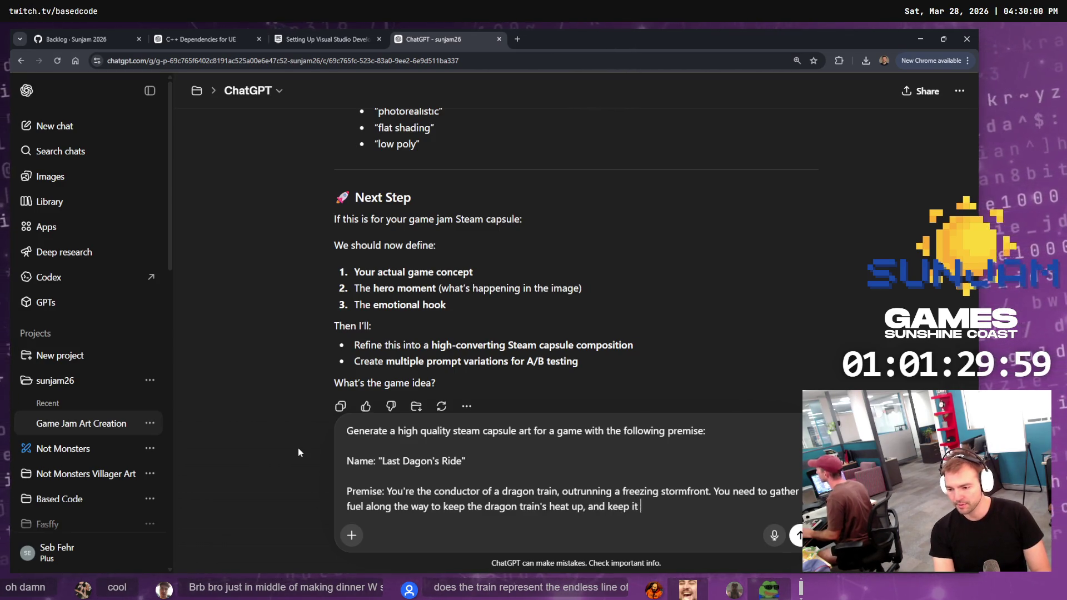
type("running.")
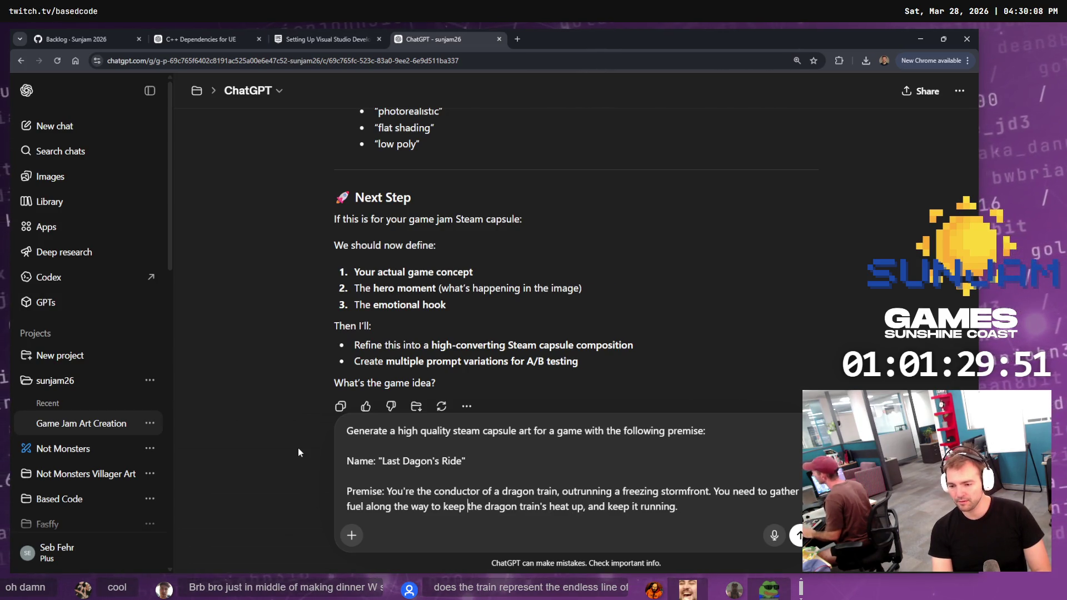
Reword the fuel sentence to end with keeping the heat up and keeping it moving
key("ctrl+shift+Left")
type("activate")
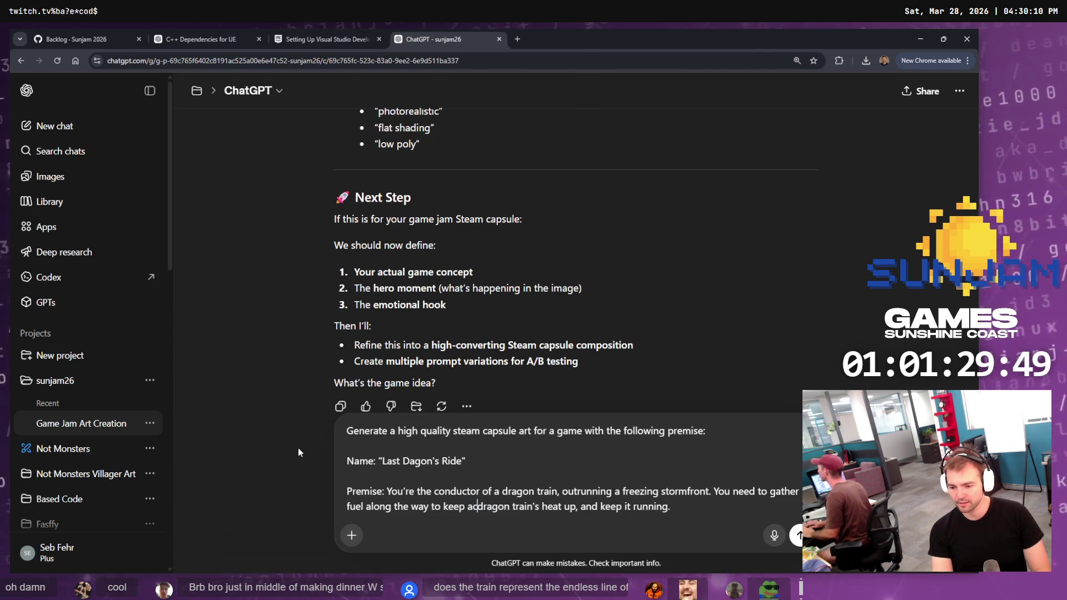
key("ctrl+Right")
key("ctrl+Right")
key("ctrl+shift+Right")
key("ctrl+Left")
key("ctrl+Left")
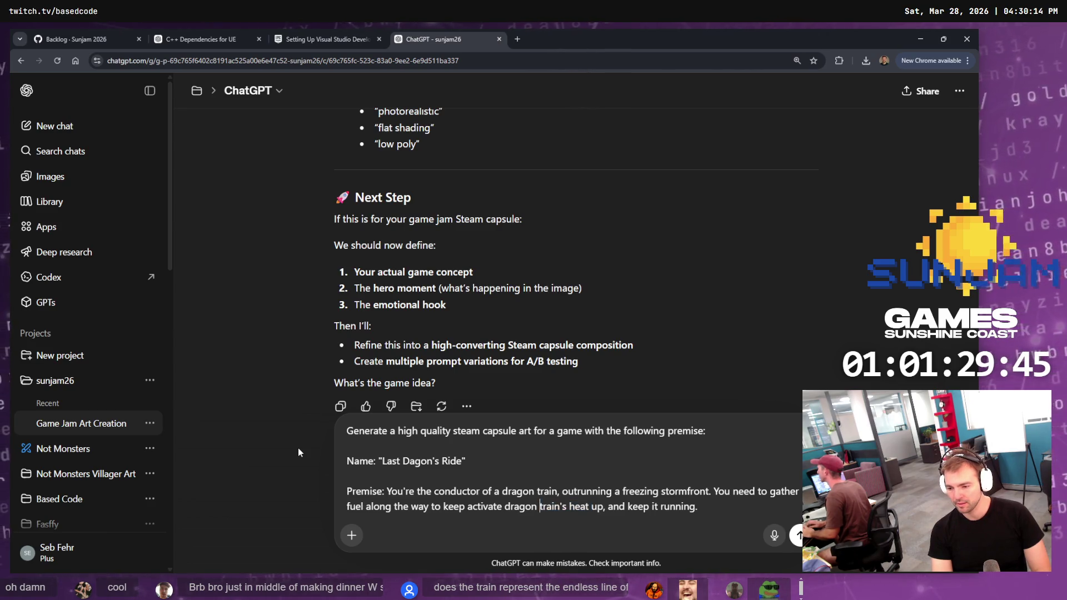
key("ctrl+shift+Right")
key("ctrl+shift+Right")
key("BackSpace")
key("BackSpace")
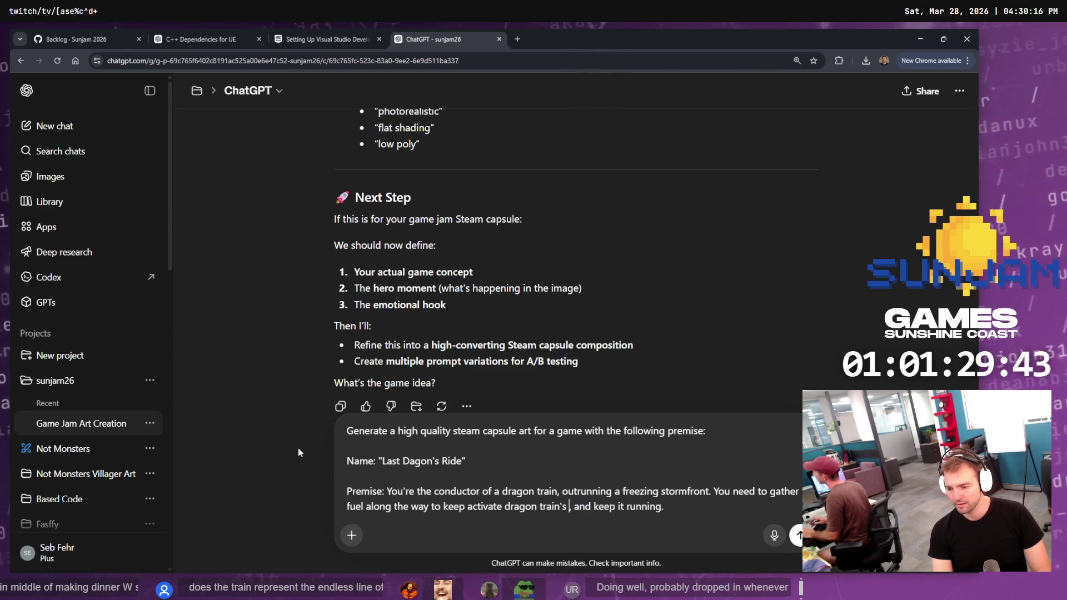
key("ctrl+Right")
type("by and keep ")
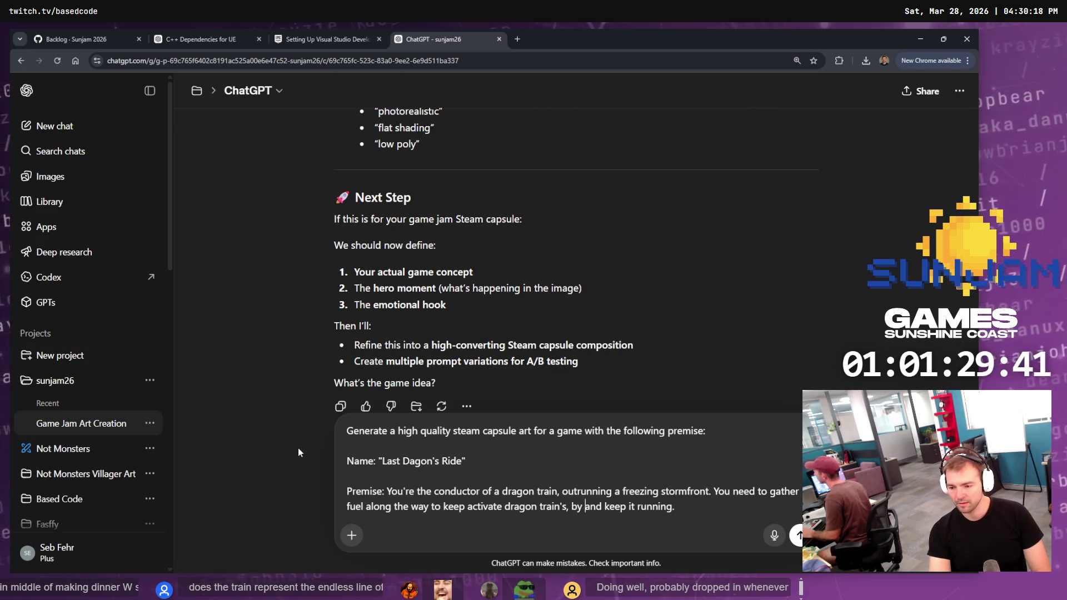
type("the keat up ")
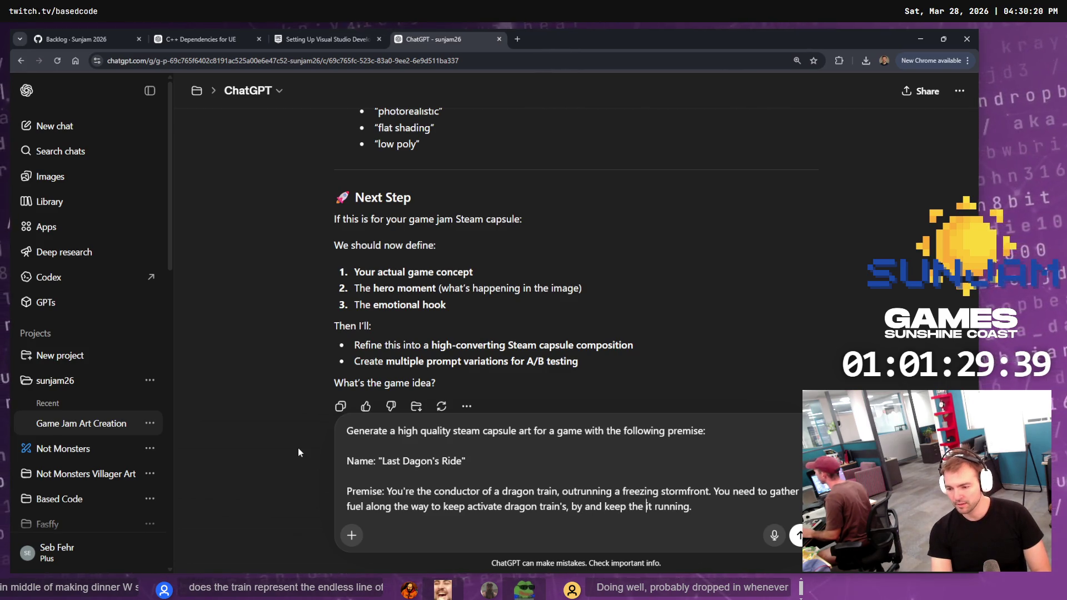
type("and keeping ")
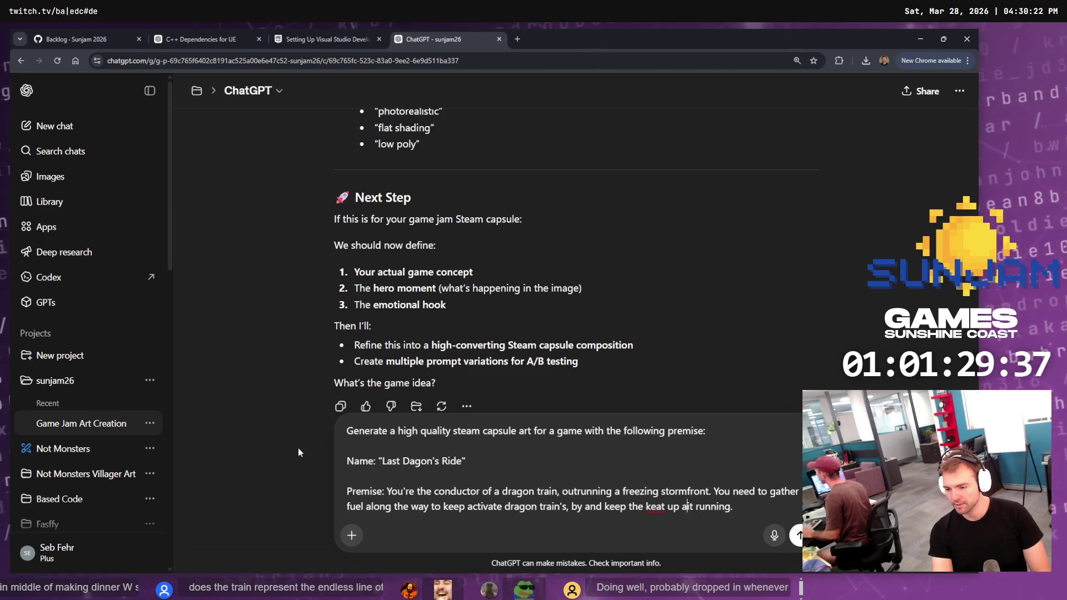
type("it moving")
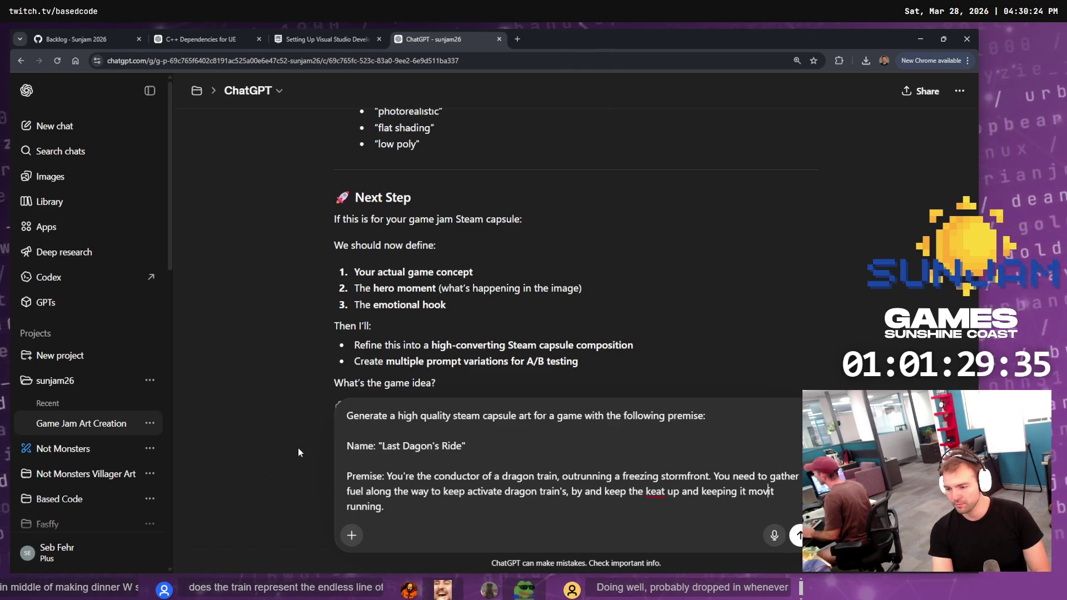
key("ctrl+shift+End")
type(".")
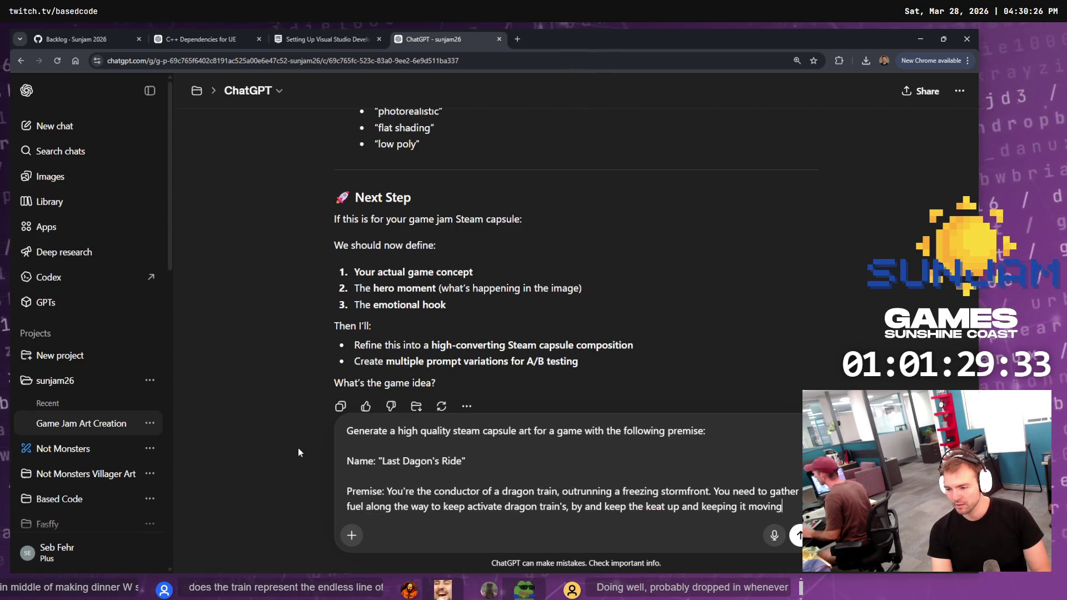
Correct the typo 'keat' to 'heat' and start a new line after the premise
key("ctrl+Left")
key("ctrl+Left")
key("ctrl+Left")
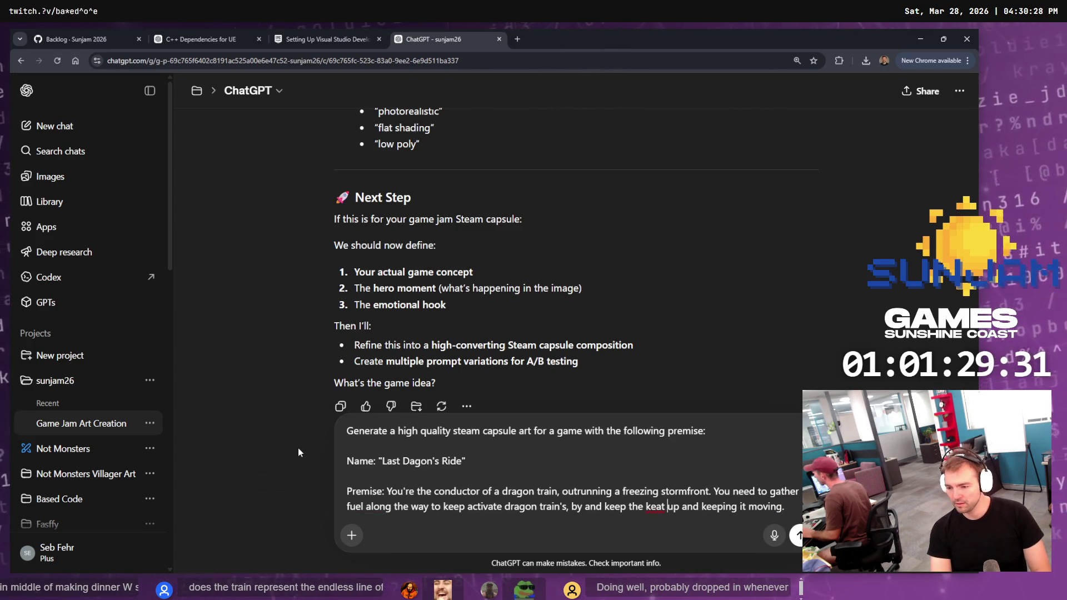
key("ctrl+BackSpace")
type("heat")
key("End")
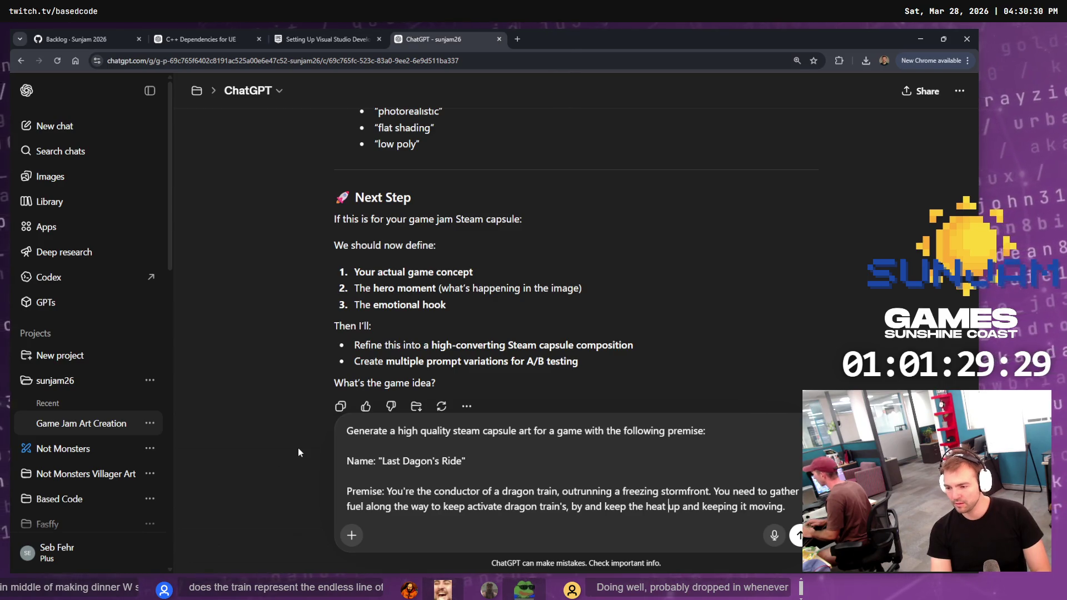
key("shift+Return")
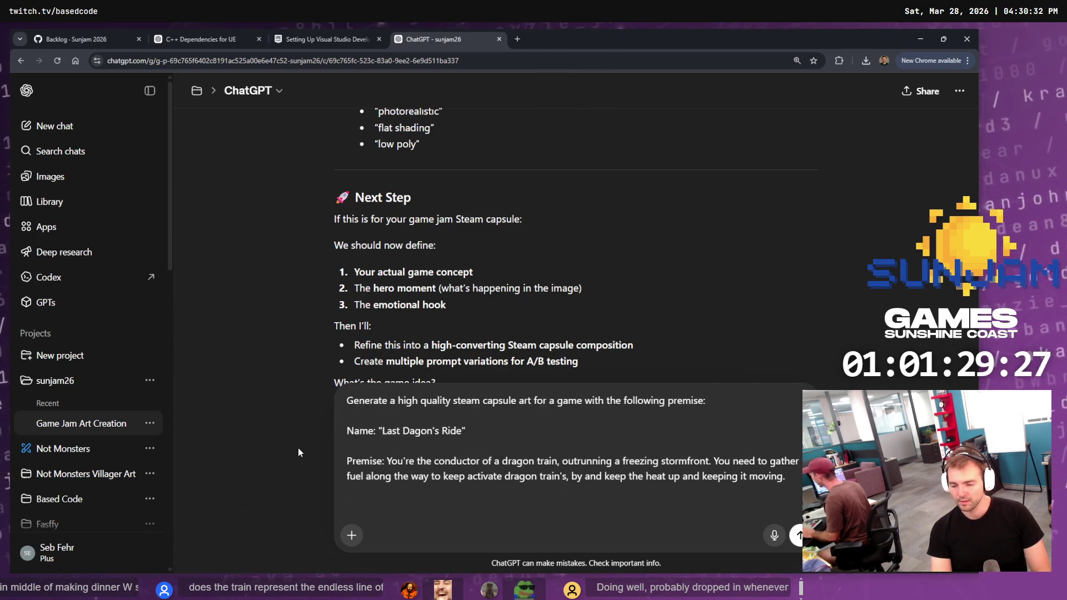
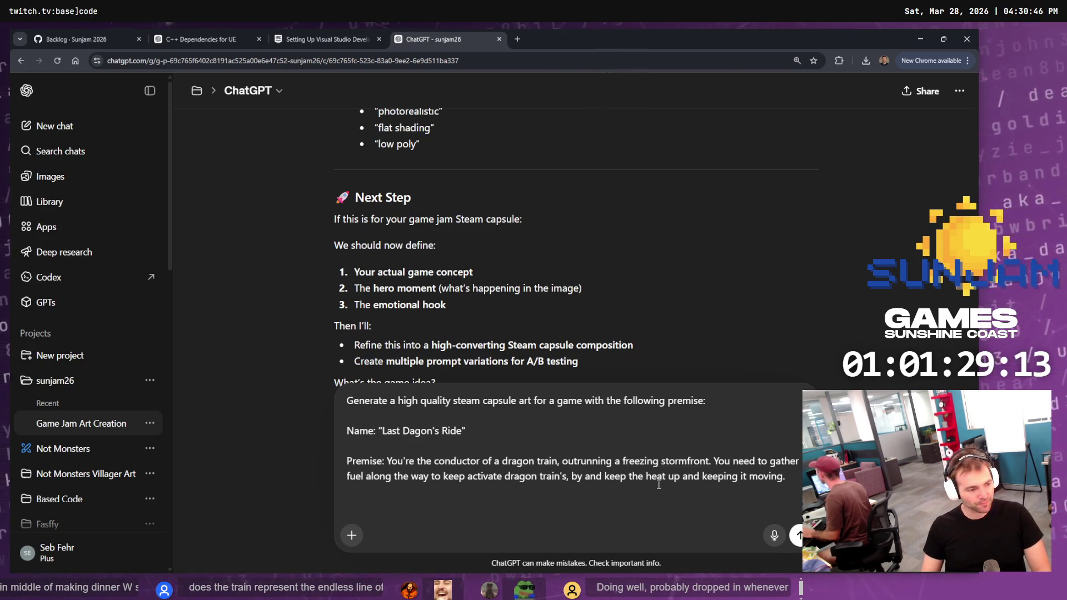
Collapse the chat sidebar and add a '---' line after the prompt's premise text
left_click(150, 90)
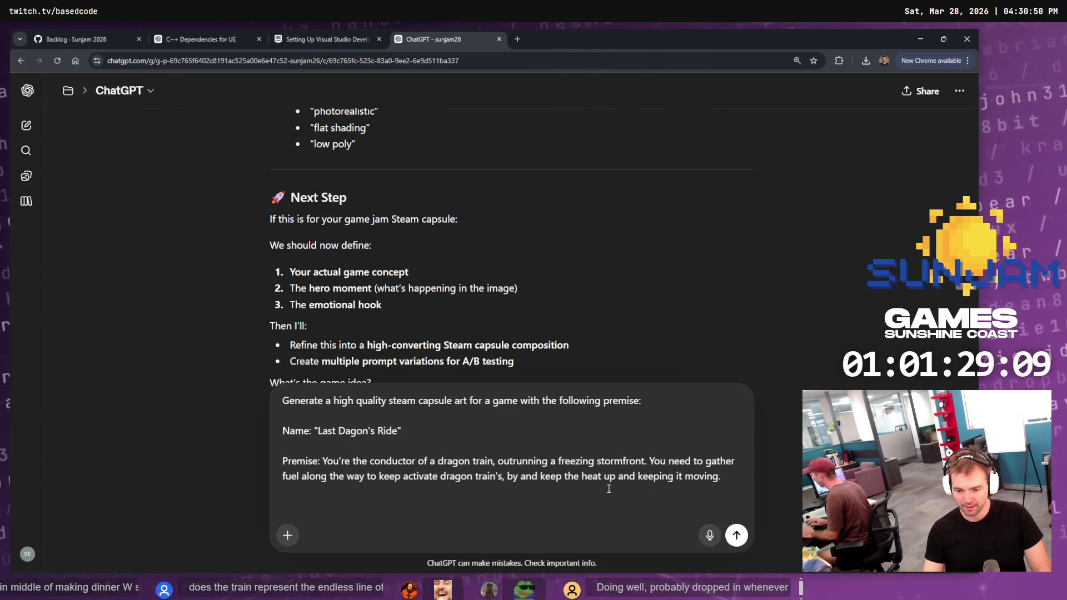
key("shift+Return")
type("---")
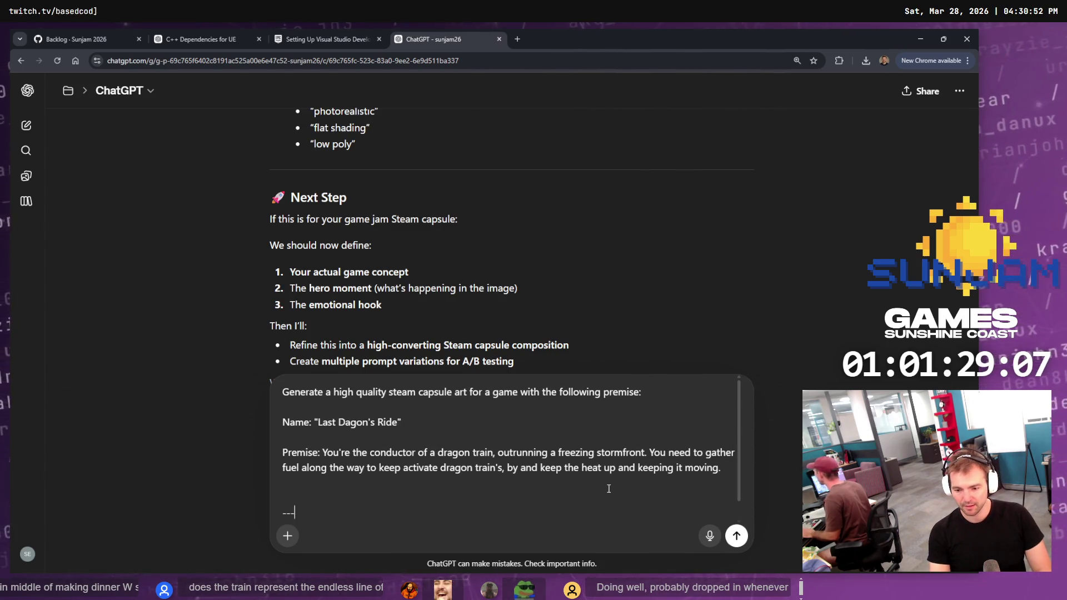
key("shift+Up")
key("shift+Up")
key("shift+Up")
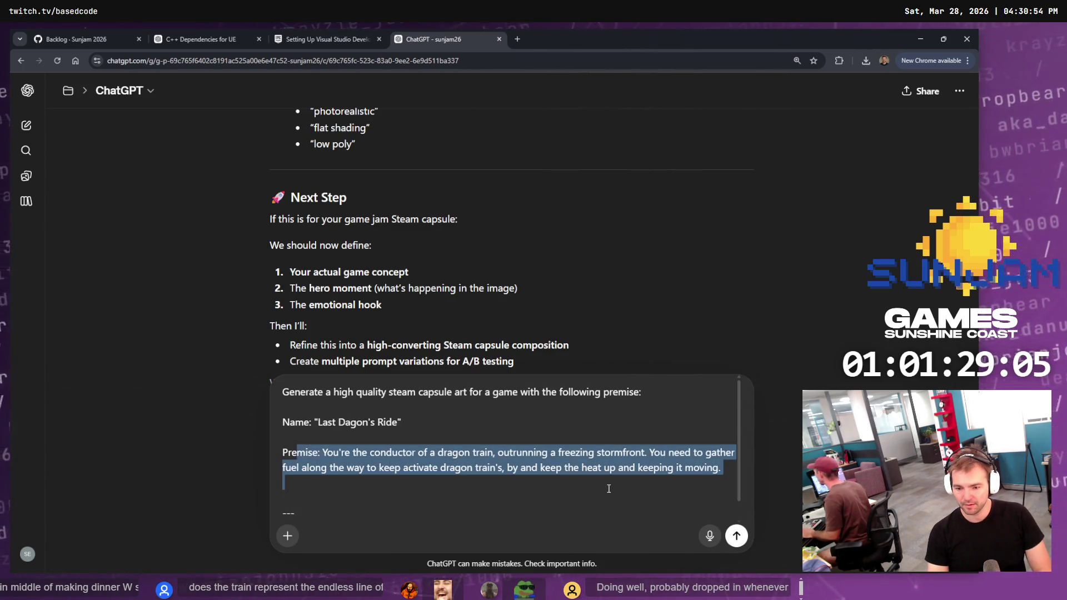
key("shift+Down")
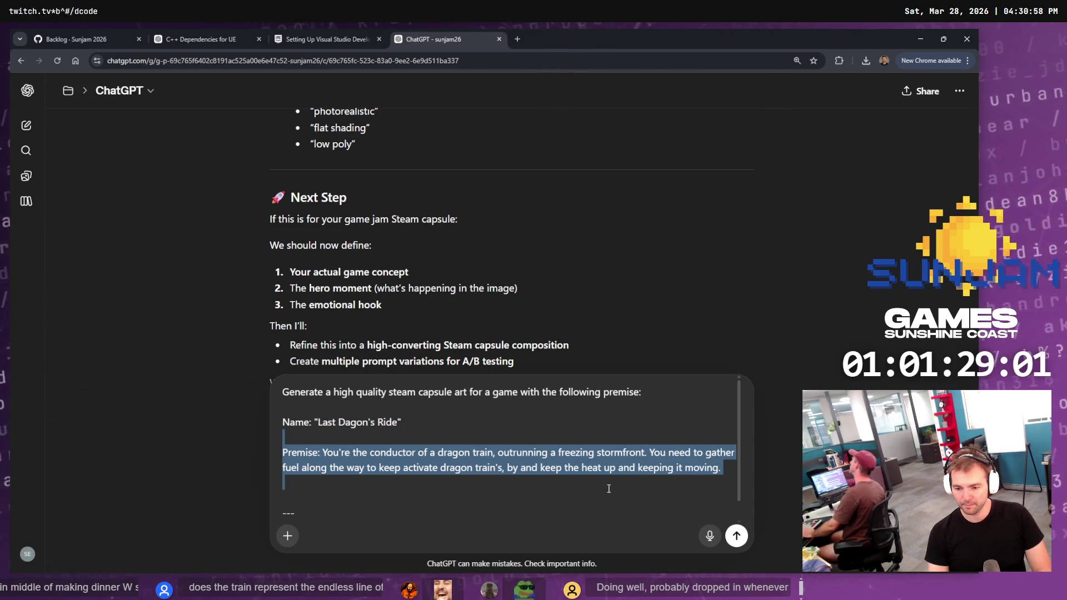
key("Down")
key("Home")
key("shift+Down")
key("shift+Down")
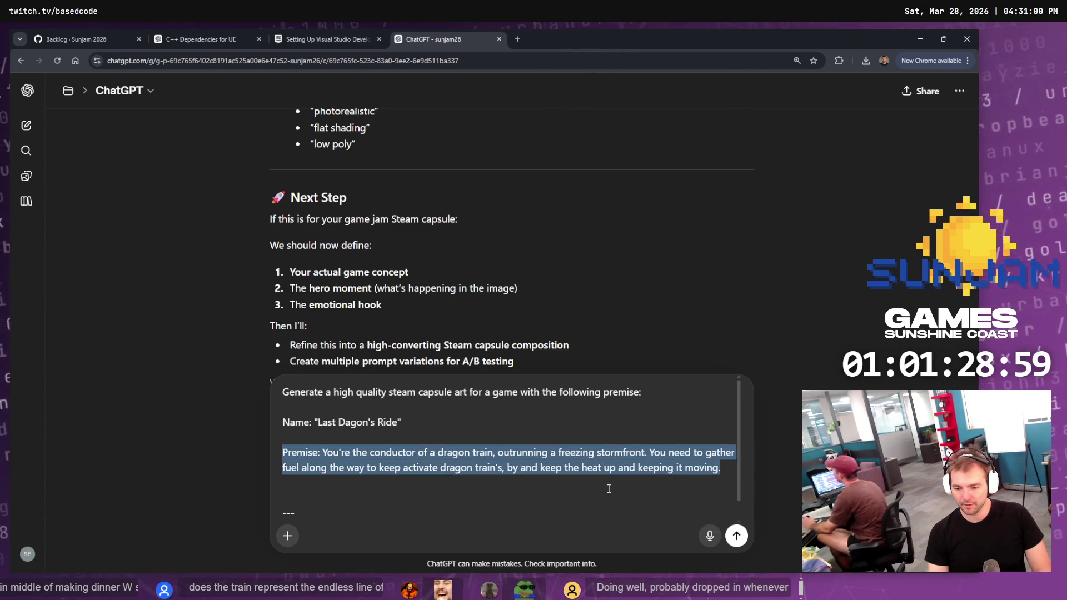
key("Down")
key("Down")
Remove the blank and dashes lines, then send the 'Last Dagon's Ride' capsule art prompt
key("BackSpace")
key("Up")
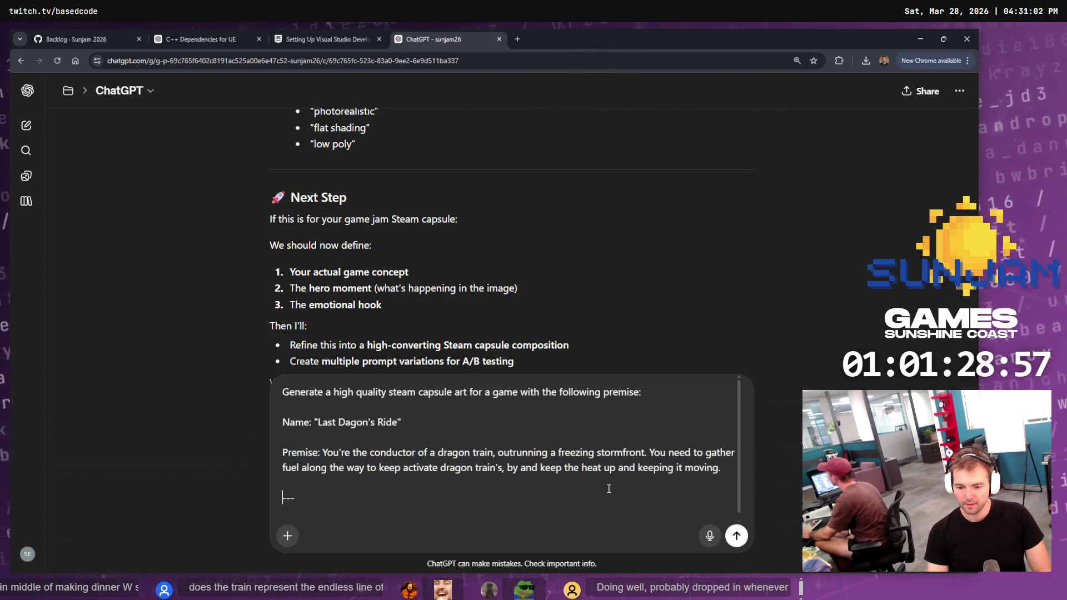
scroll(609, 489, "down", 1)
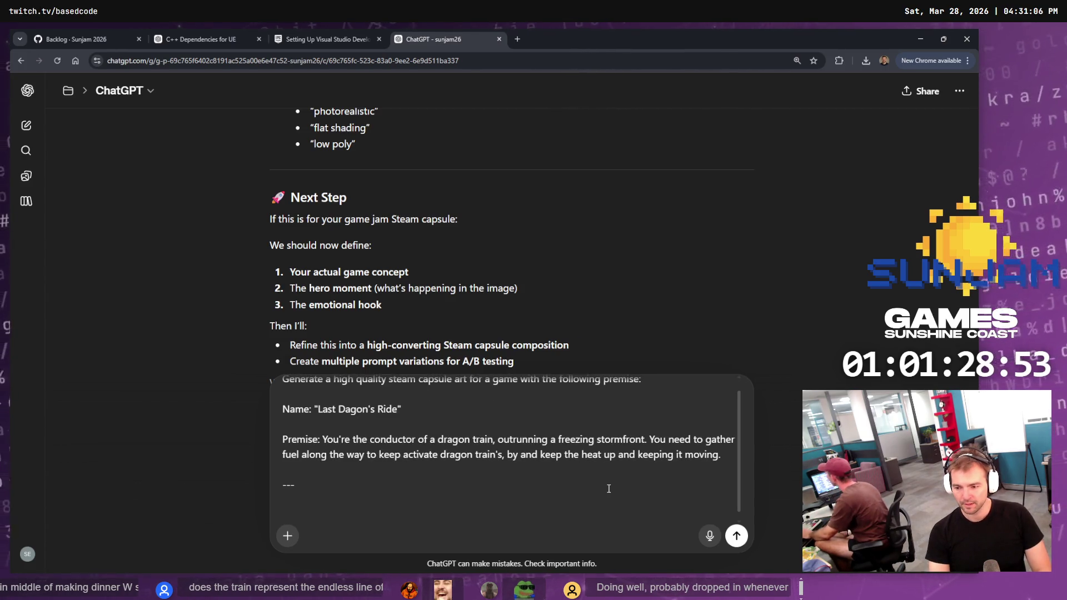
key("BackSpace")
key("BackSpace")
key("BackSpace")
key("BackSpace")
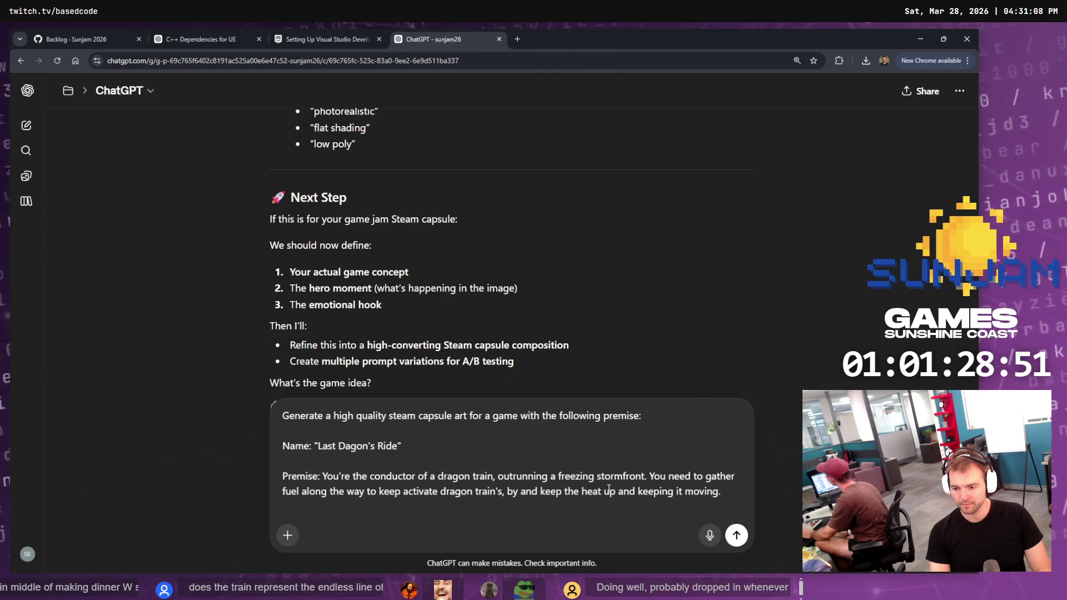
key("Return")
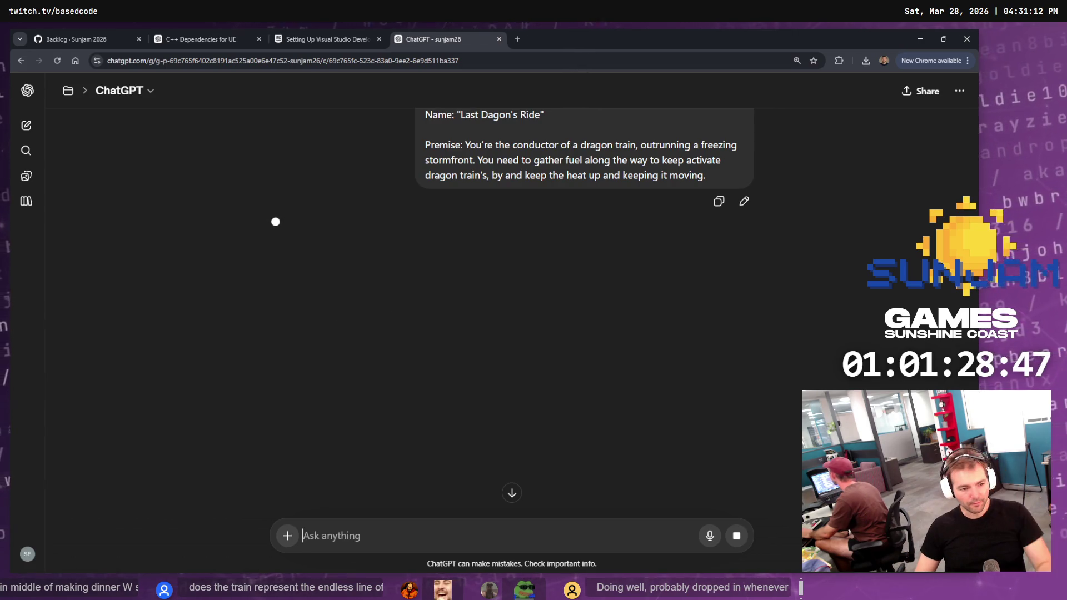
Copy the earlier Prompt (Style Locked-In) code block from the chat
left_click(472, 163)
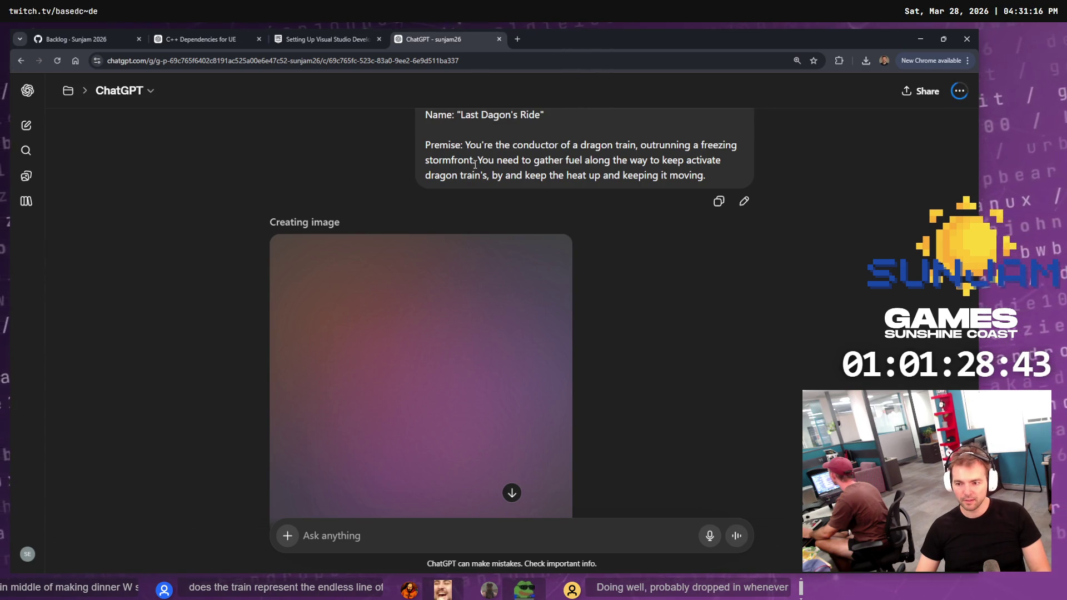
scroll(515, 181, "up", 5)
scroll(547, 198, "down", 6)
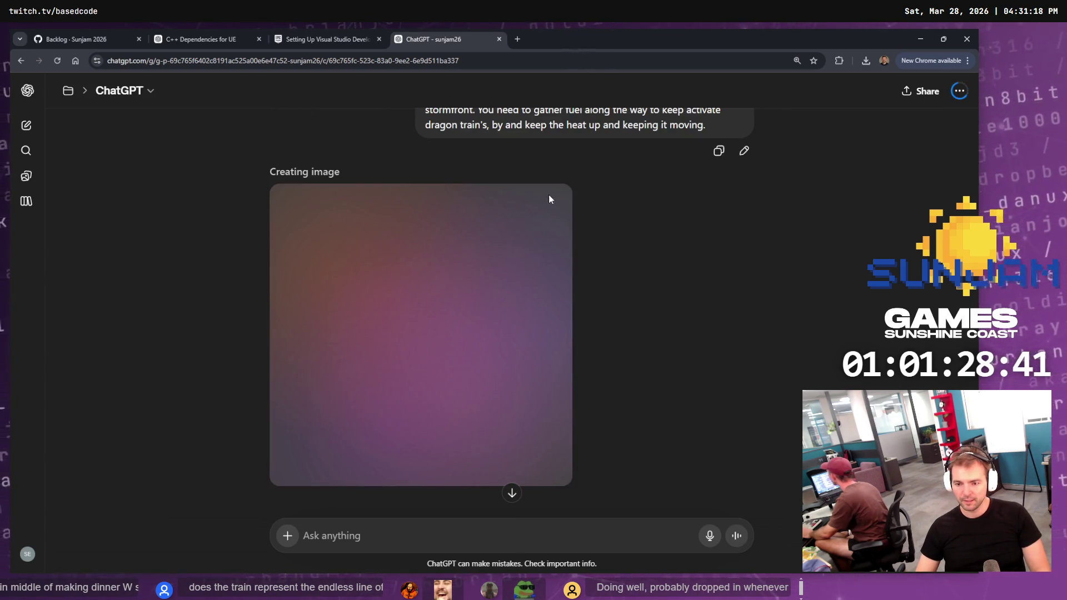
scroll(547, 200, "up", 8)
scroll(559, 206, "down", 7)
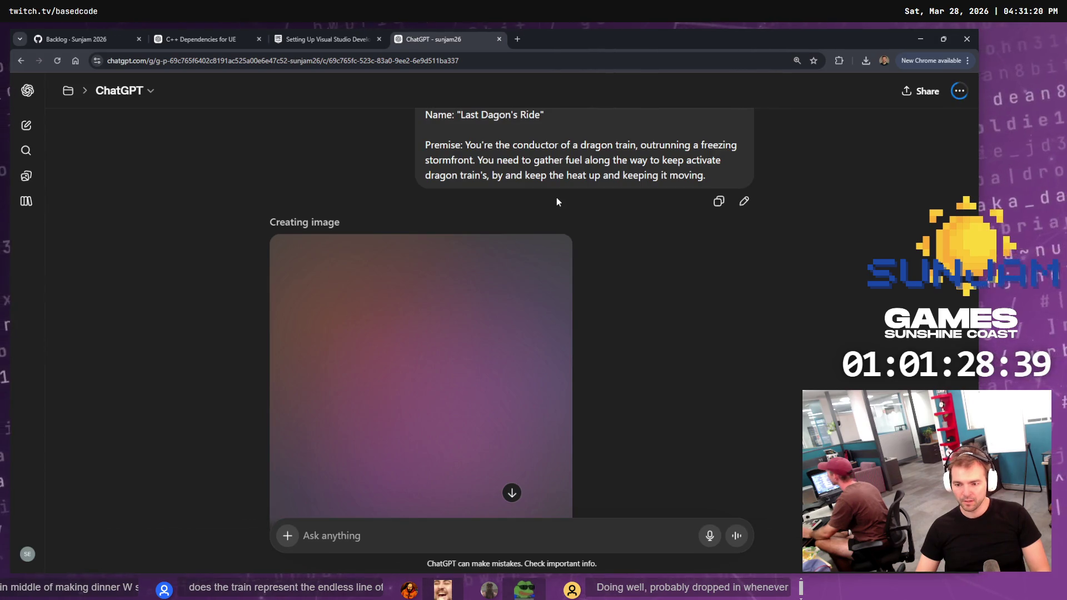
scroll(558, 198, "down", 3)
scroll(576, 201, "up", 4)
scroll(589, 205, "up", 15)
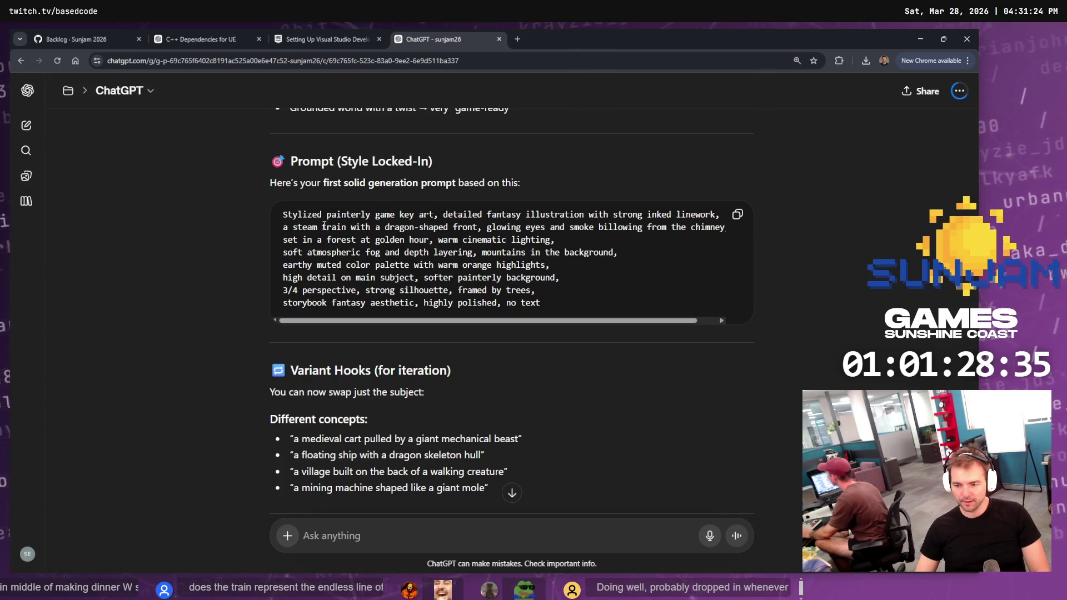
triple_click(448, 222)
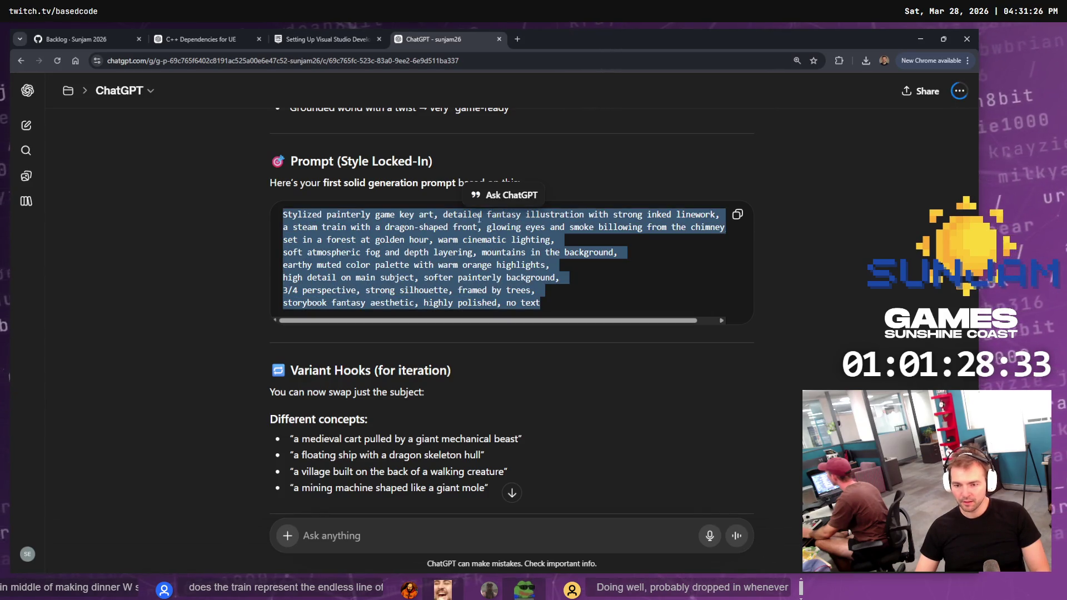
left_click(740, 217)
Return to the bottom of the chat and focus the message box
scroll(787, 224, "down", 15)
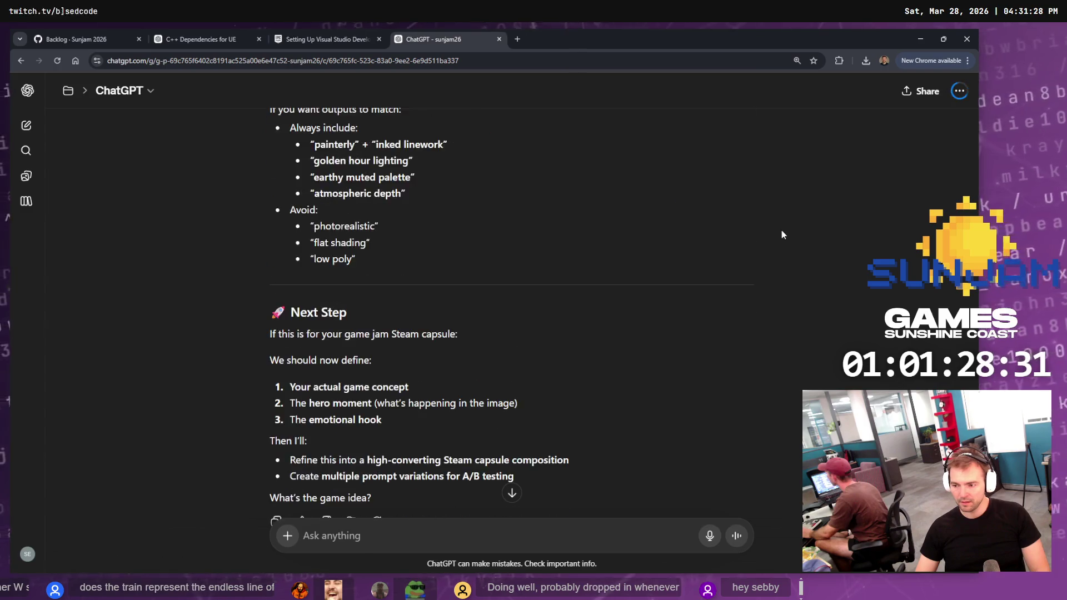
scroll(666, 283, "up", 2)
left_click(457, 525)
Send a request for a low-poly 3D art style with much simpler models that can be built quickly
type("We need")
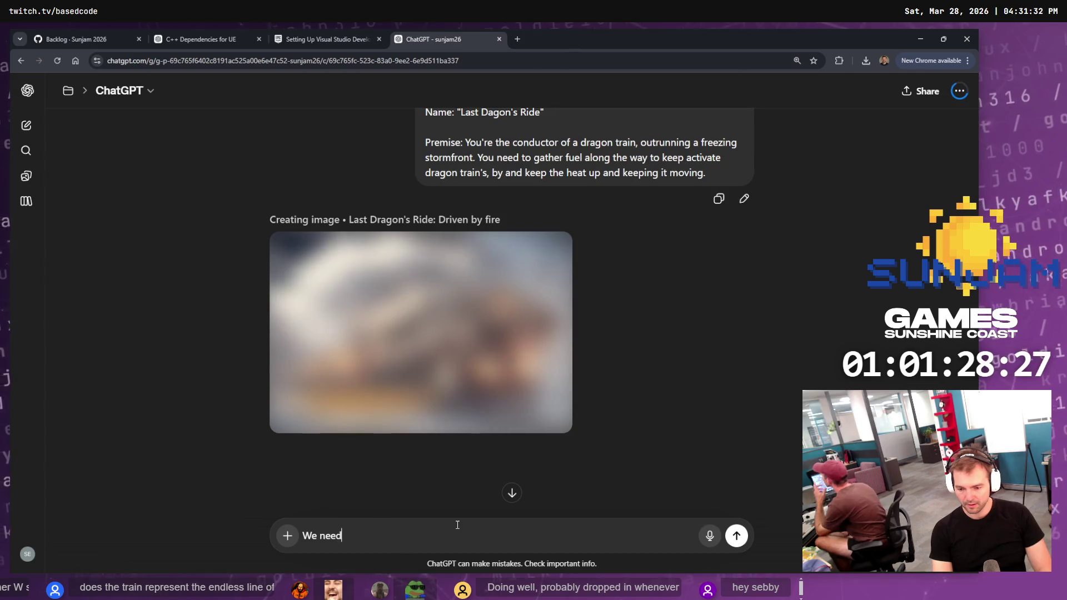
key("ctrl+a")
type("W")
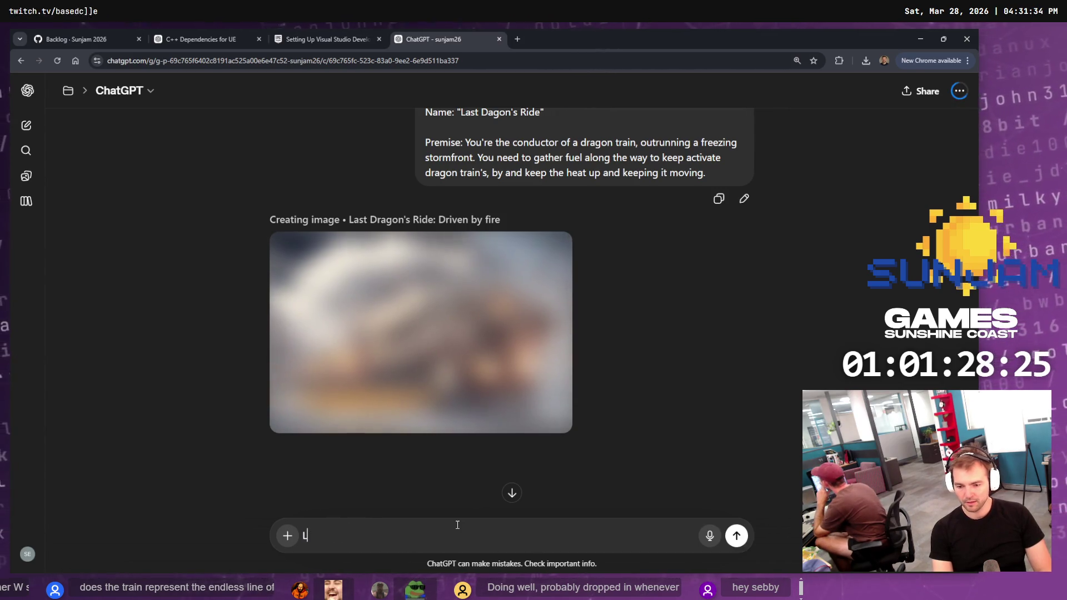
type("e need to le")
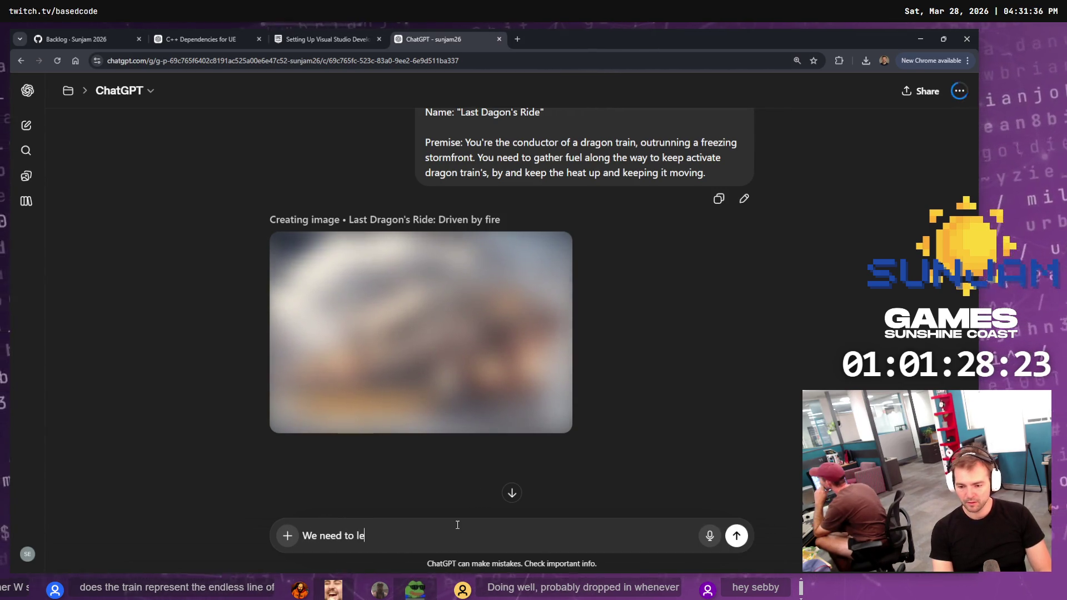
type("an into a low-")
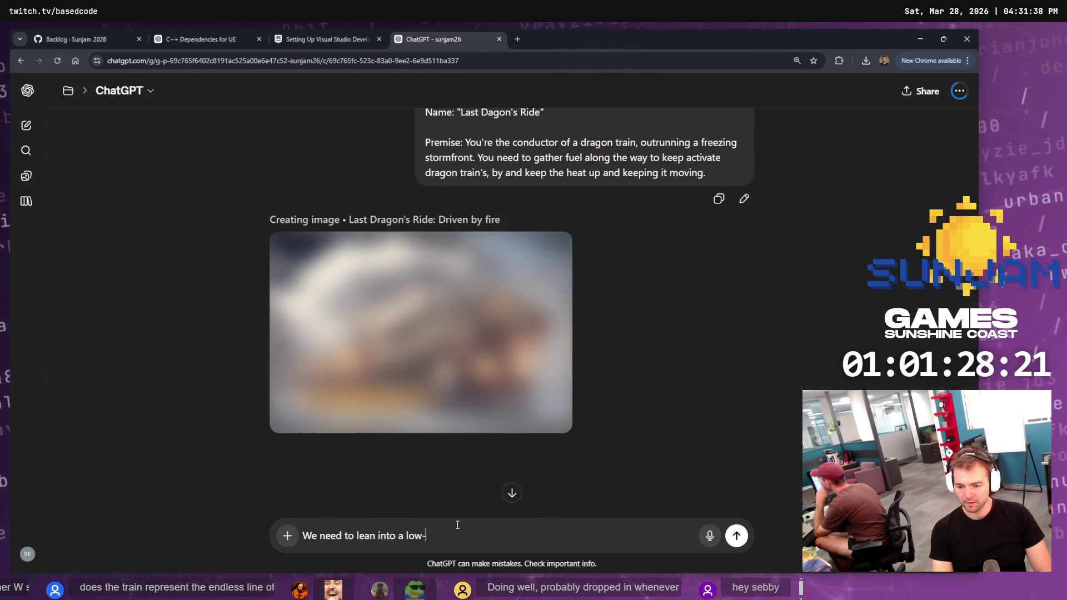
type("poly 3d art")
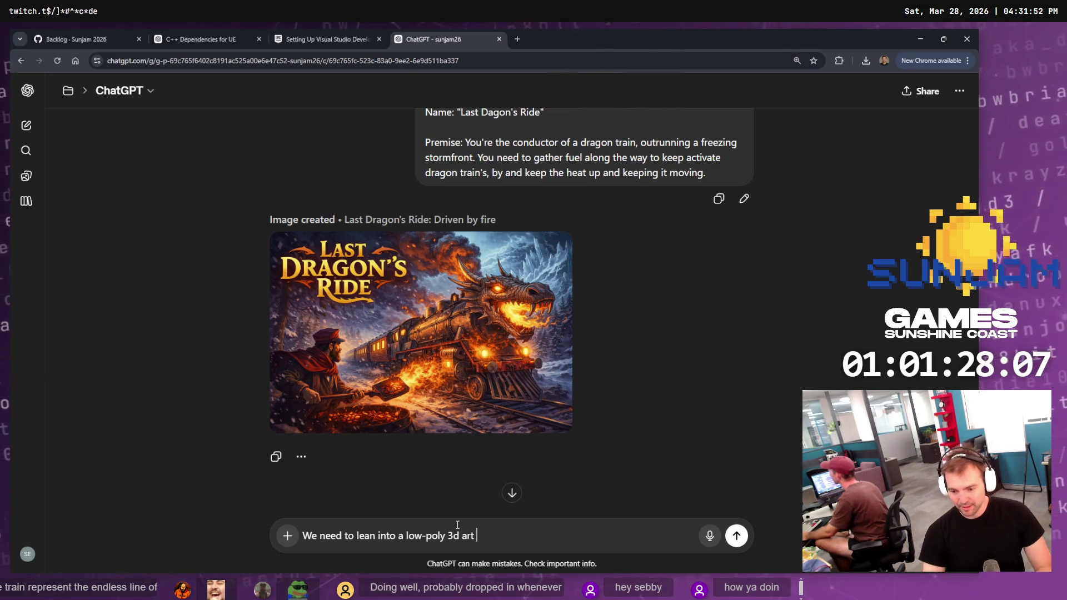
type("st")
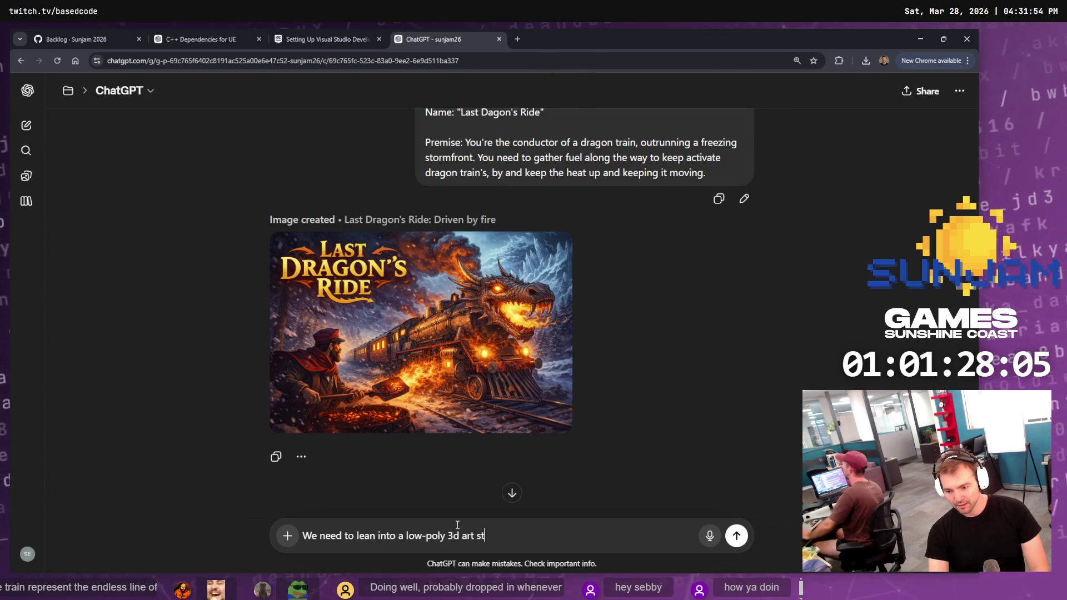
type("yle to deliver this game quick")
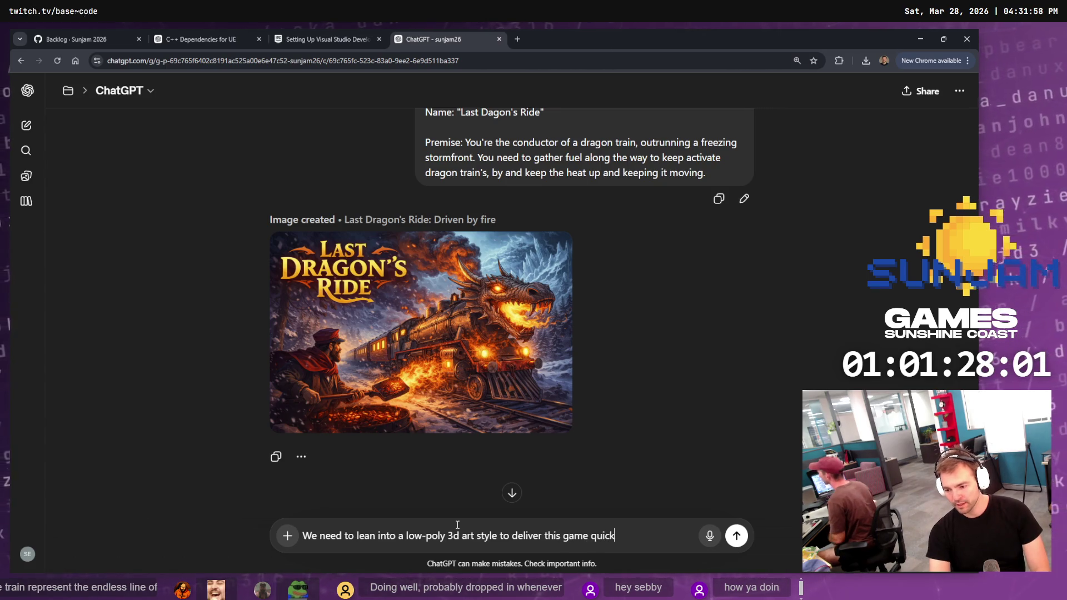
type("ly. The a")
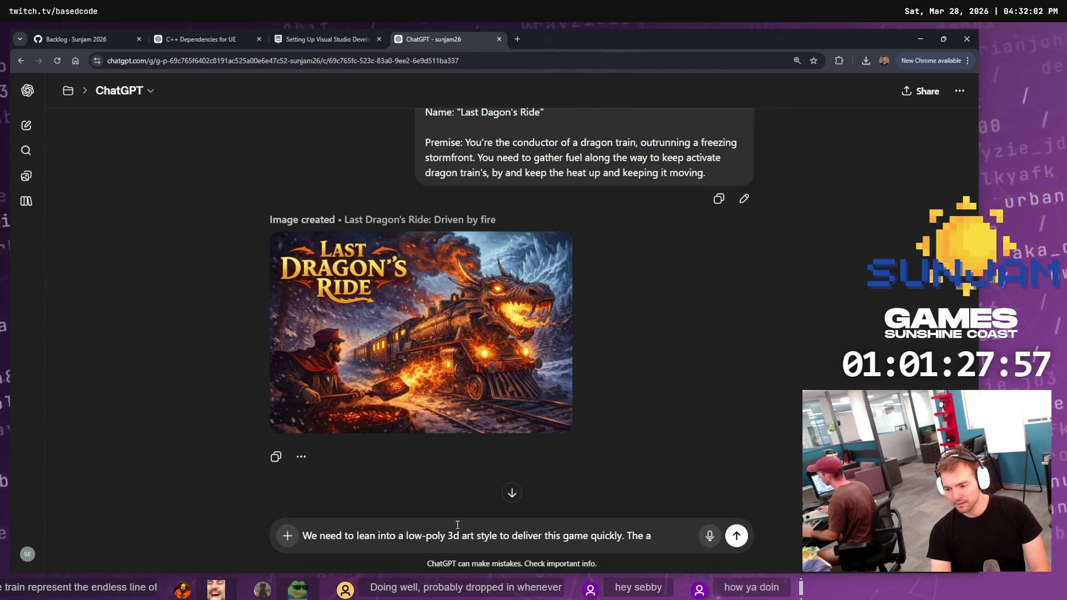
type("ssneed to lo")
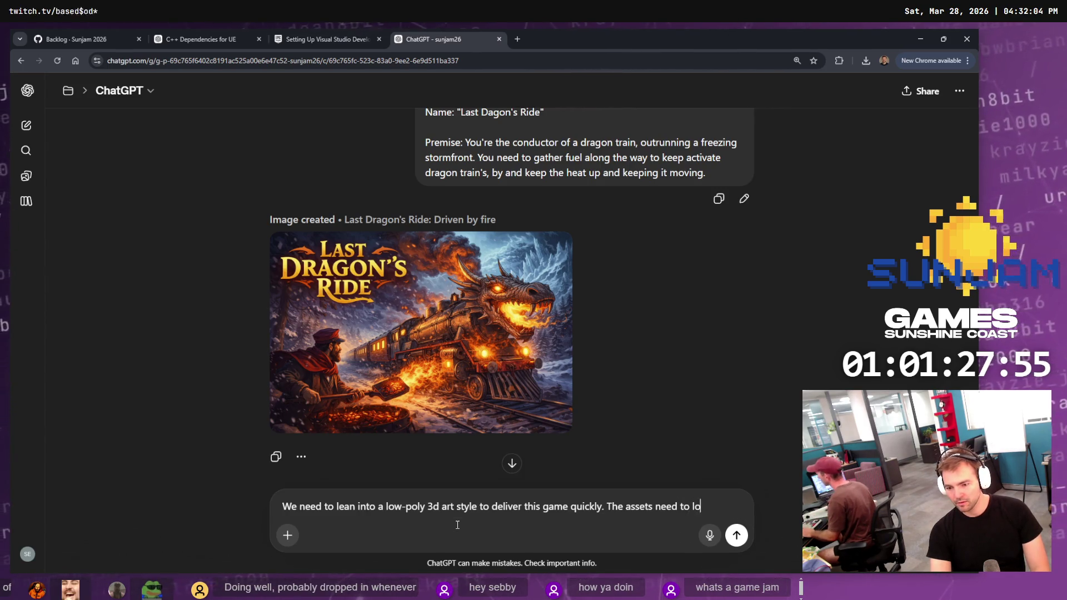
type("ok much simpler.")
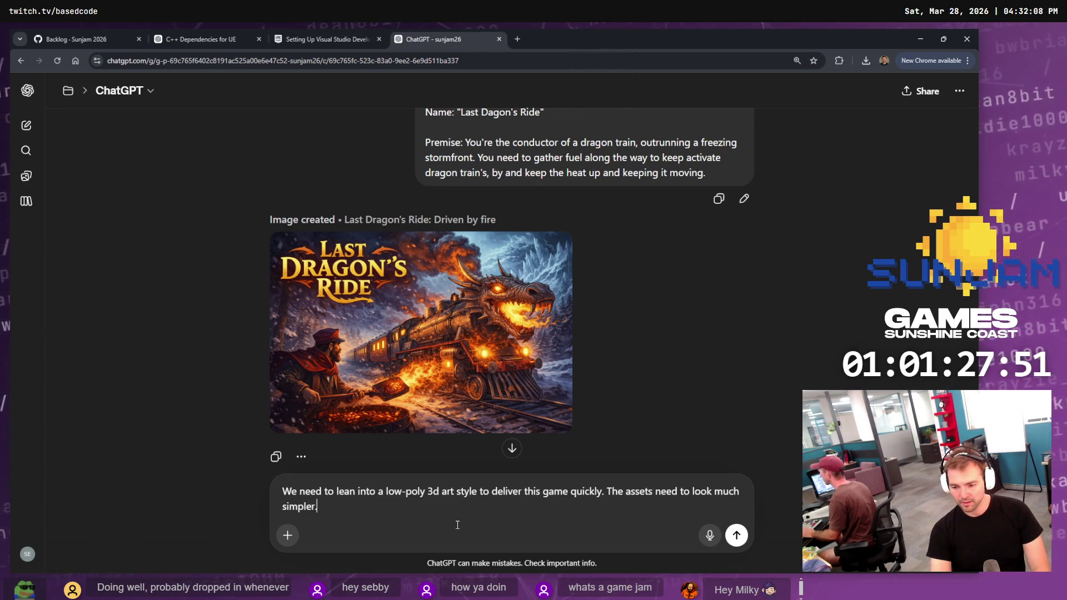
type(".")
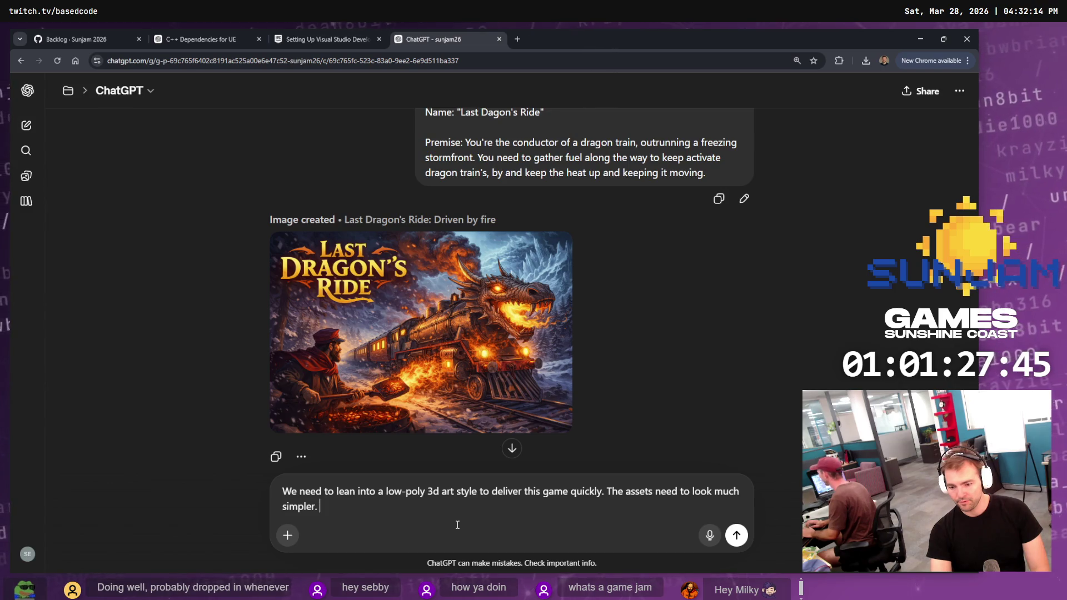
type(" THe")
key("ctrl+BackSpace")
type("These moc")
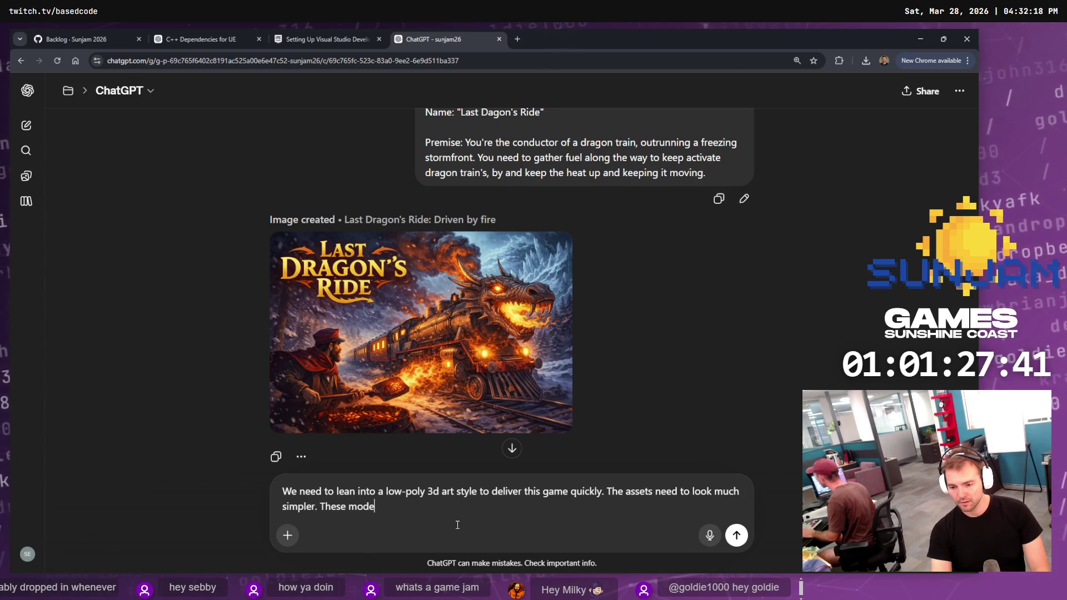
type("ls need to be able to")
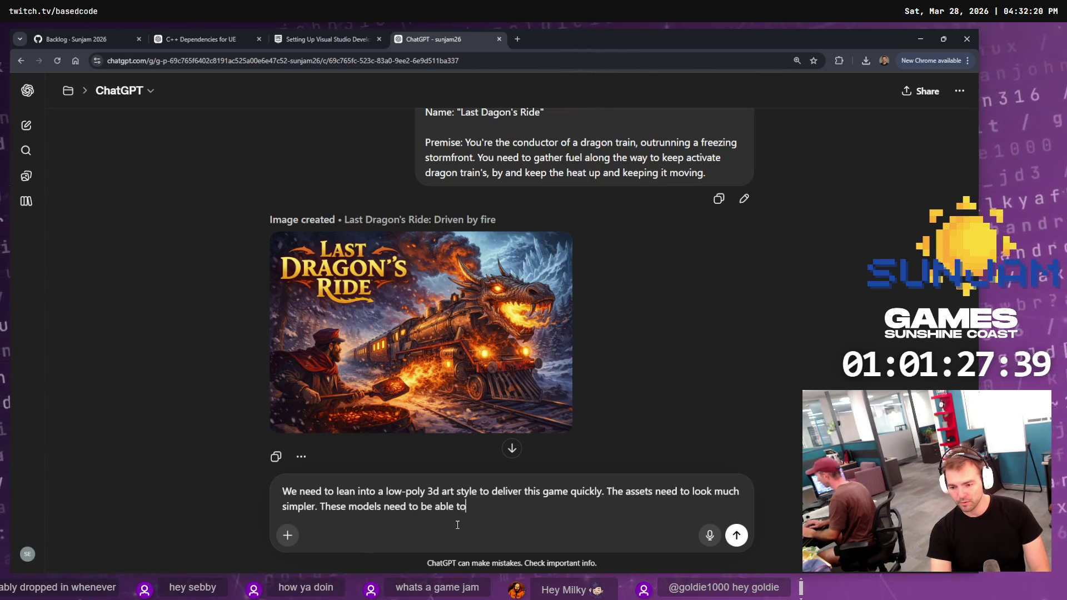
type(" be")
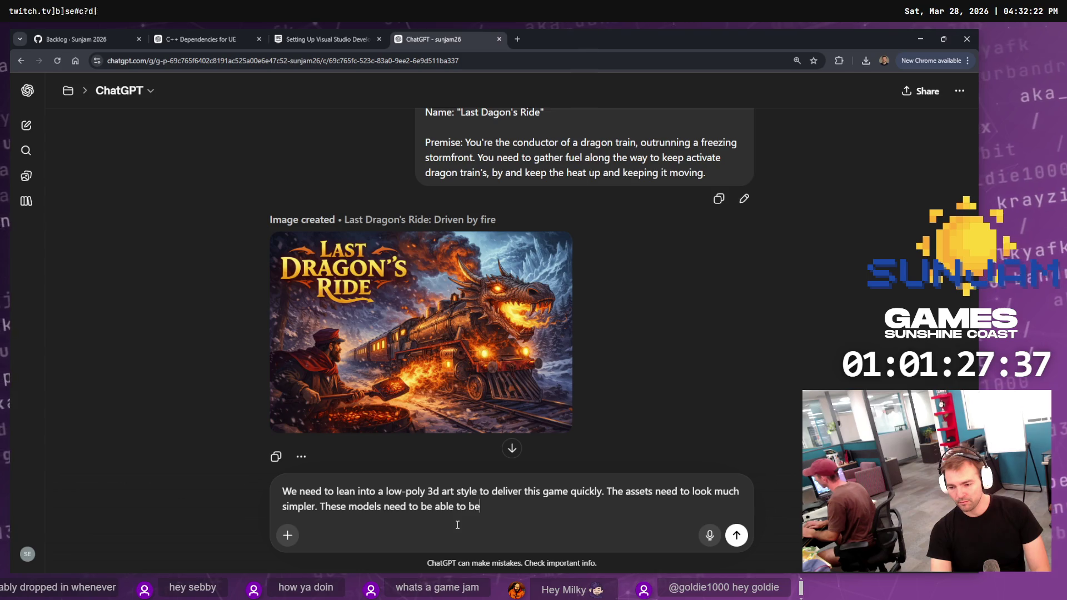
type("quikcly")
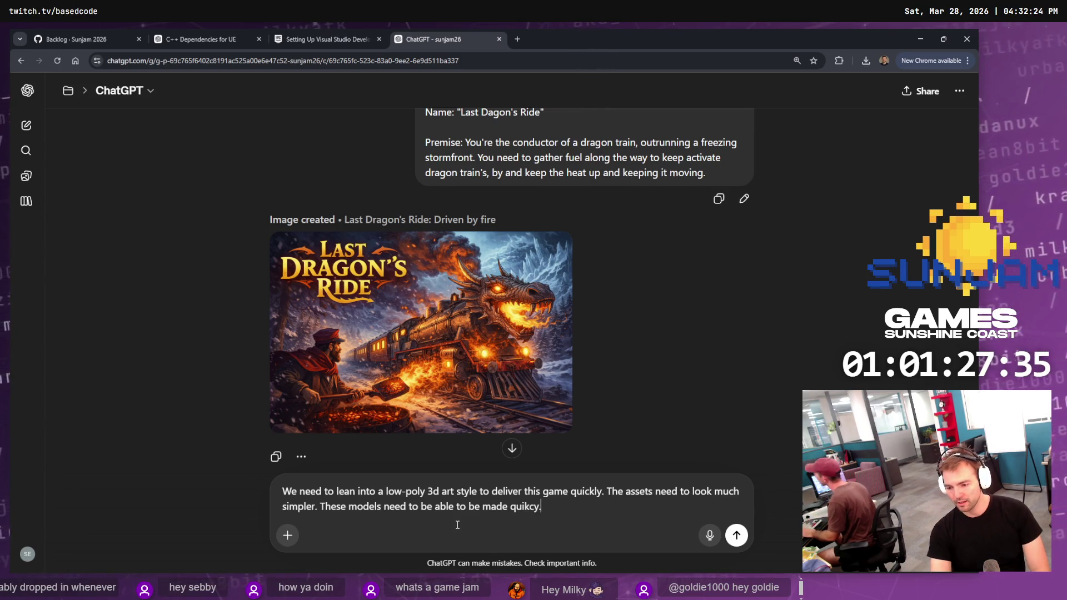
type(".")
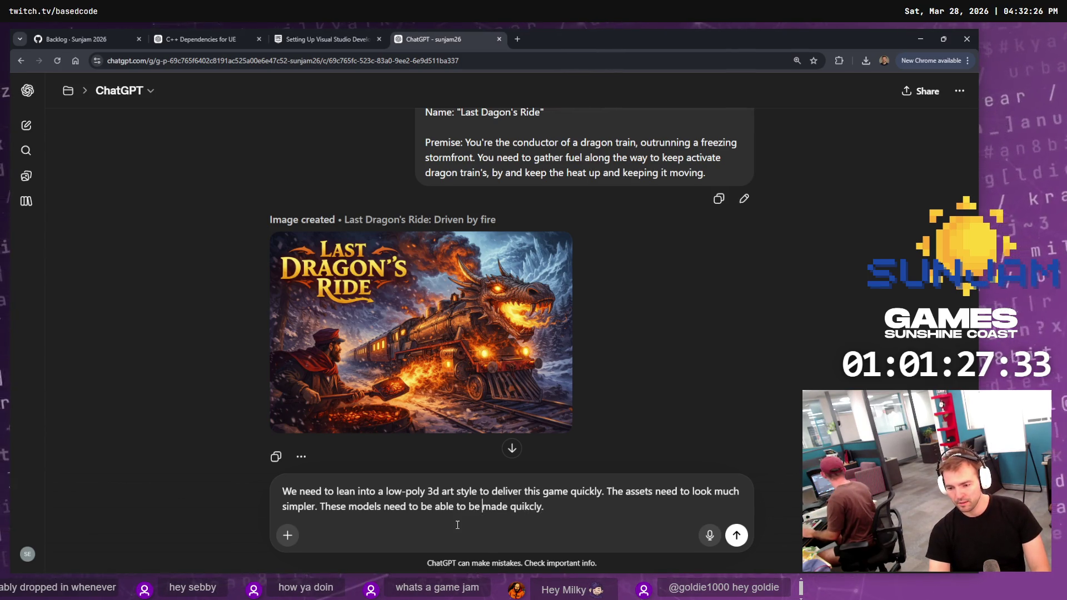
type("3D")
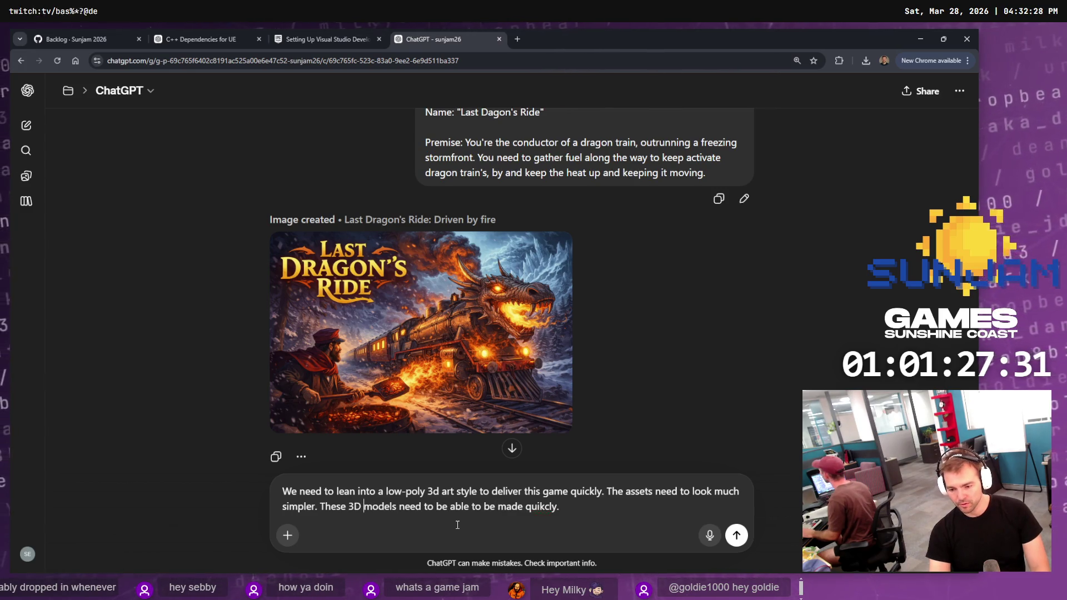
key("ctrl+shift+Left")
type("quickly")
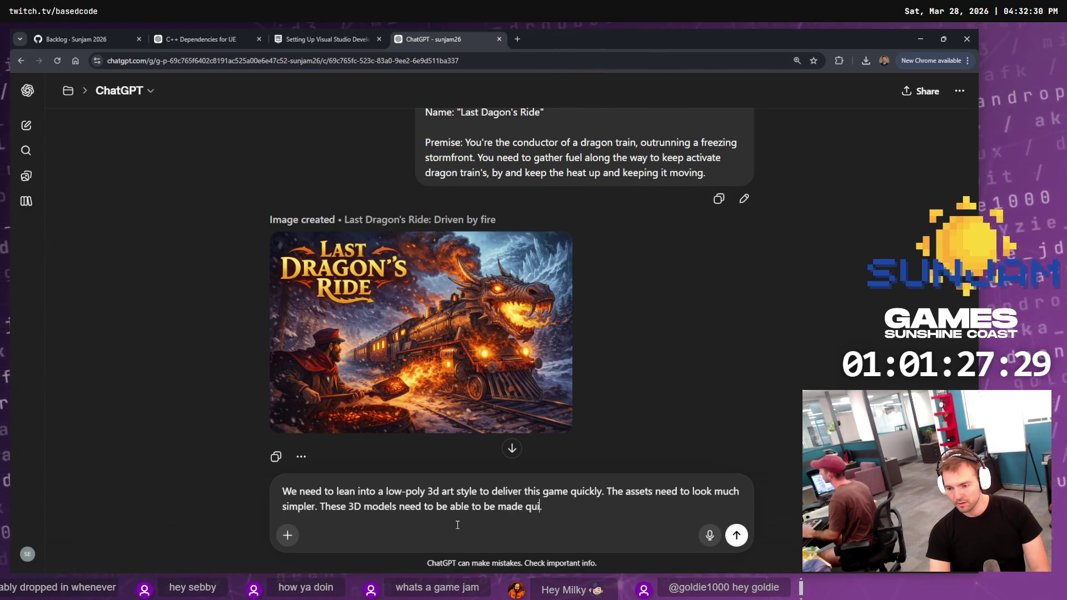
key("Return")
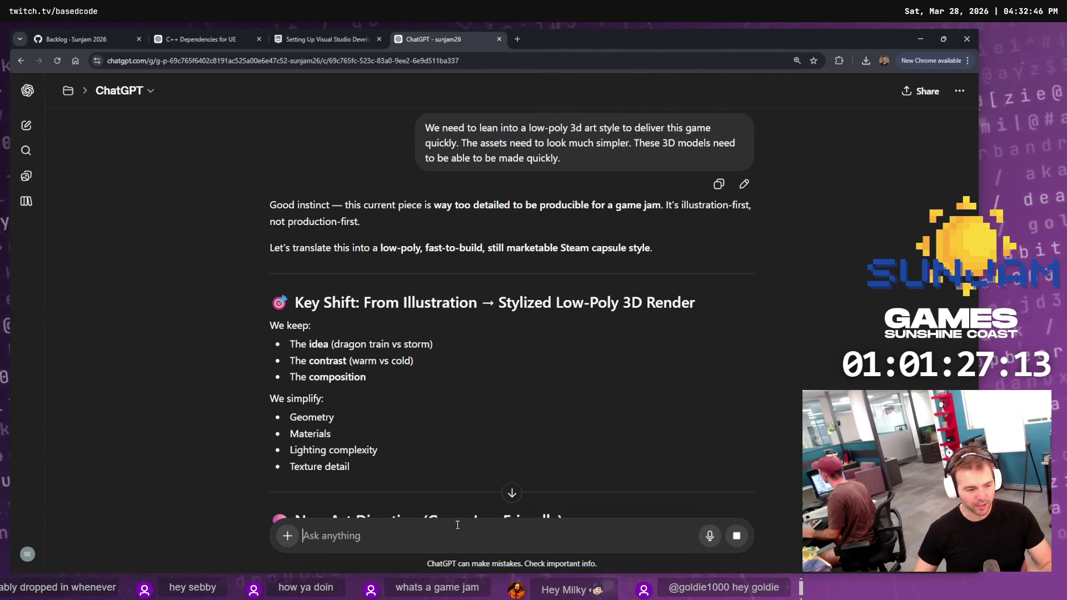
Read through the low-poly reply from Key Shift to Updated Prompt and begin typing the redo request
scroll(532, 319, "down", 10)
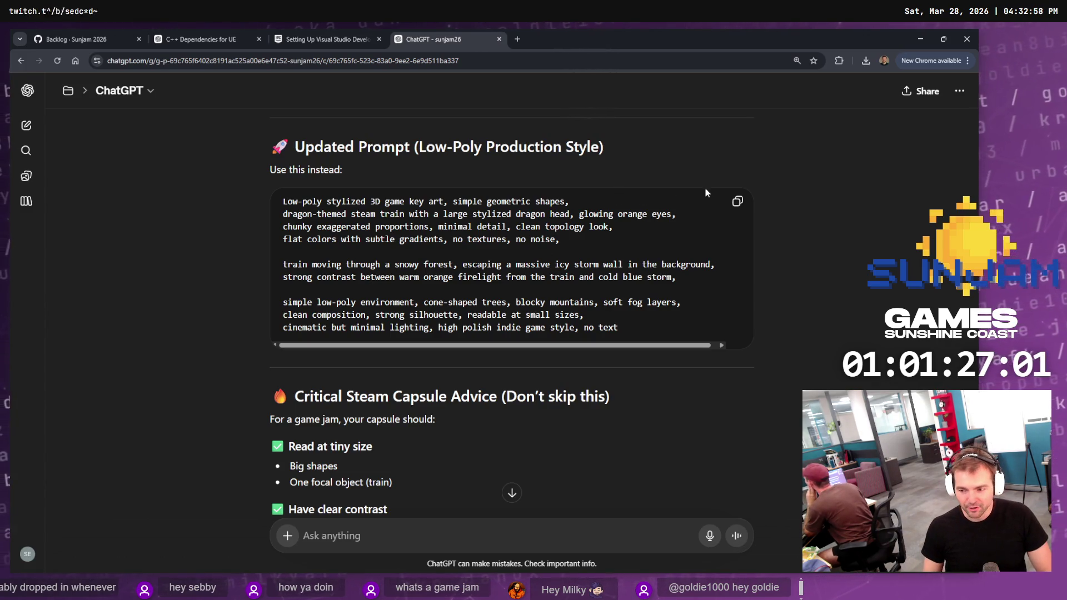
scroll(635, 211, "down", 9)
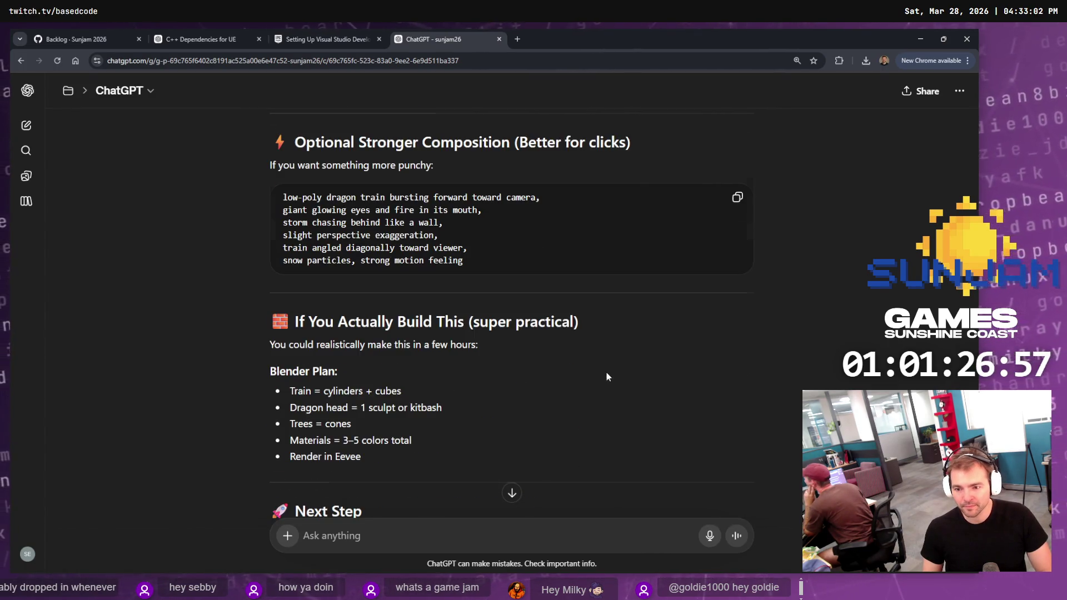
scroll(607, 376, "down", 4)
scroll(600, 378, "up", 12)
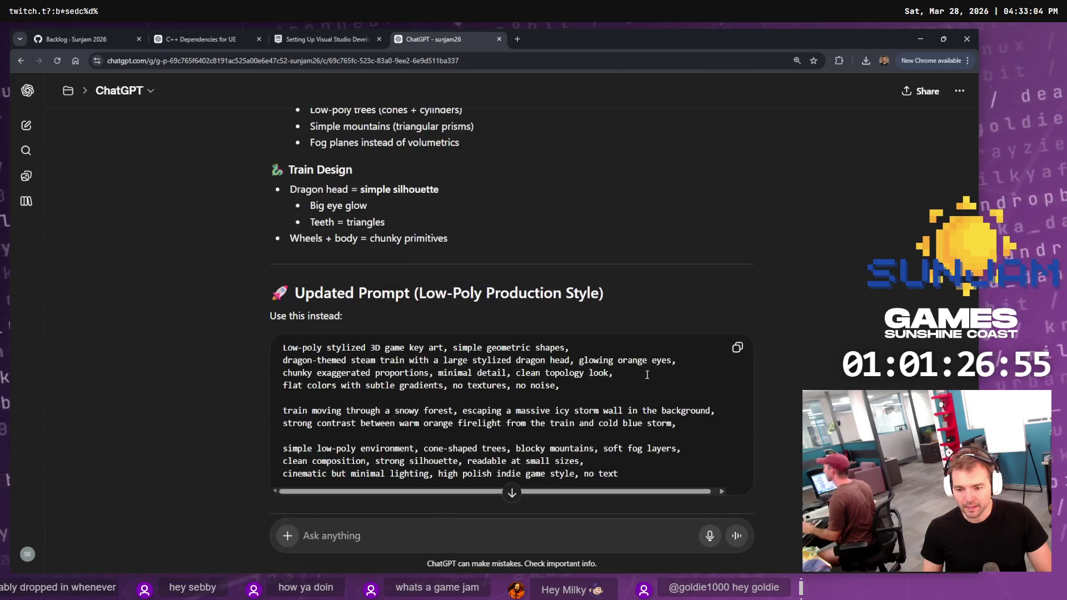
scroll(647, 375, "up", 7)
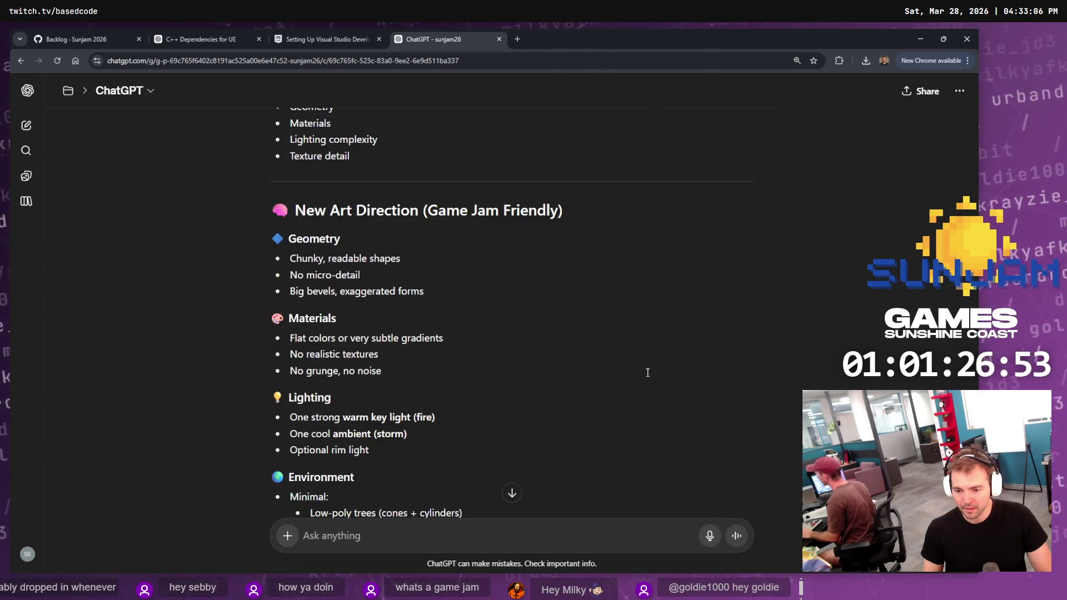
scroll(651, 381, "up", 8)
scroll(651, 378, "down", 11)
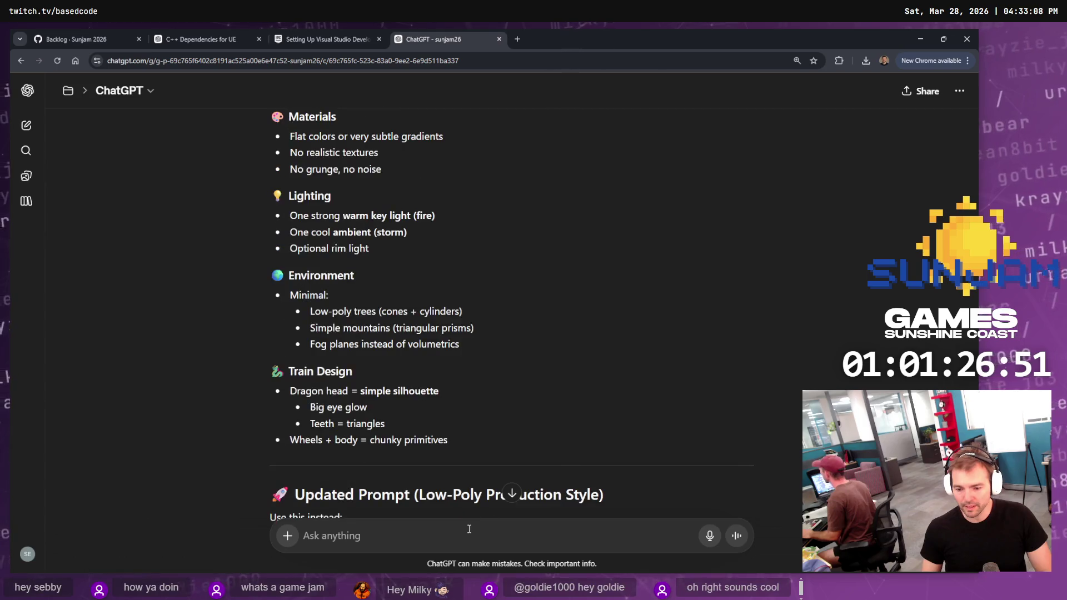
type("Redop")
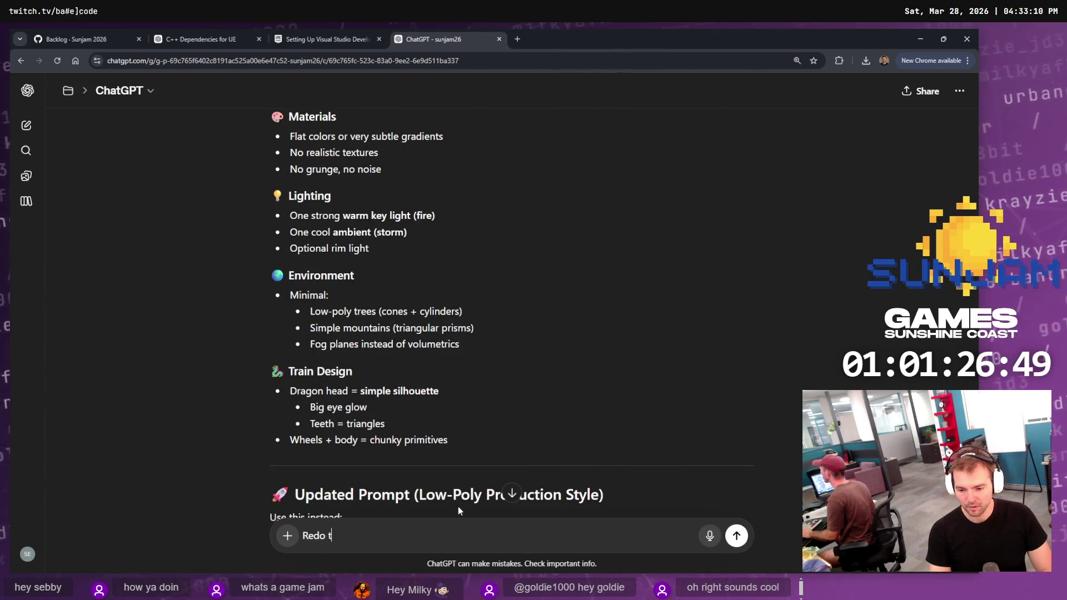
type("psule art")
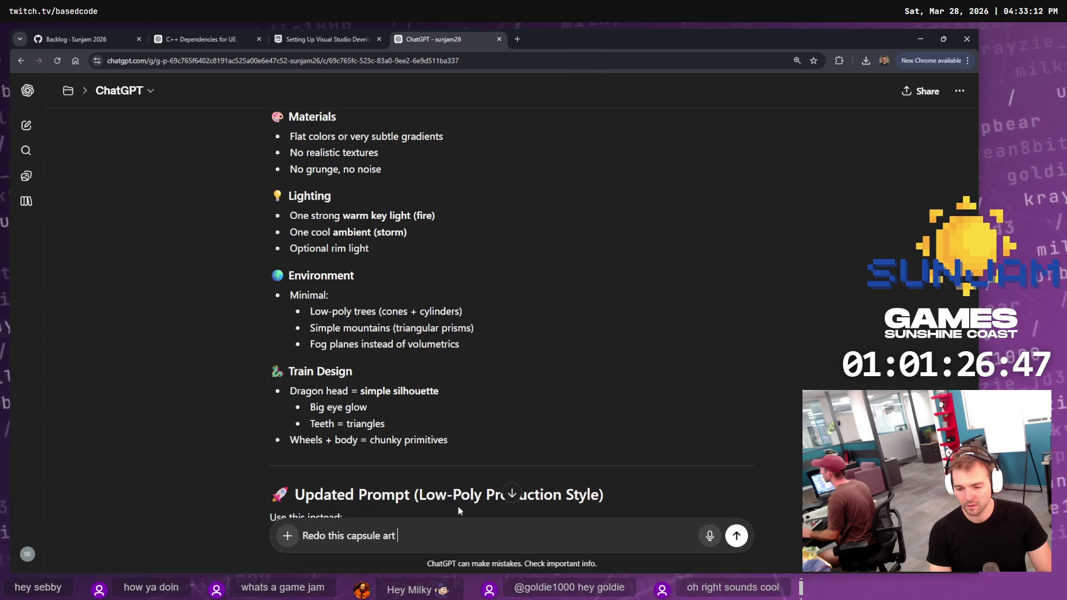
type(", with this low p")
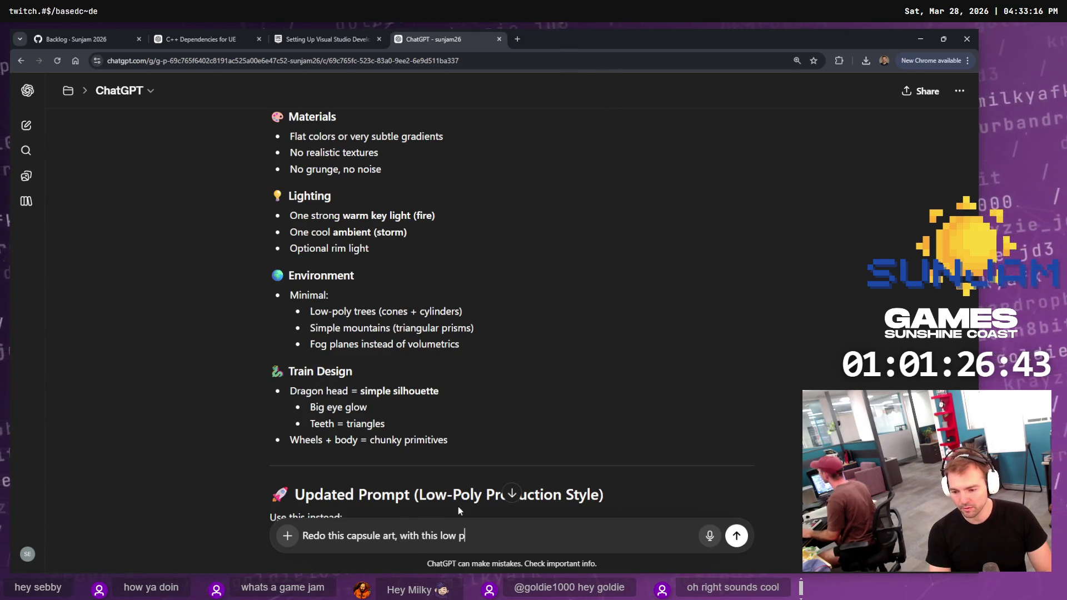
type("oly aest")
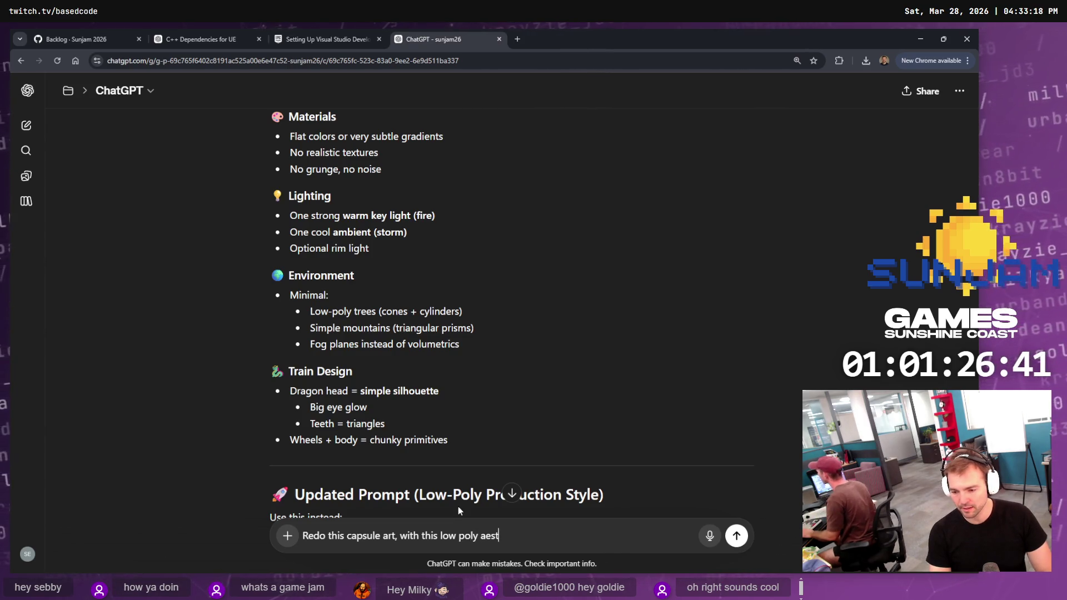
type("hetic.")
Send 'Redo this capsule art, with this low poly aesthetic.' and scroll up the chat
key("Return")
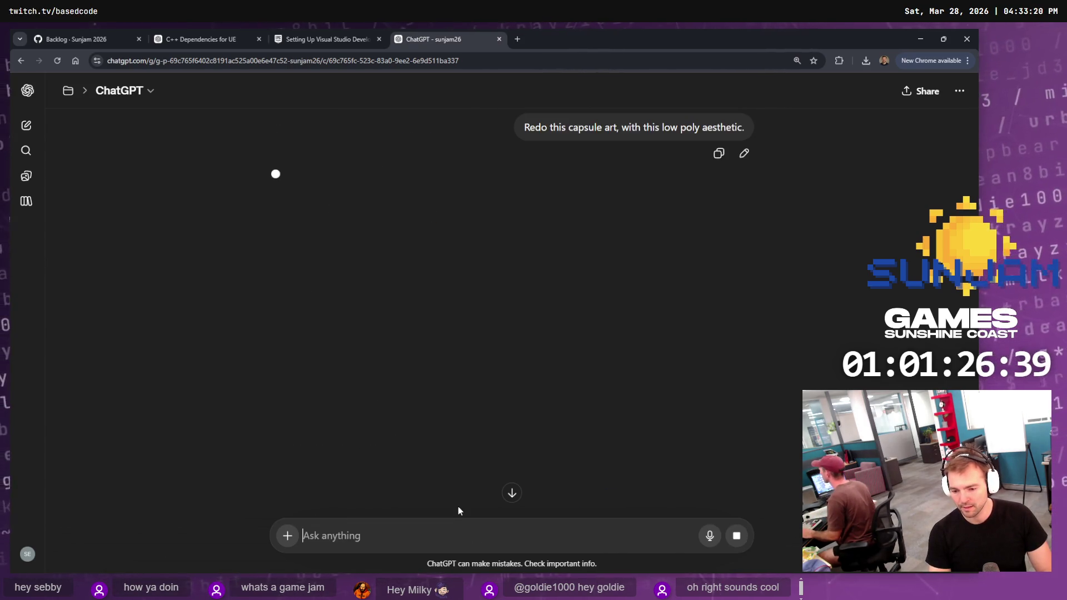
scroll(494, 239, "up", 10)
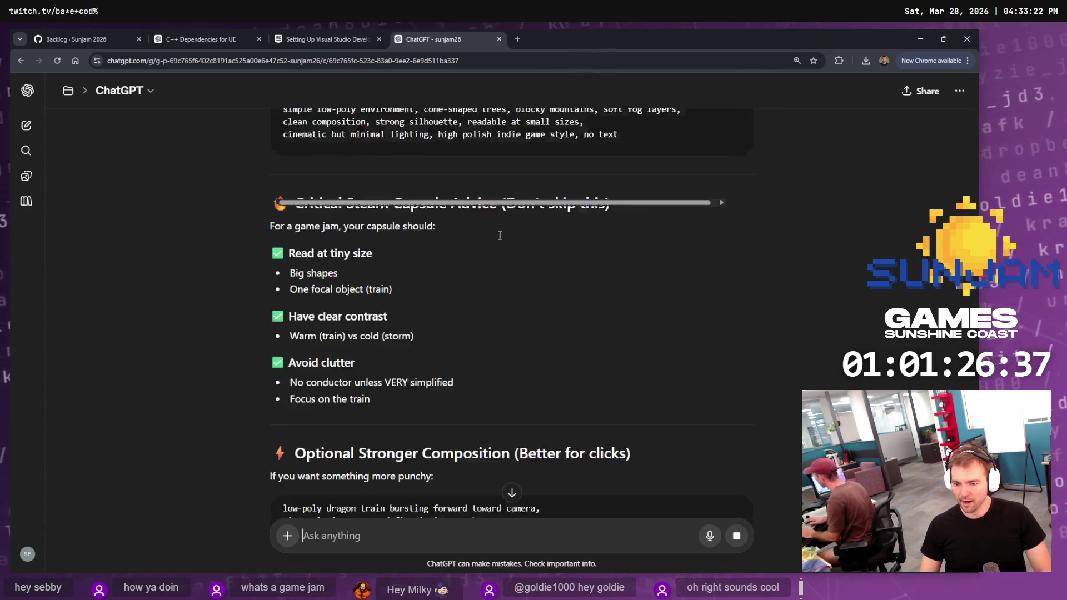
scroll(499, 241, "up", 15)
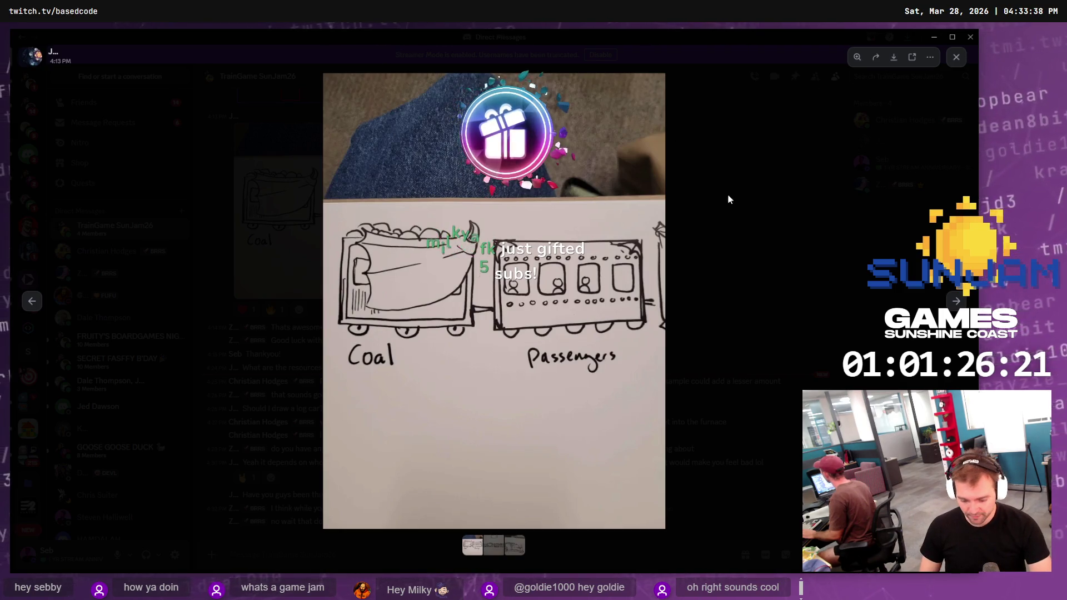
Browse the team's train drawings in Discord, including the Coal/Passengers sketch
key("Right")
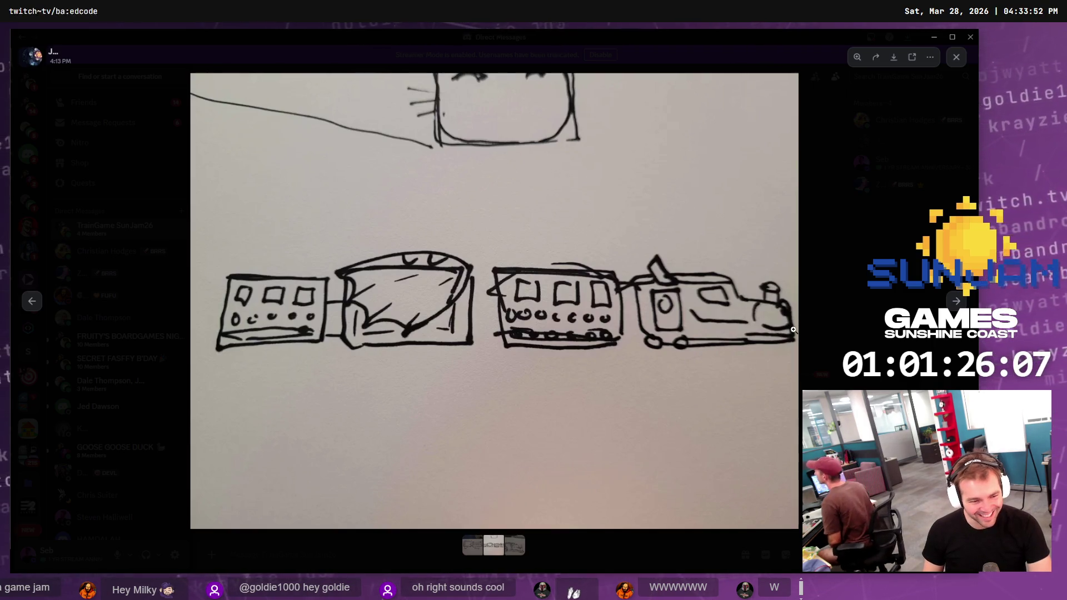
left_click(955, 301)
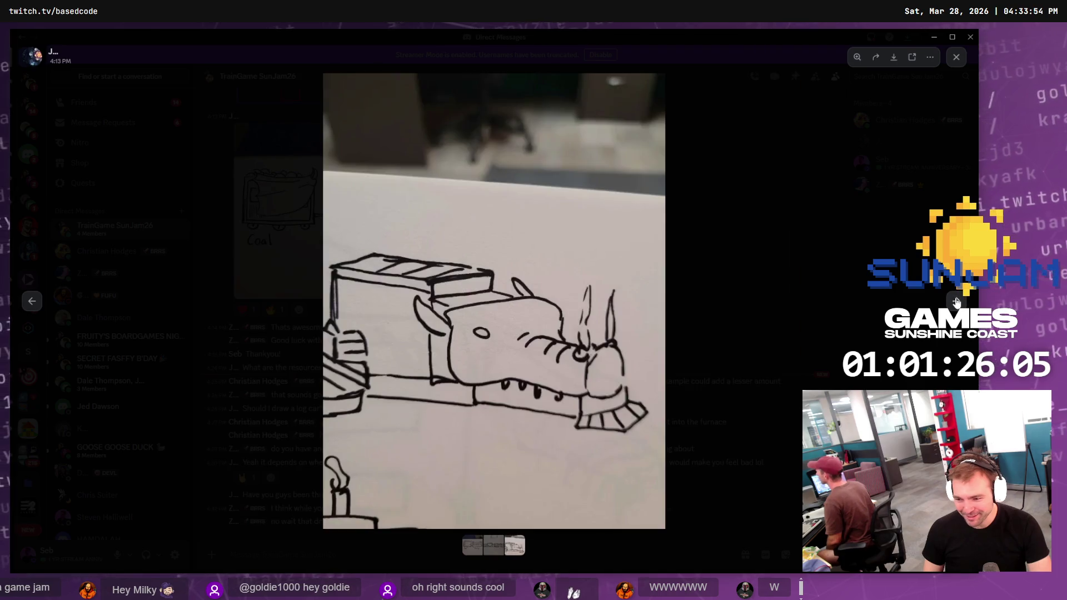
left_click(956, 301)
left_click(956, 302)
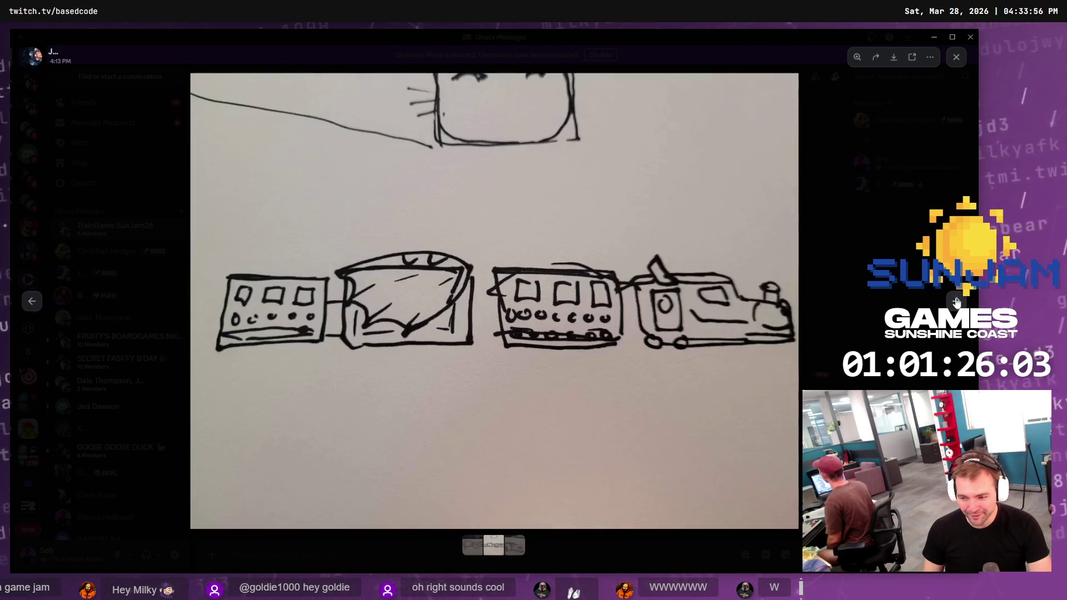
left_click(955, 301)
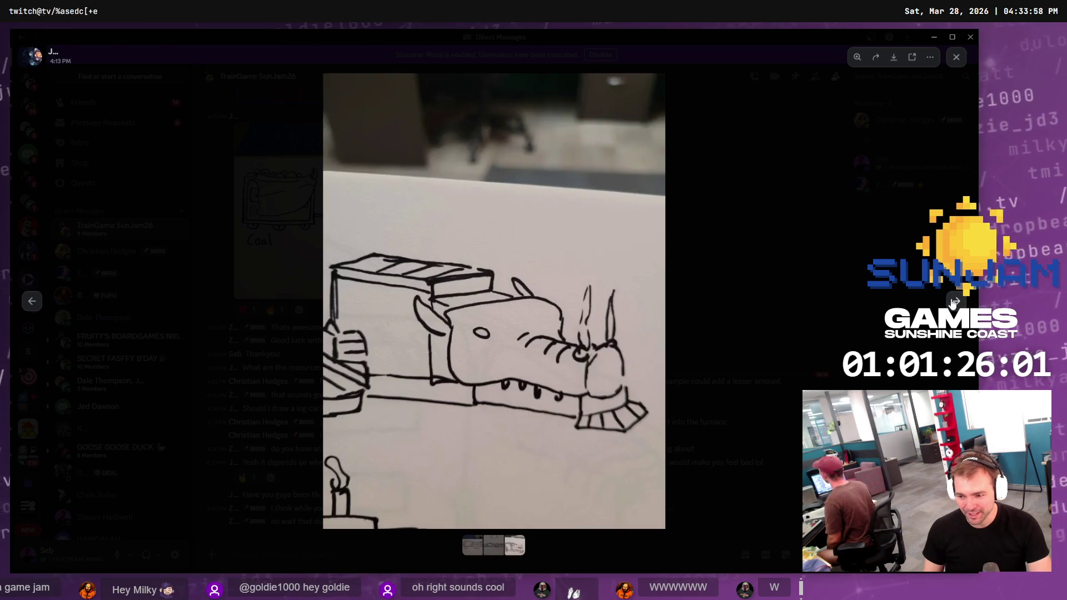
left_click(832, 298)
scroll(615, 294, "up", 5)
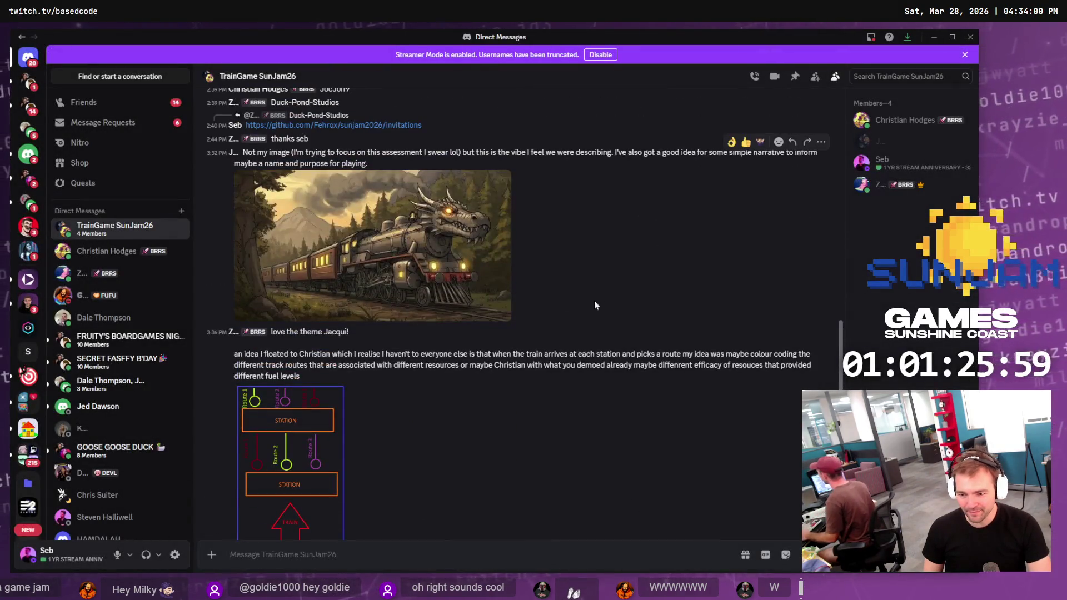
left_click(455, 286)
left_click(754, 301)
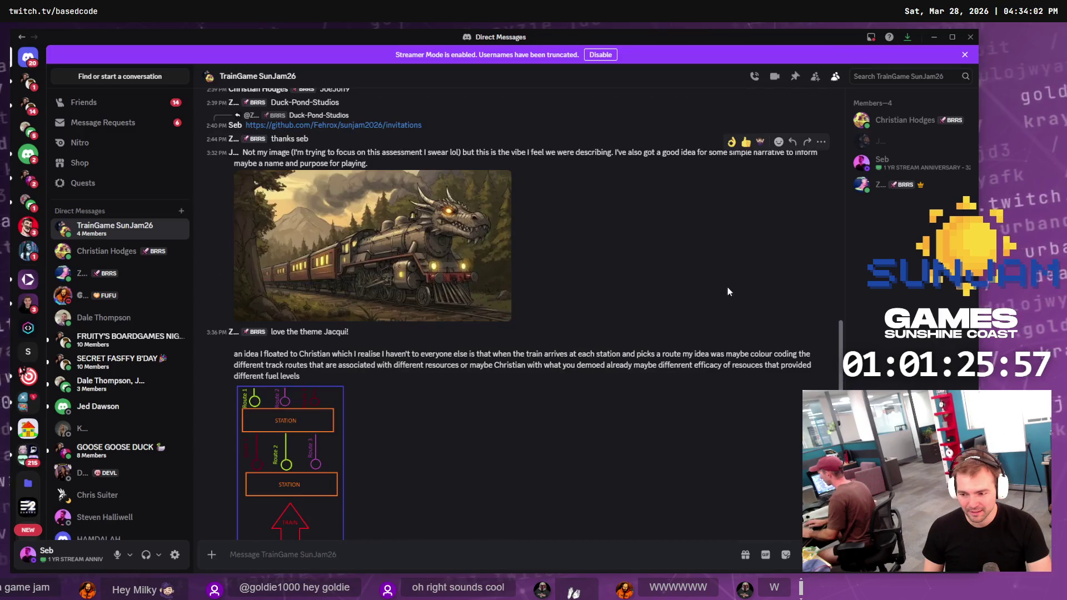
Copy the link of the dragon locomotive sketch from the TrainGame chat
scroll(503, 350, "up", 5)
scroll(503, 345, "up", 5)
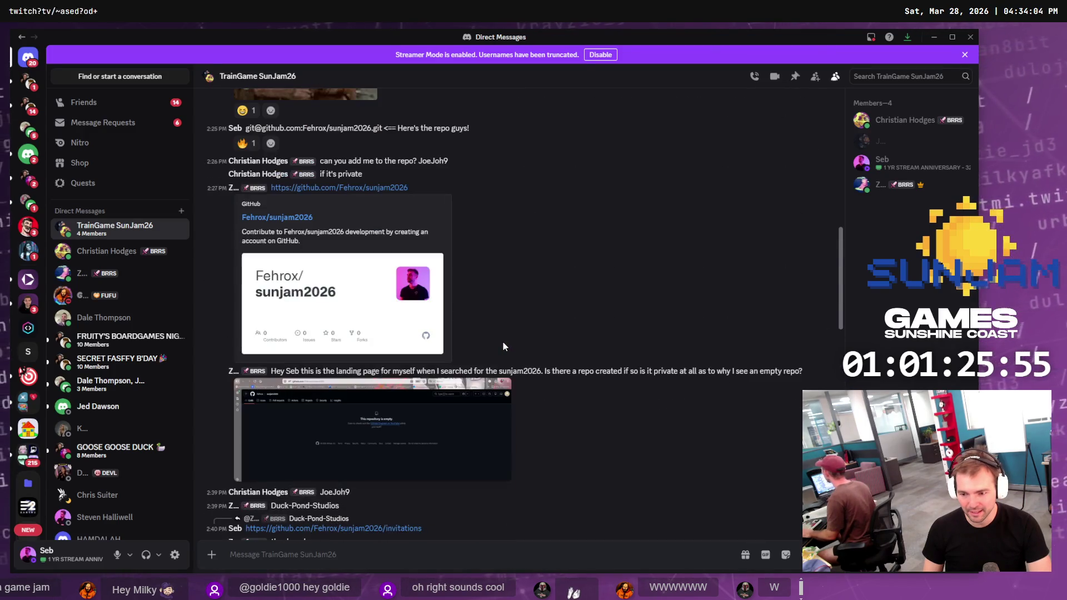
scroll(512, 347, "down", 10)
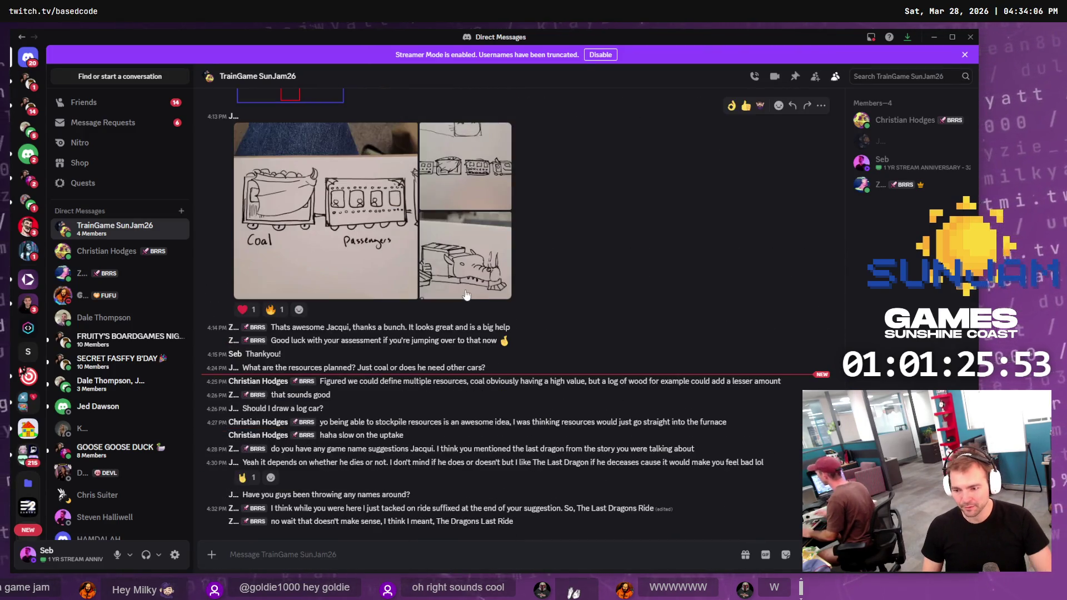
left_click(467, 297)
right_click(499, 303)
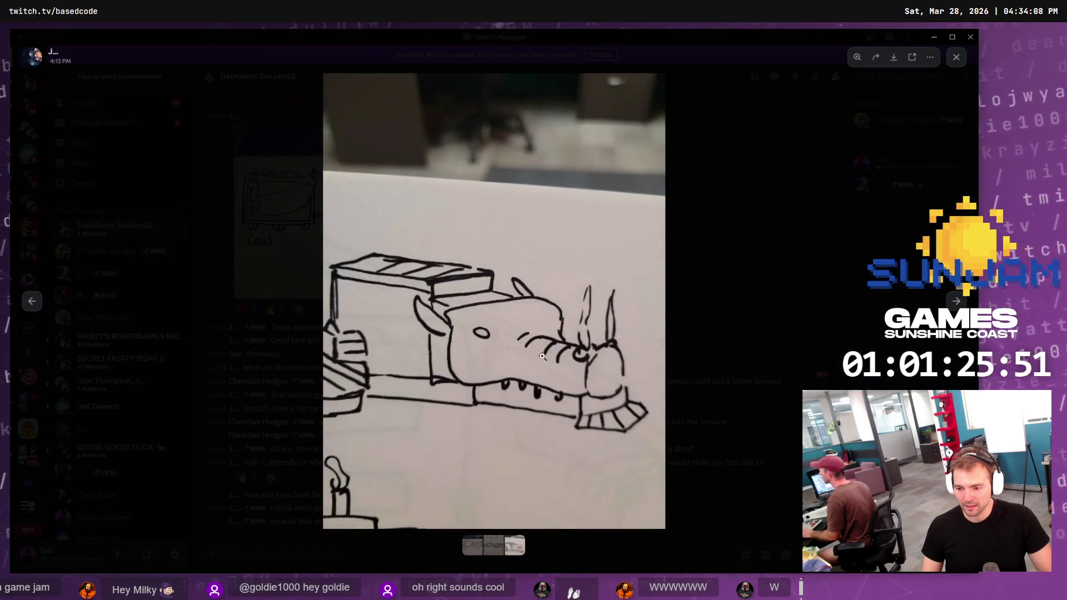
left_click(542, 357)
left_click(693, 234)
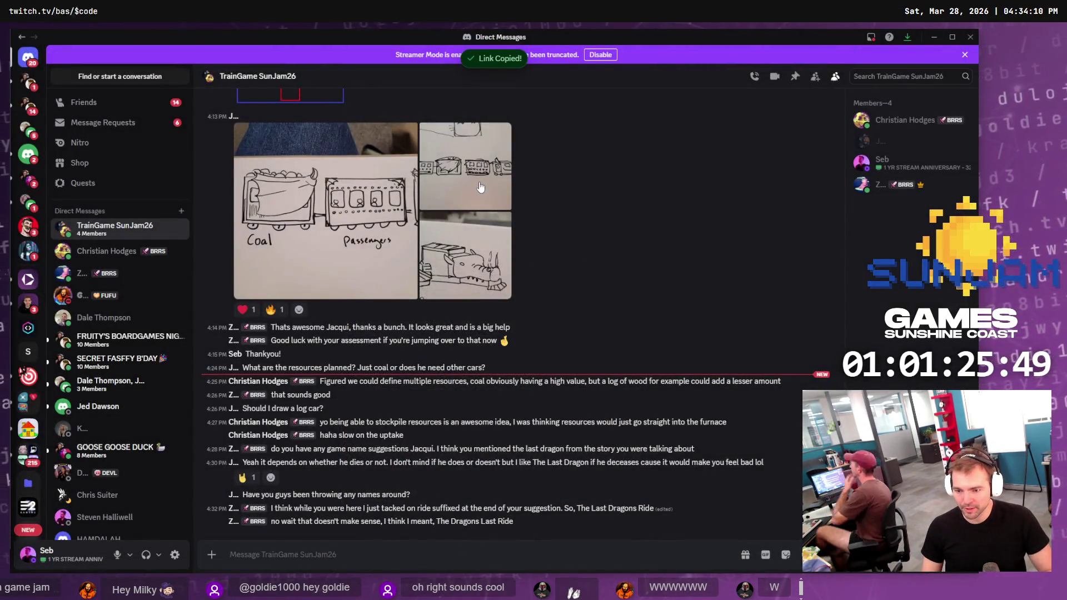
key("alt+Tab")
Paste the sketch link into a new ChatGPT message, then undo it
scroll(439, 208, "down", 20)
scroll(563, 423, "down", 7)
left_click(416, 541)
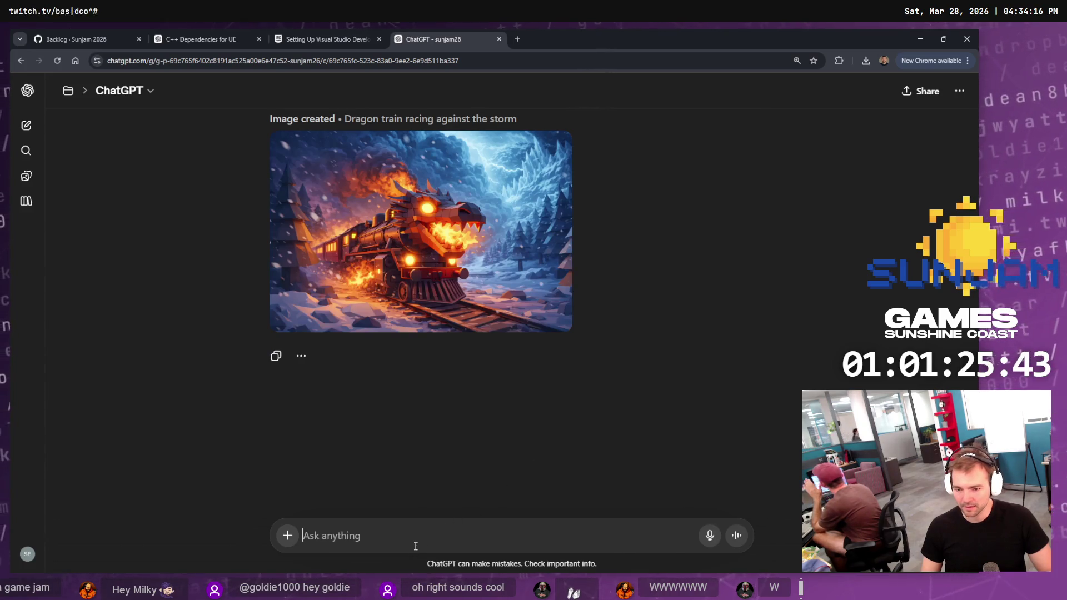
key("ctrl+v")
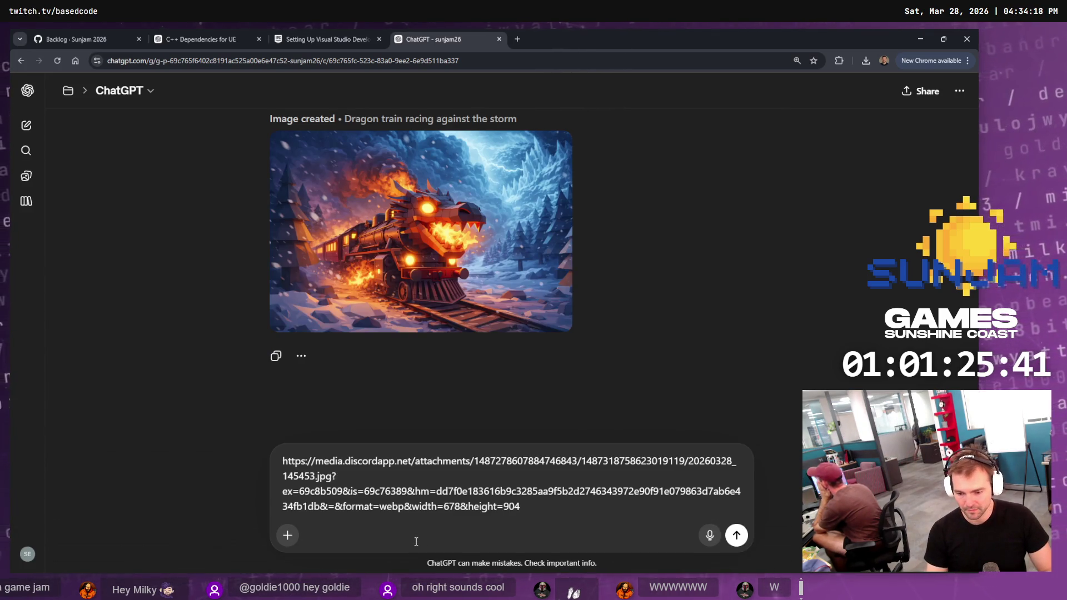
key("ctrl+z")
Load the sketch link in a new tab, copy the image, and paste it into the ChatGPT message
key("ctrl+t")
key("ctrl+v")
key("Return")
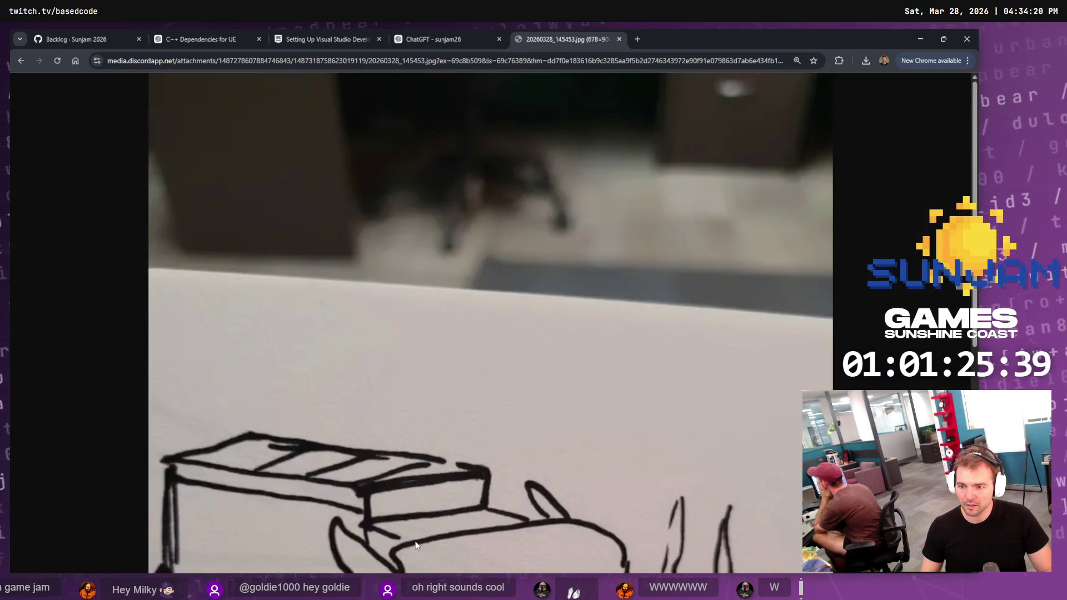
scroll(589, 259, "down", 5)
right_click(588, 255)
left_click(626, 298)
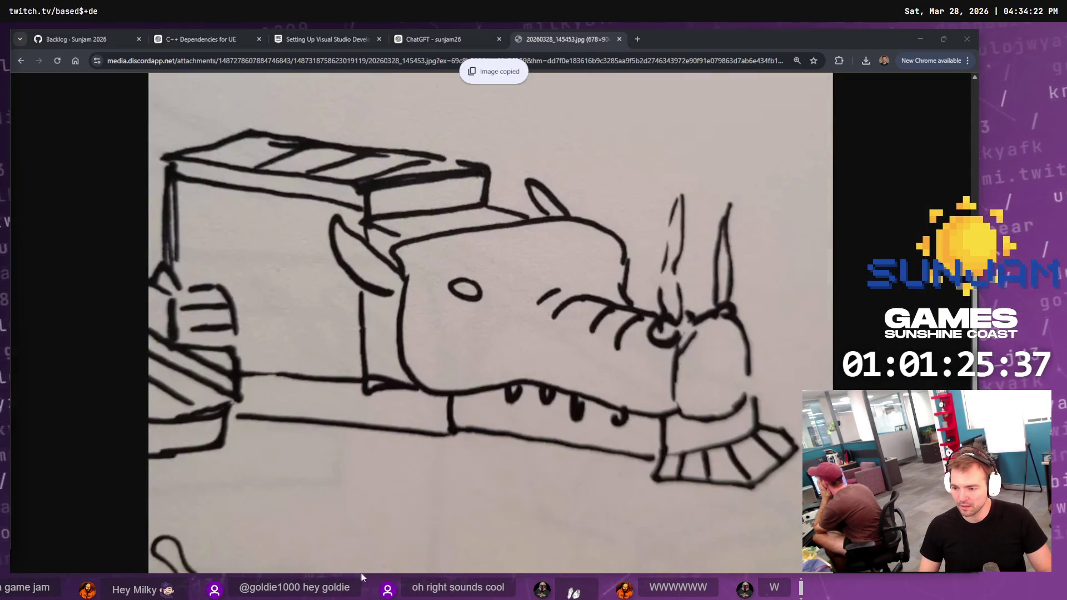
left_click(451, 35)
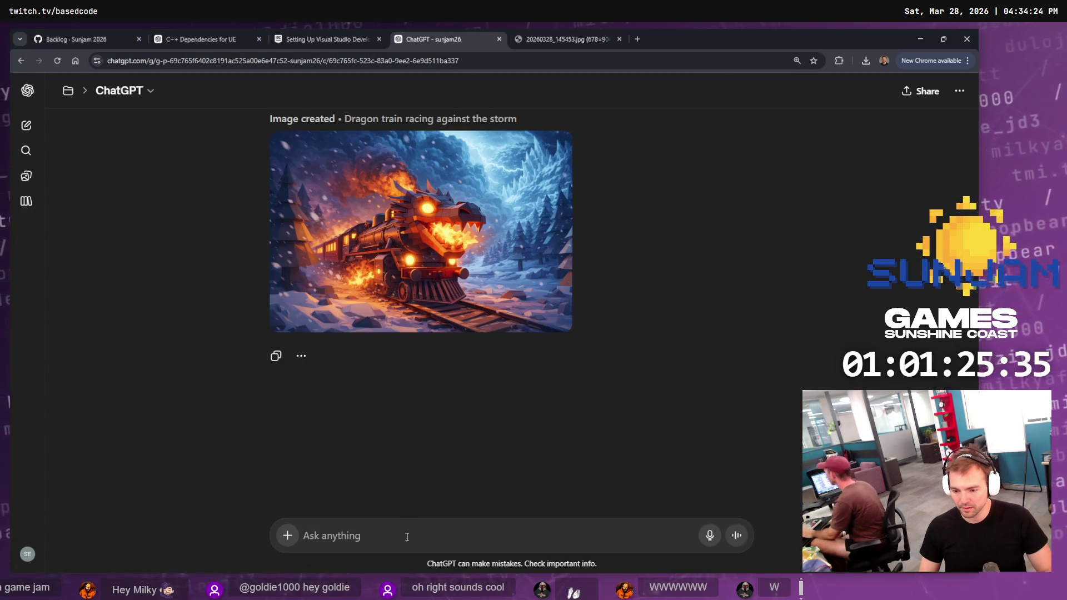
key("ctrl+v")
key("super+h")
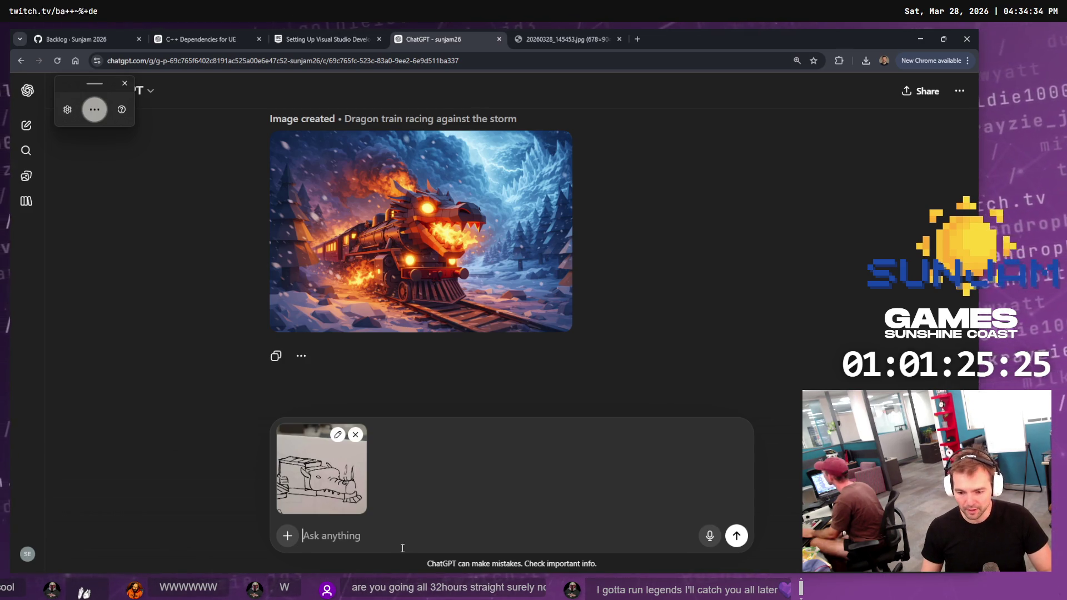
Type 'Adjust the front of the train so that the dragon's mouth is built into the forecarrage' and check its spelling
type("Adjust the front of the train so that the d")
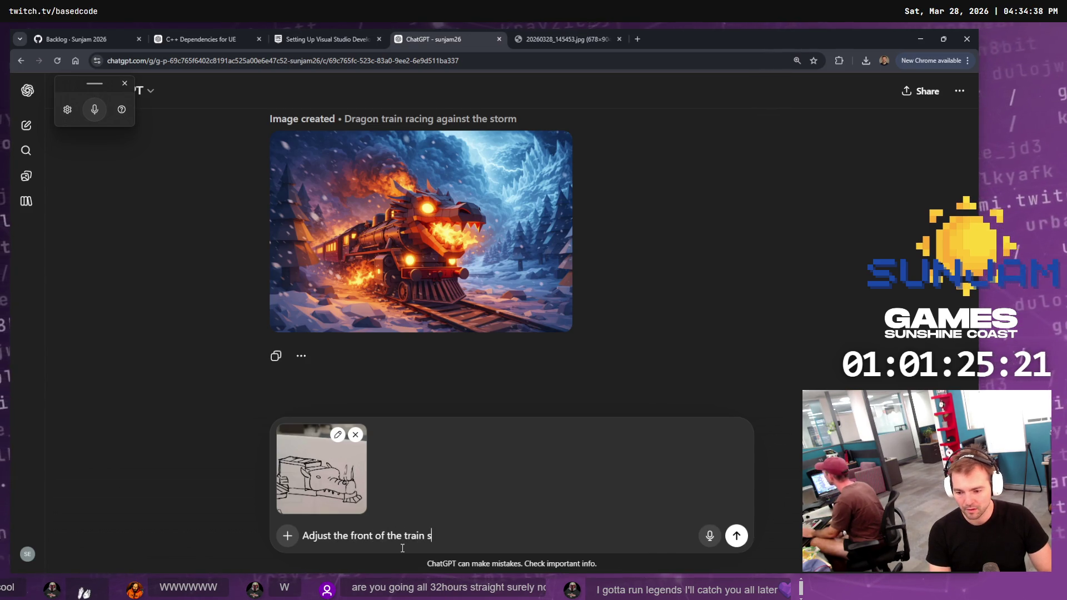
type("ragon's moutn")
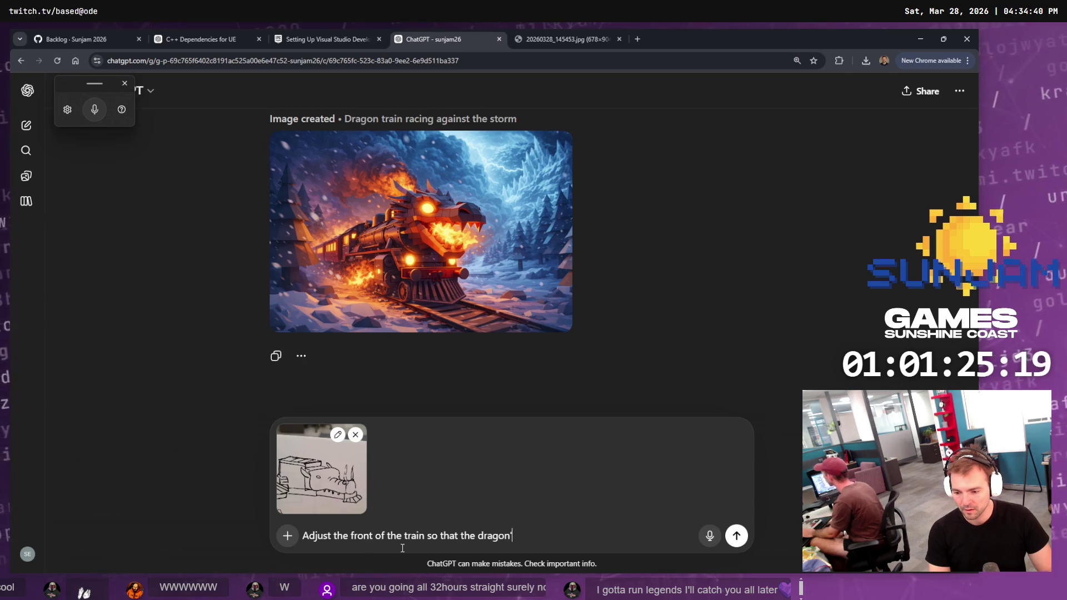
key("BackSpace")
type("h is bu")
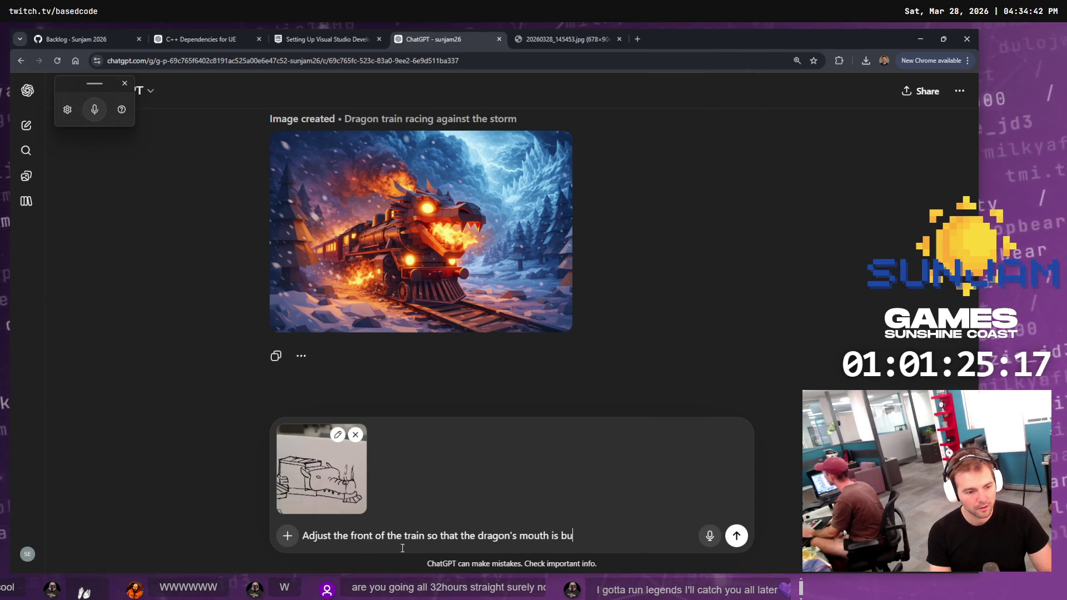
type("ilt into the")
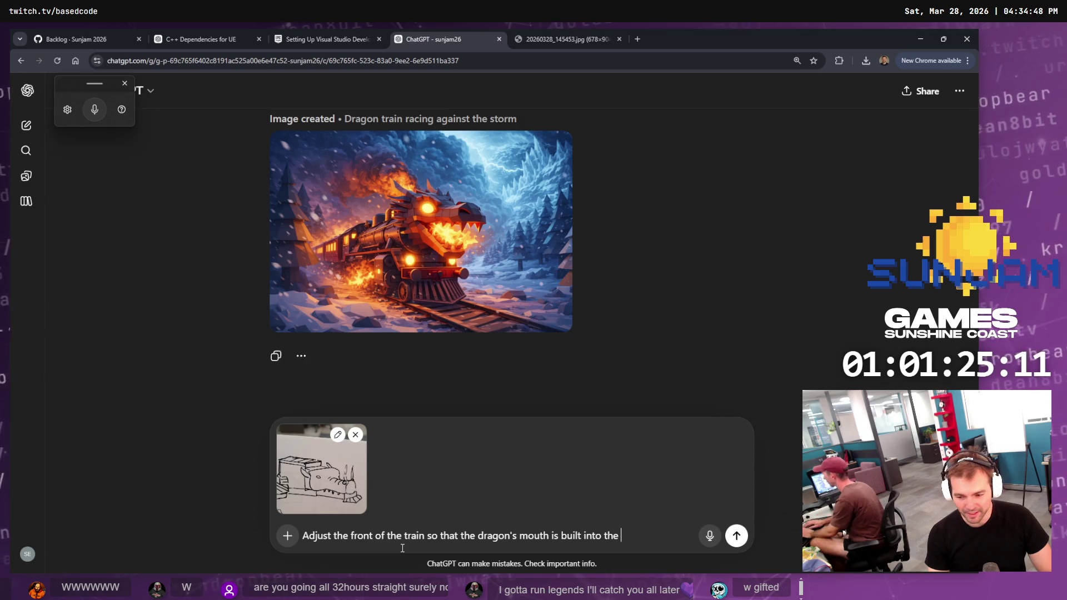
type("for")
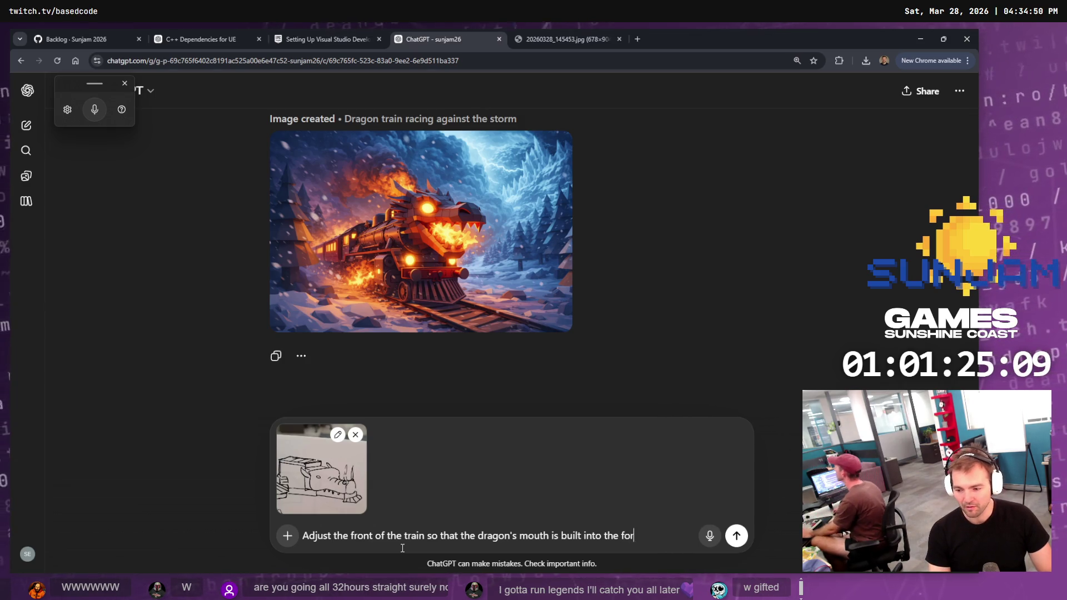
type("ecarrage.")
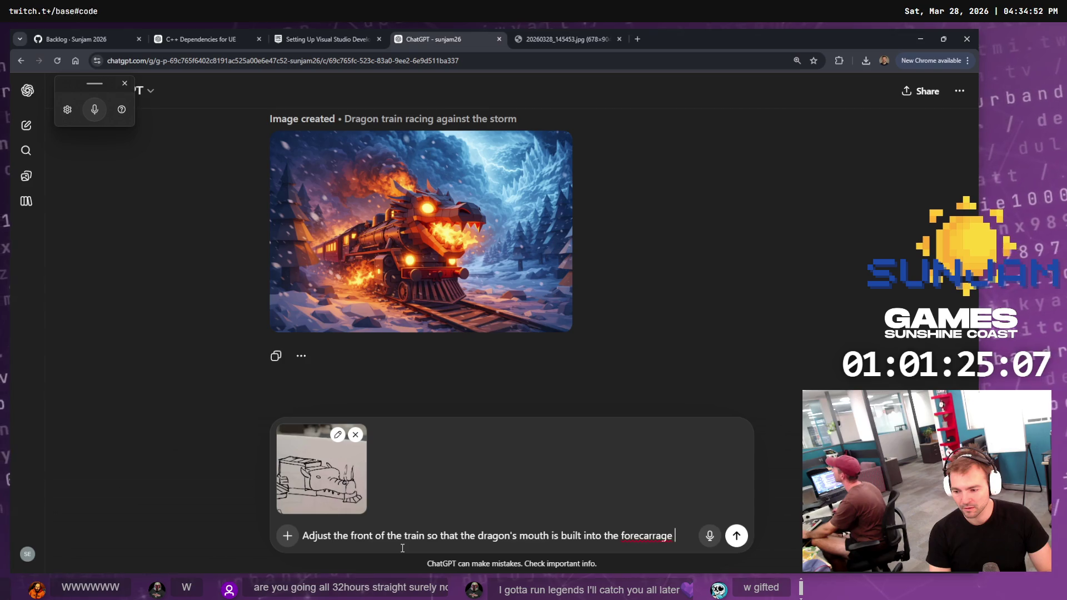
right_click(643, 530)
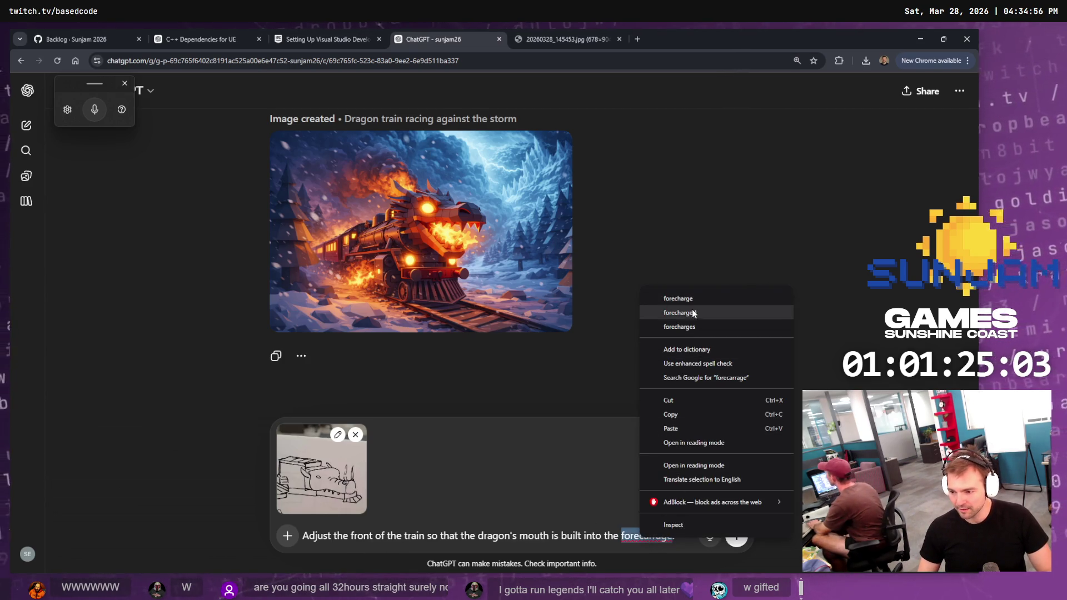
key("Escape")
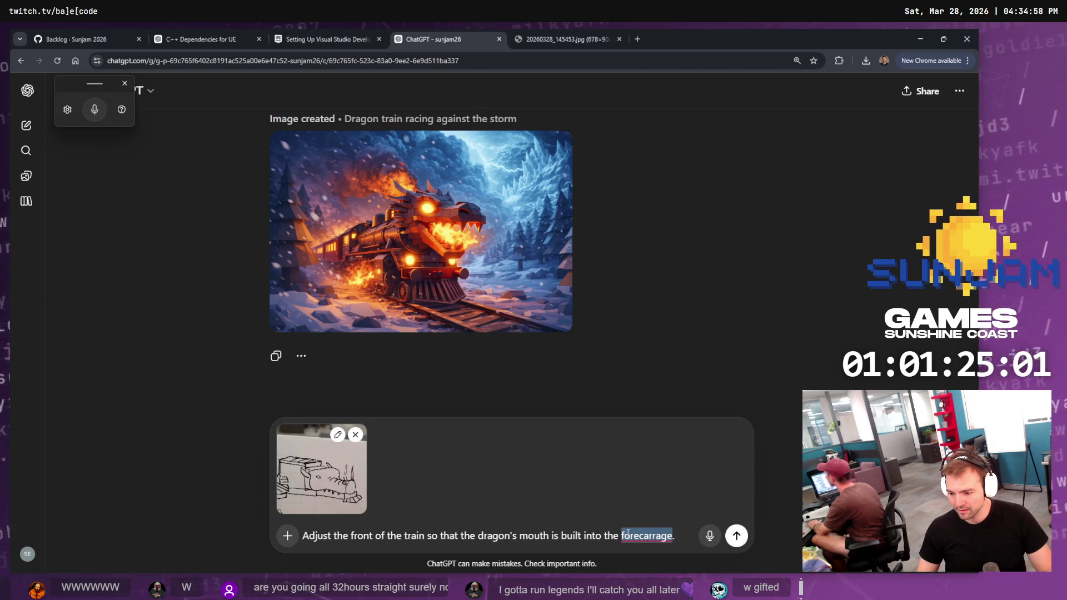
End the sentence with 'engine.' in place of 'forecarrage'
key("ctrl+t")
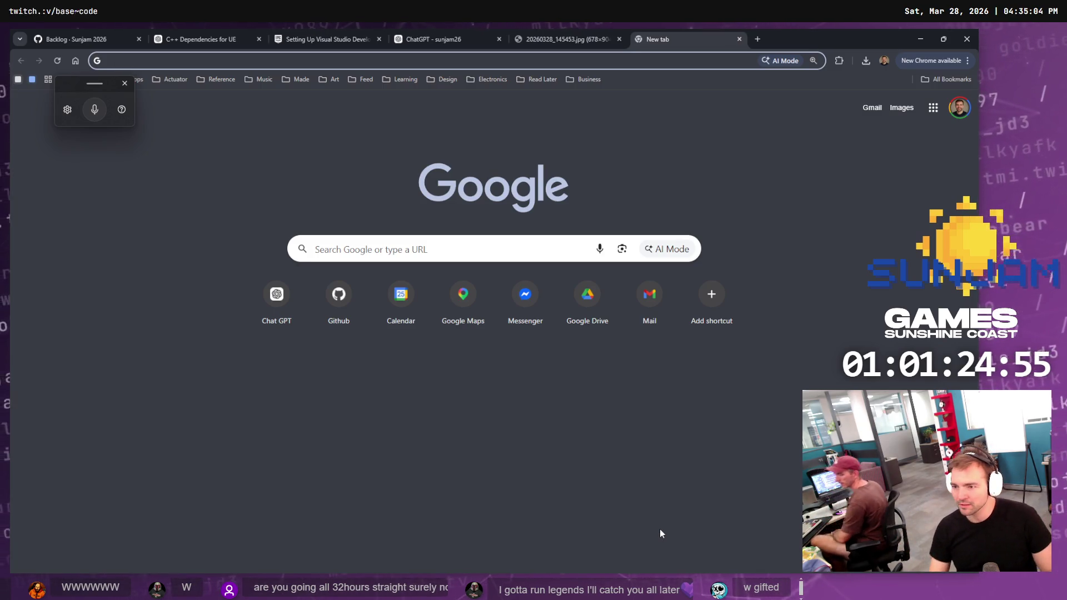
key("ctrl+w")
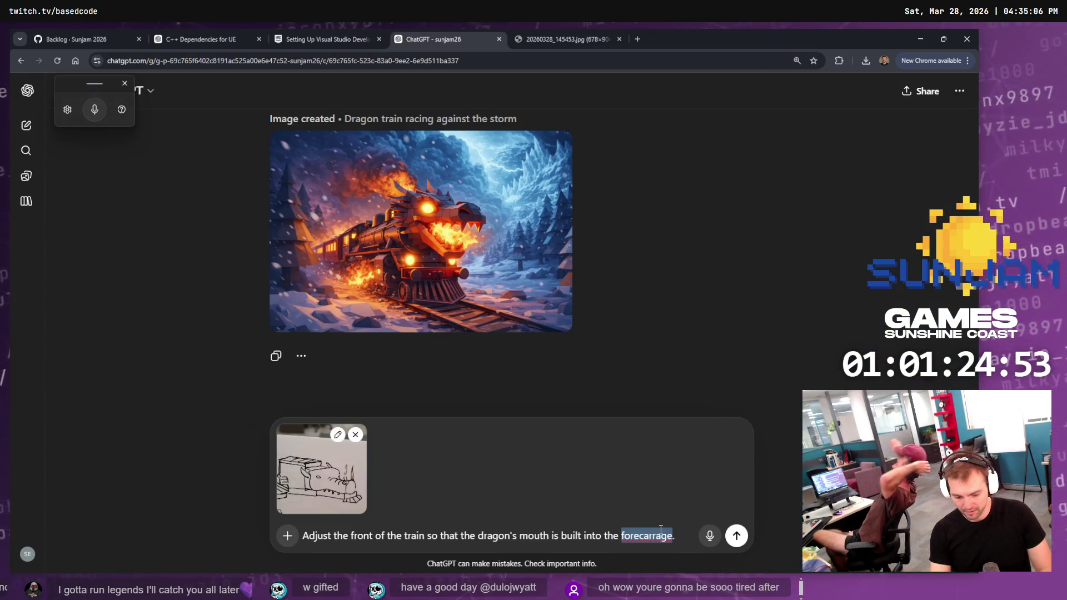
type("engione")
key("ctrl+BackSpace")
type("engine")
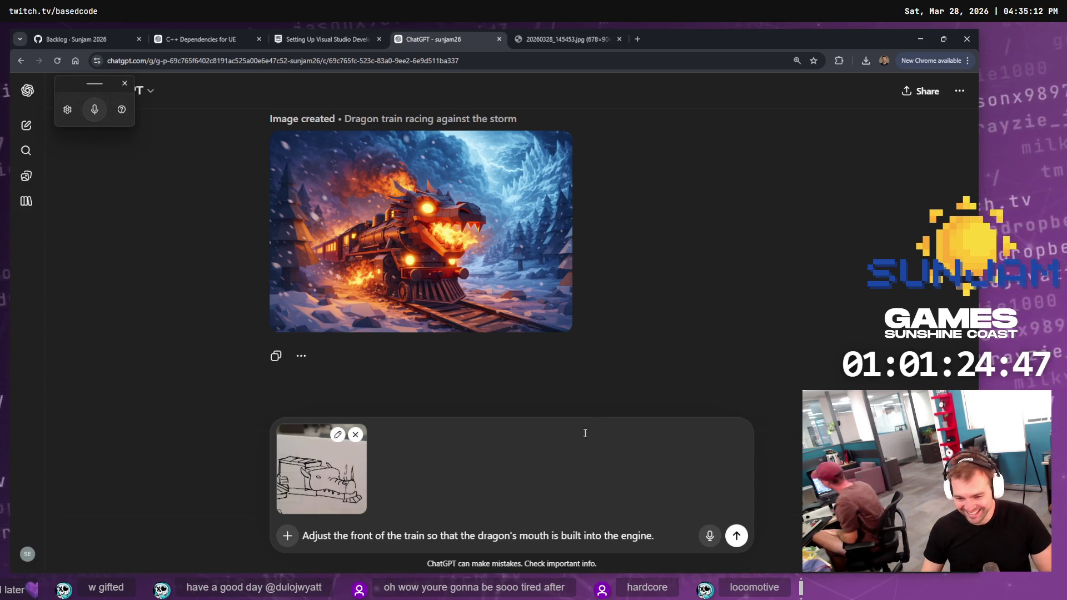
type(".")
key("alt+Tab")
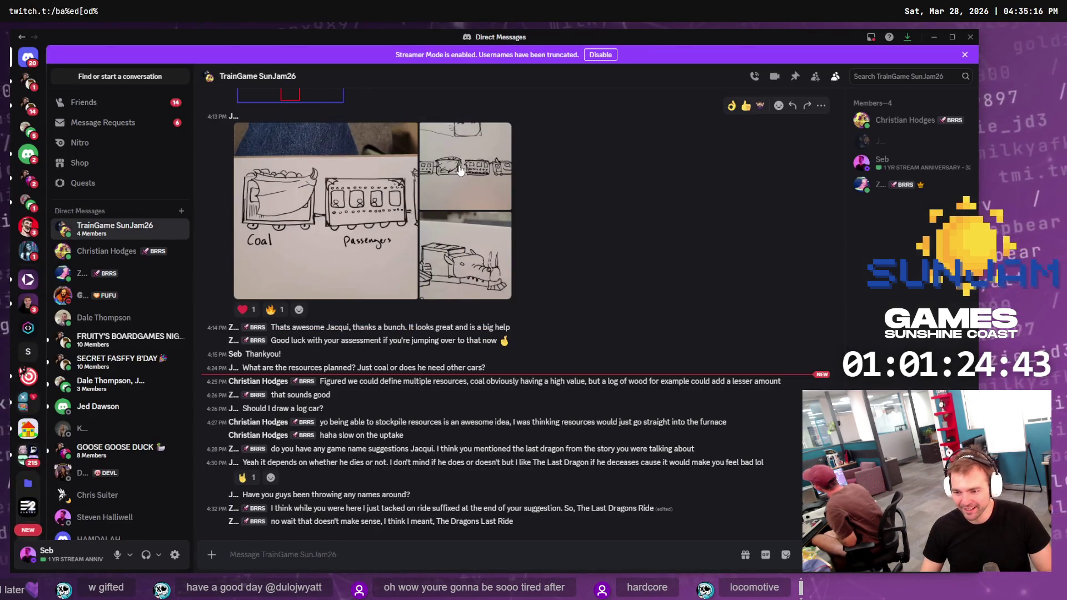
Copy the link of the second train sketch in Discord
left_click(352, 216)
right_click(389, 226)
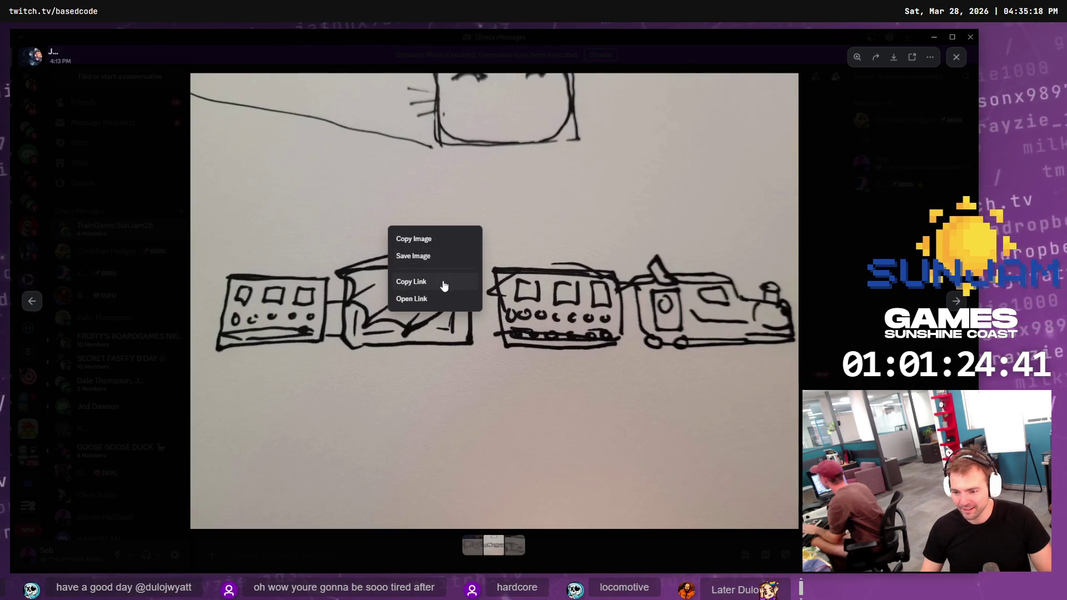
left_click(444, 283)
key("alt+Tab")
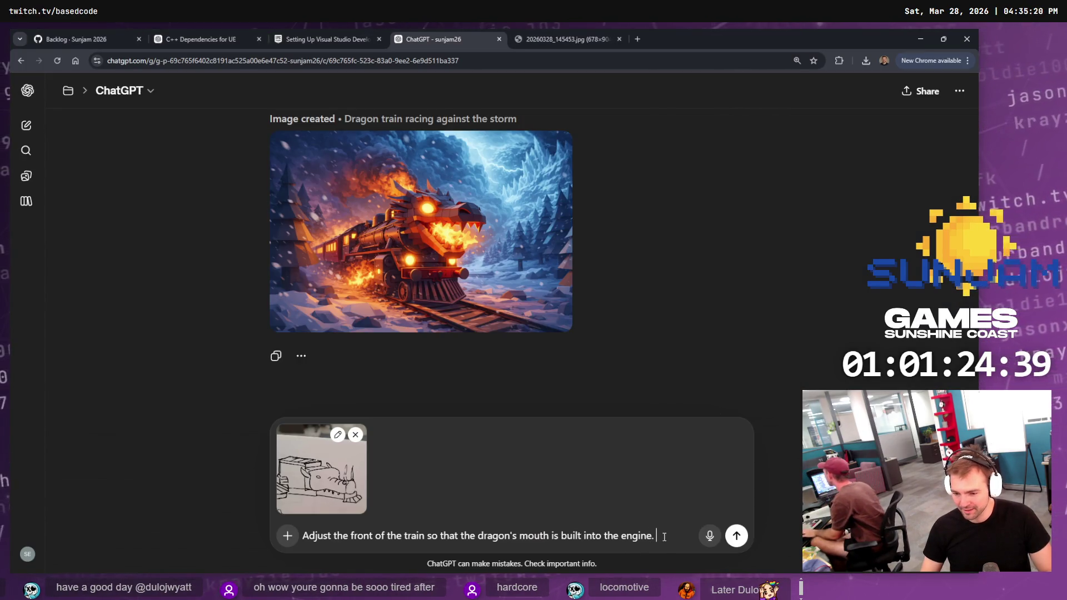
key("ctrl+v")
key("ctrl+z")
Open the train sketch link in a new tab, copy the image, and attach it to the ChatGPT prompt
key("ctrl+t")
key("ctrl+v")
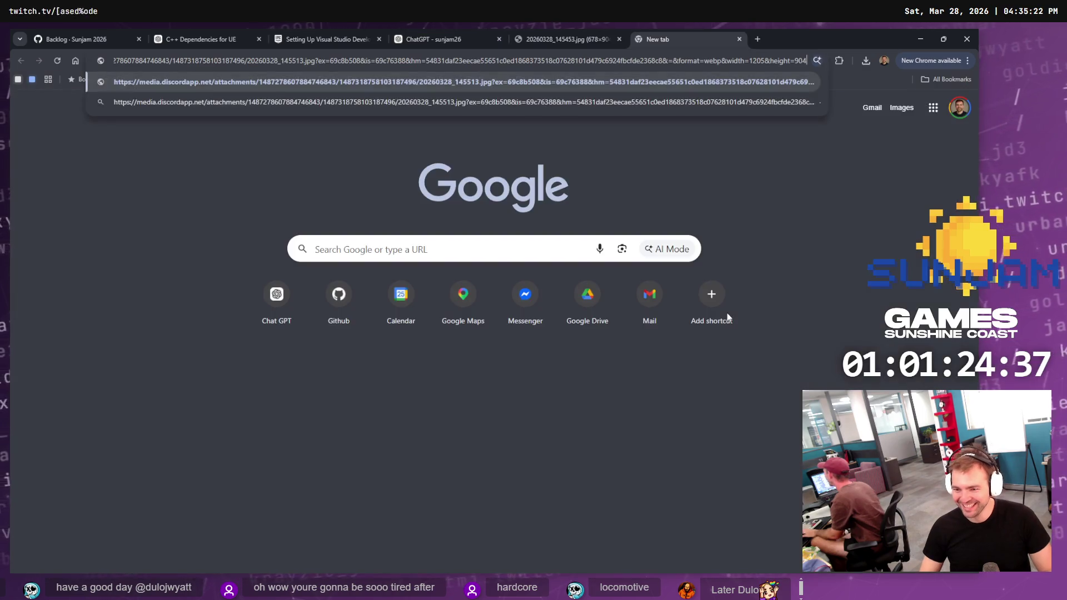
key("Return")
right_click(639, 295)
left_click(659, 339)
key("ctrl+w")
key("ctrl+v")
left_click(611, 514)
key("ctrl+v")
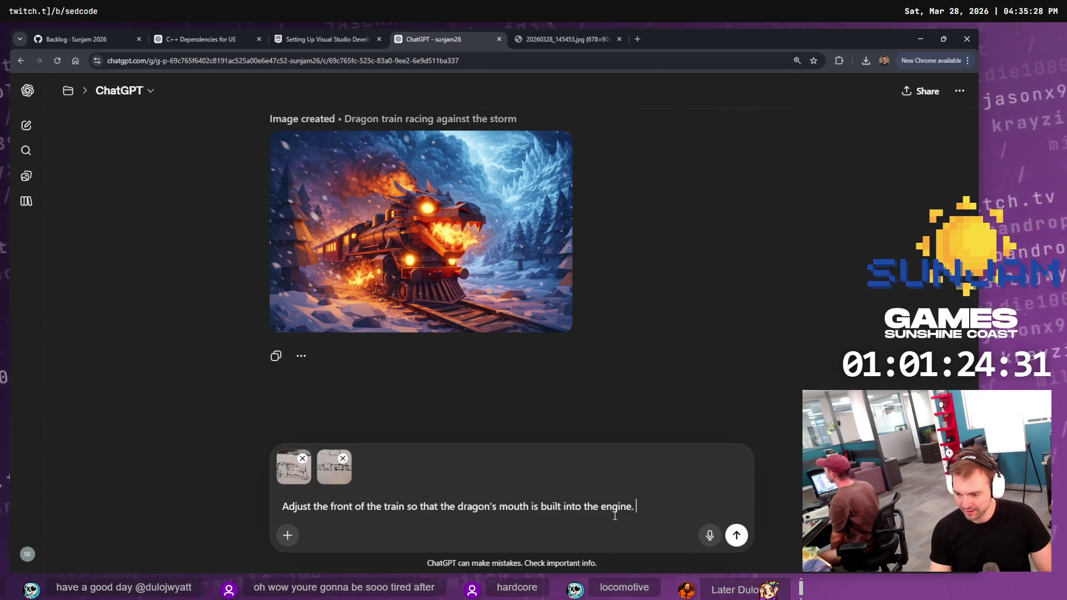
Add a sentence asking for wings on the carriage and send the prompt with both sketches
type("s")
key("BackSpace")
key("BackSpace")
key("BackSpace")
type("It also has wi")
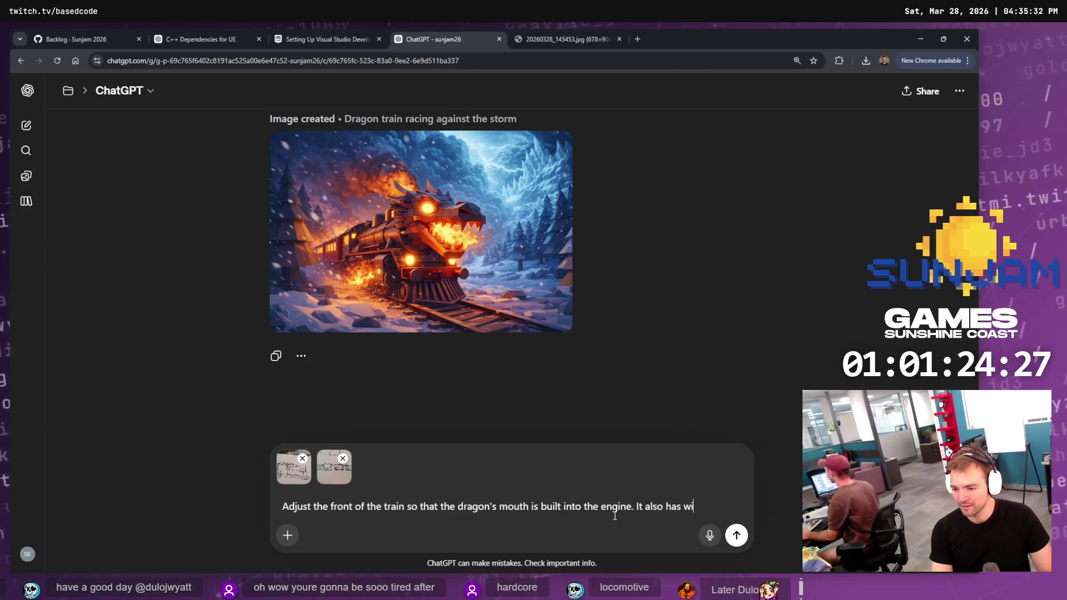
type(" carrage.")
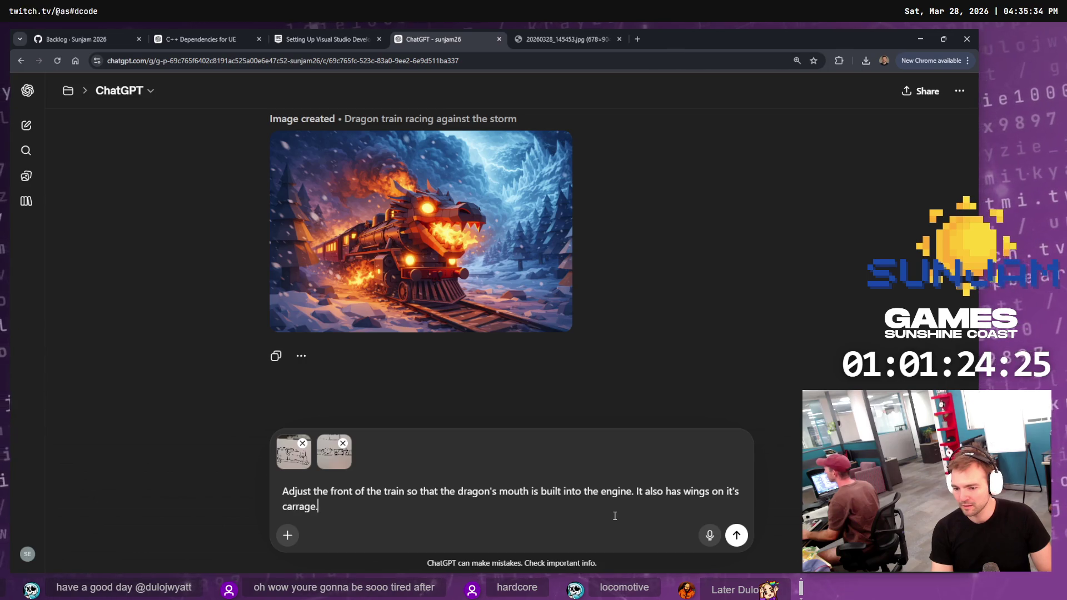
key("Return")
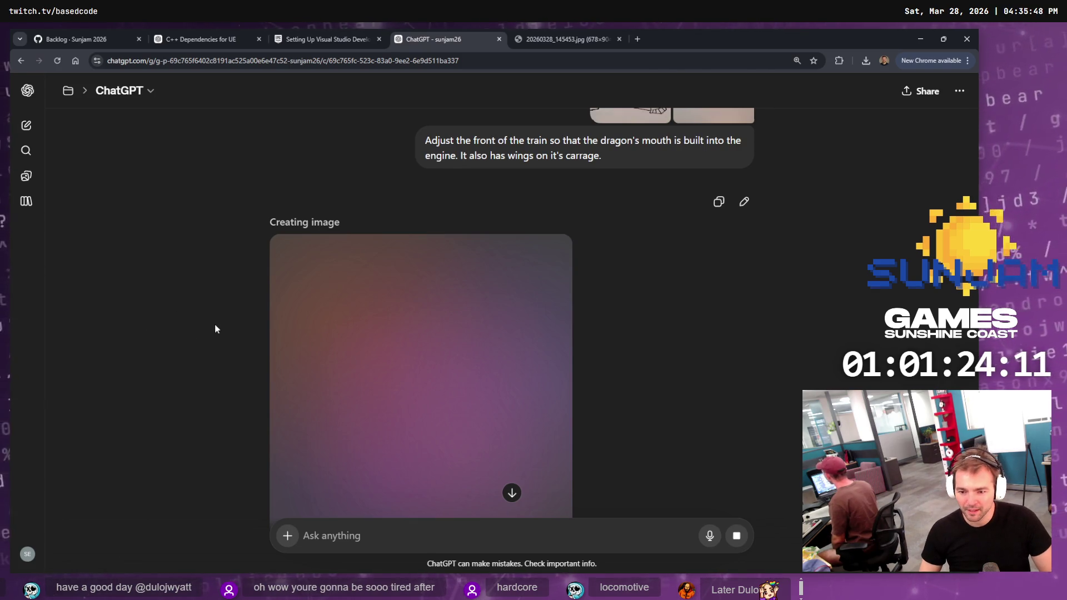
Open the earlier 'Dragon train racing against the storm' image full size while the new image generates
scroll(211, 325, "down", 2)
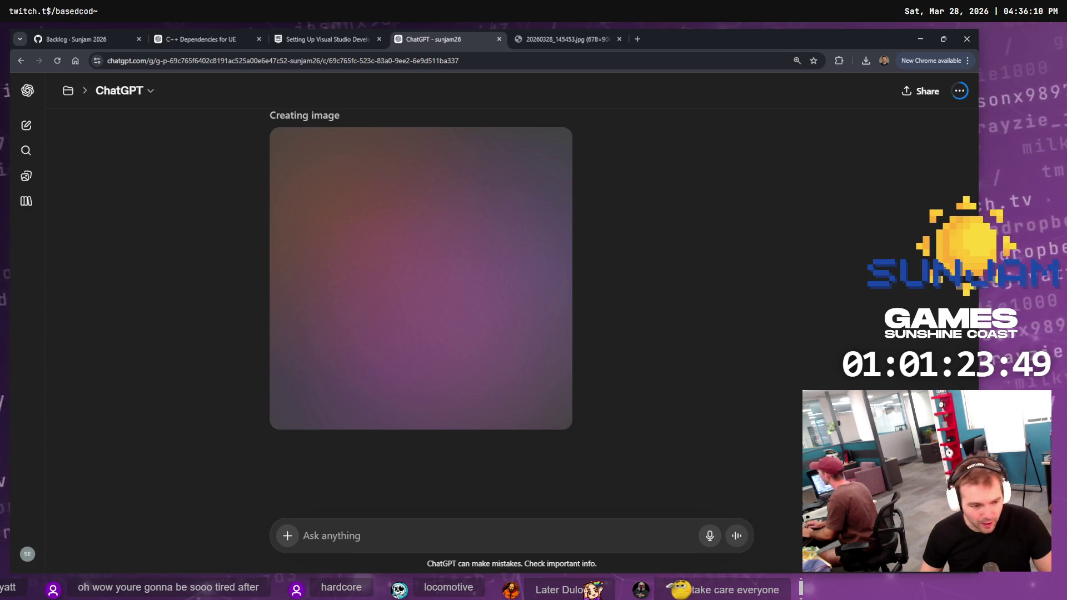
left_click(548, 40)
left_click(475, 38)
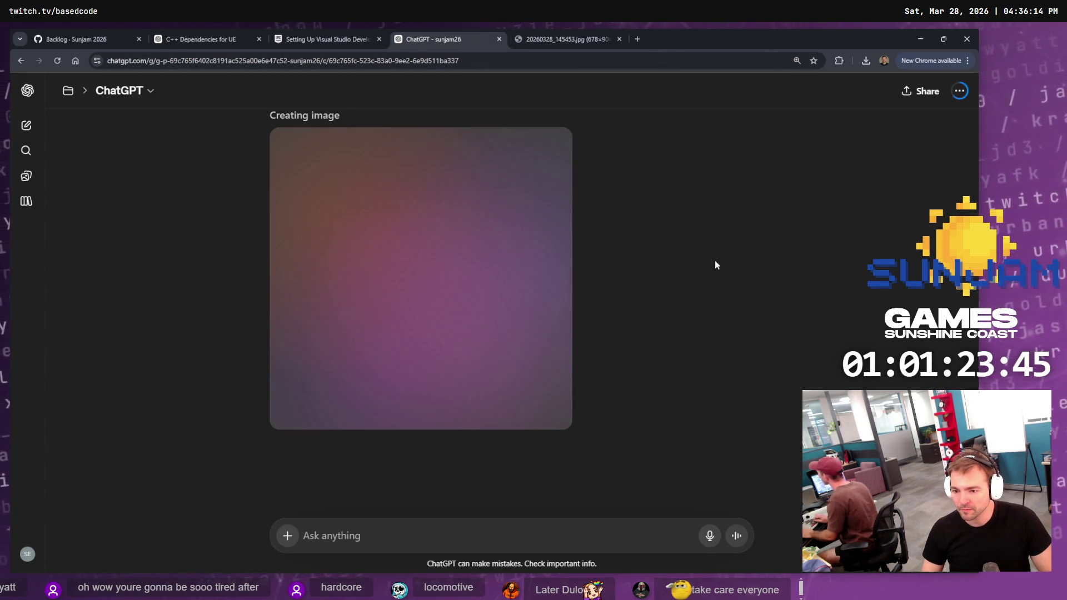
scroll(669, 265, "up", 3)
scroll(672, 265, "up", 2)
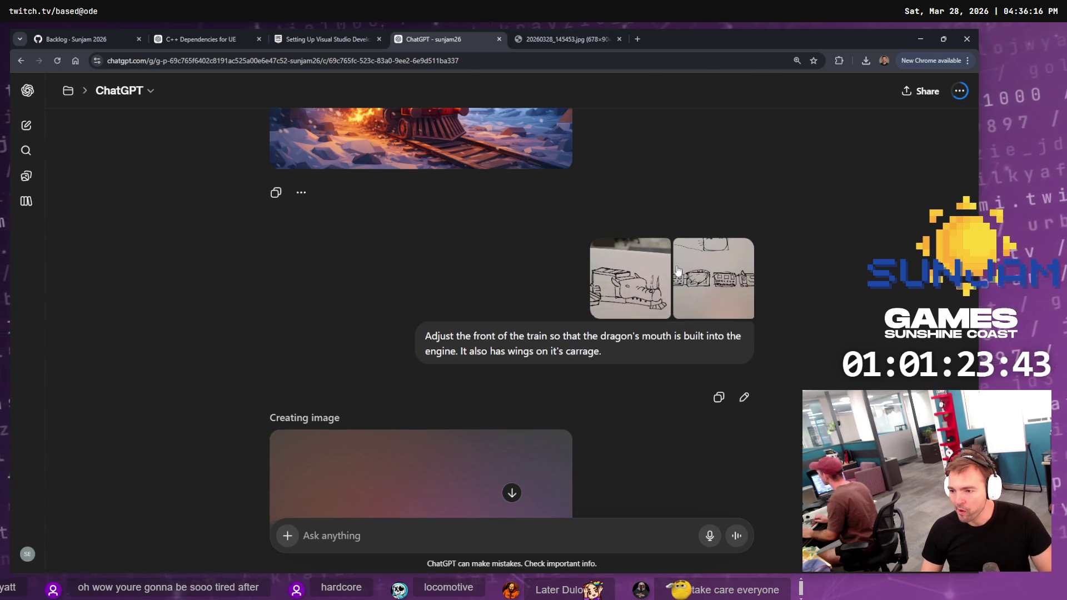
scroll(689, 272, "up", 5)
scroll(700, 273, "down", 3)
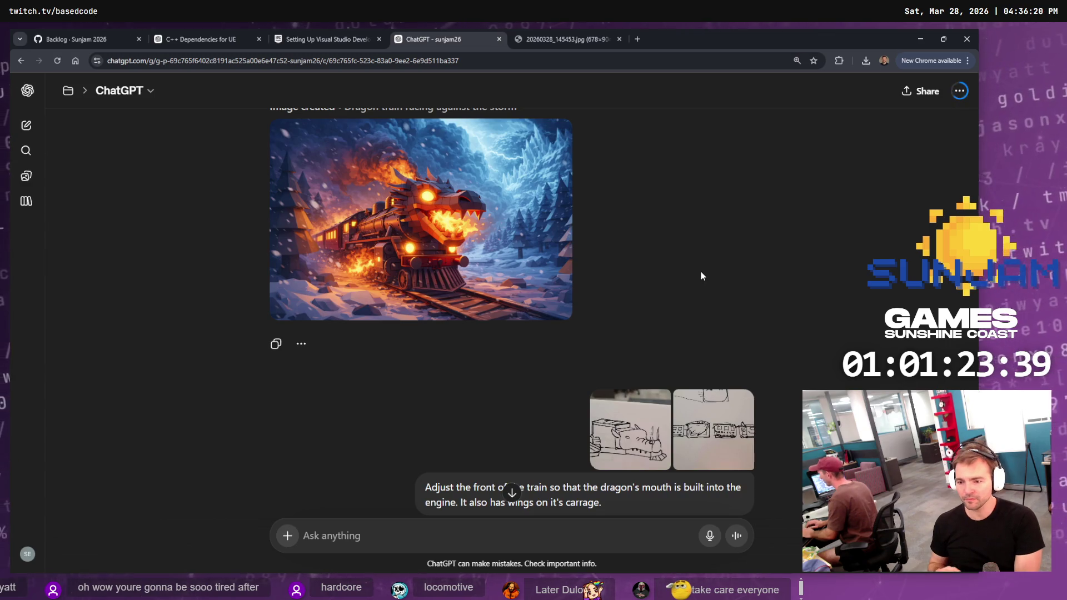
left_click(446, 265)
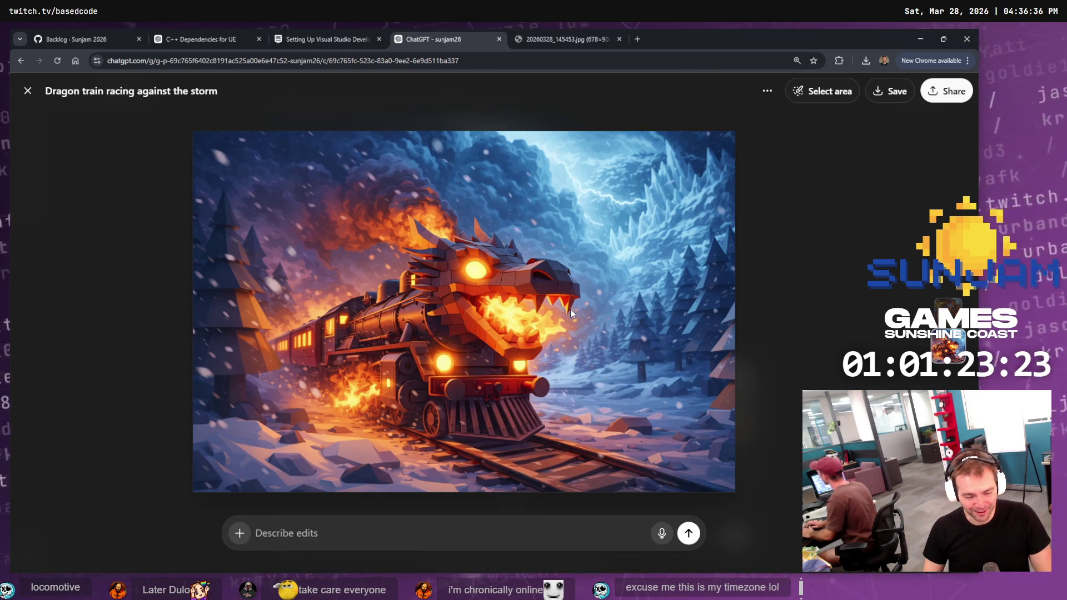
Close the full-size image and look over the attached dragon sketch
left_click(785, 256)
scroll(559, 317, "down", 5)
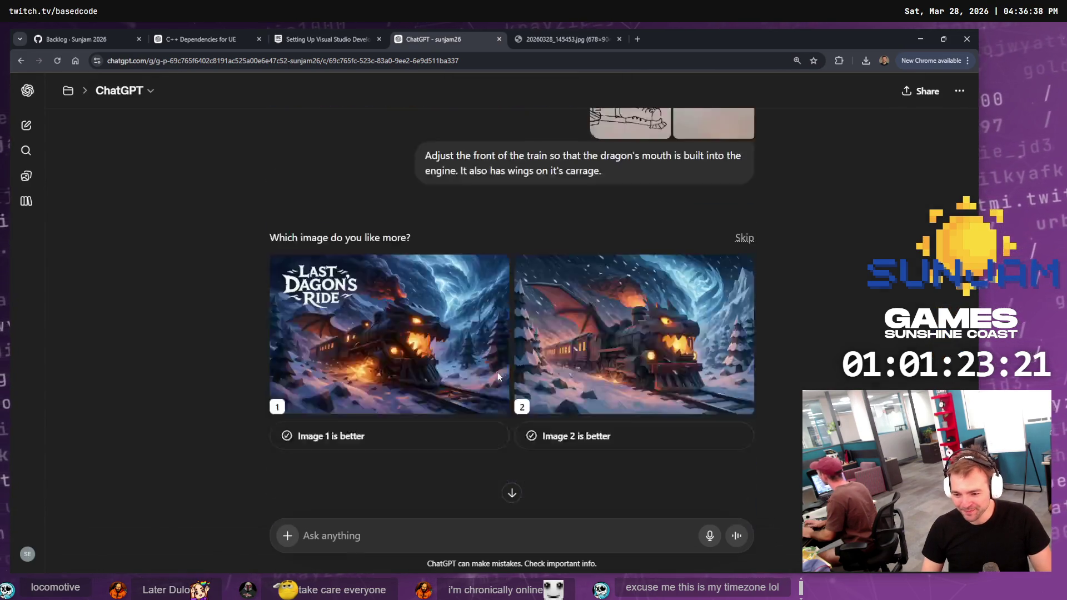
scroll(506, 378, "up", 7)
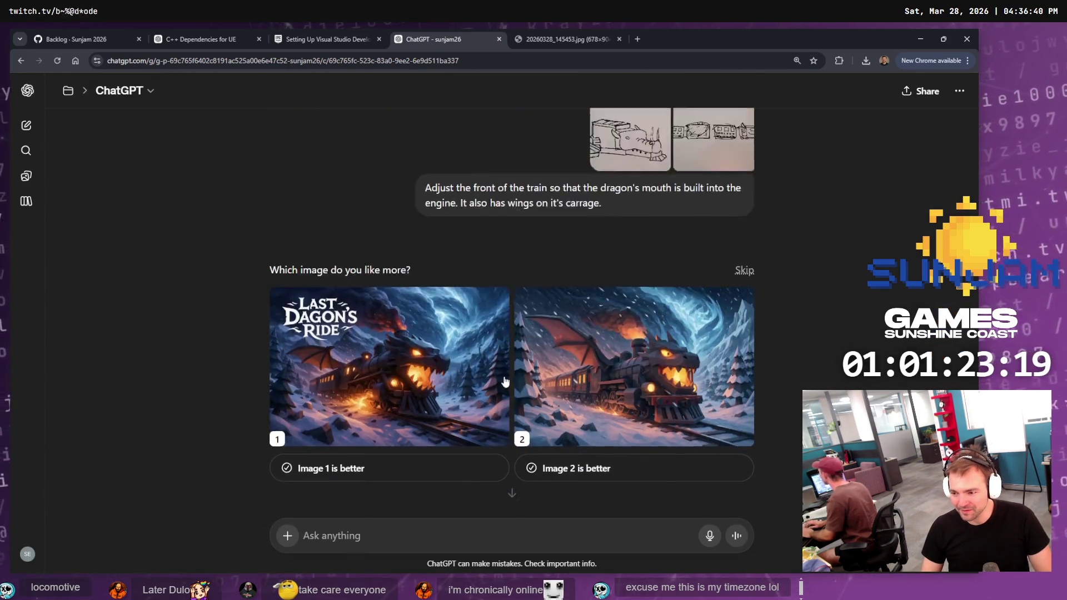
scroll(618, 368, "down", 6)
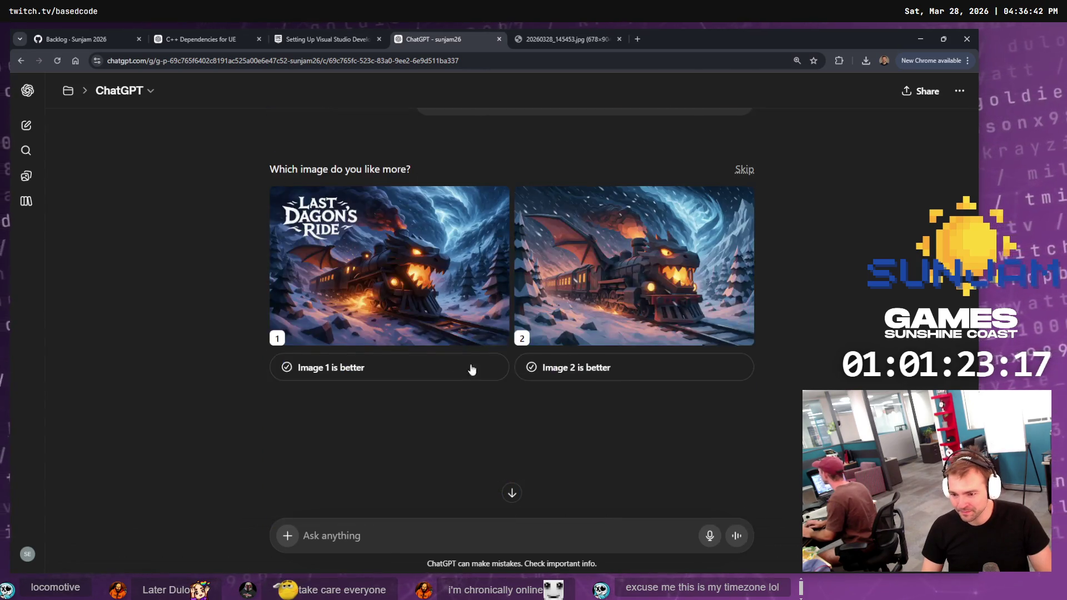
scroll(698, 331, "up", 5)
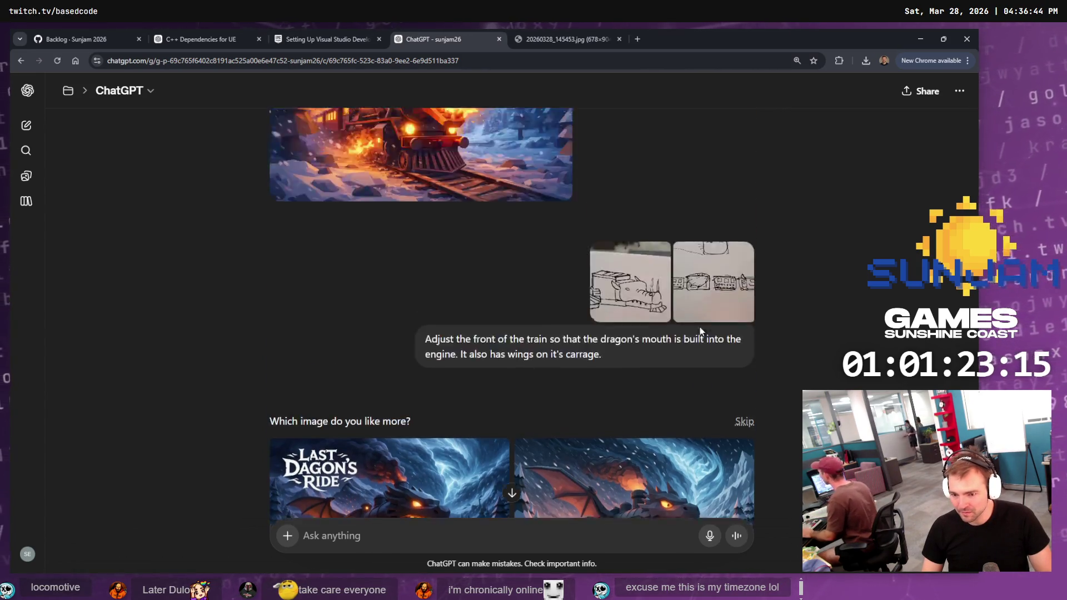
left_click(734, 343)
key("Escape")
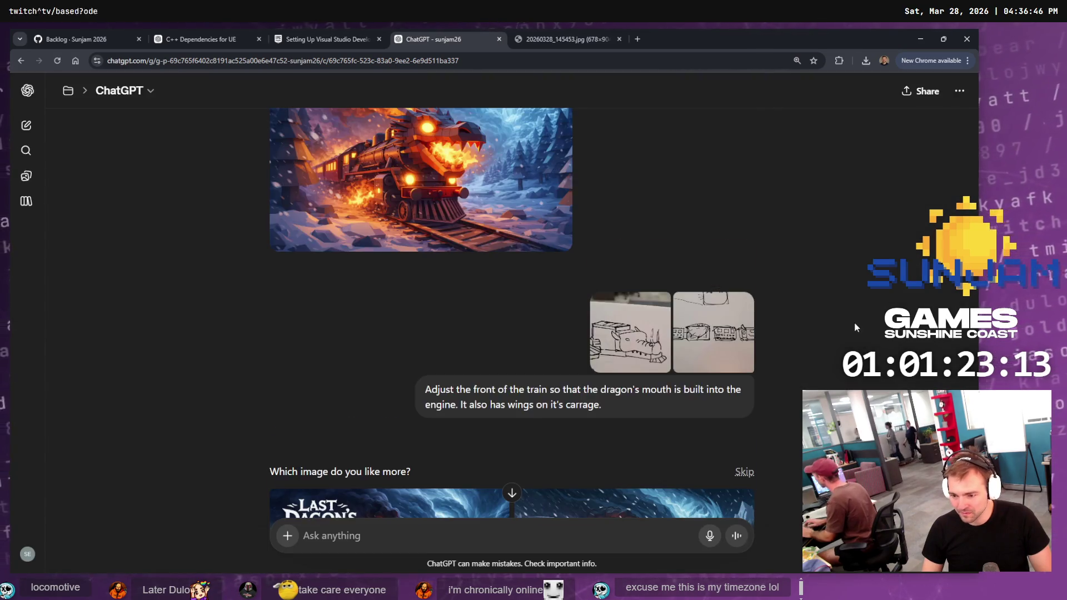
scroll(706, 269, "down", 5)
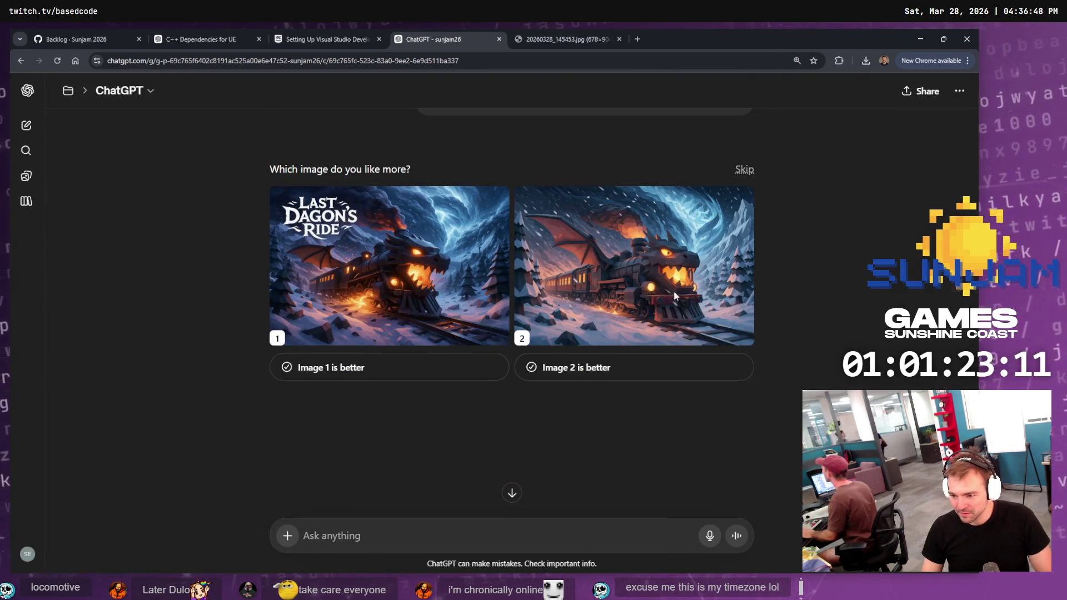
Inspect the second generated dragon-train image full size and compare it in the chat
left_click(707, 269)
key("Escape")
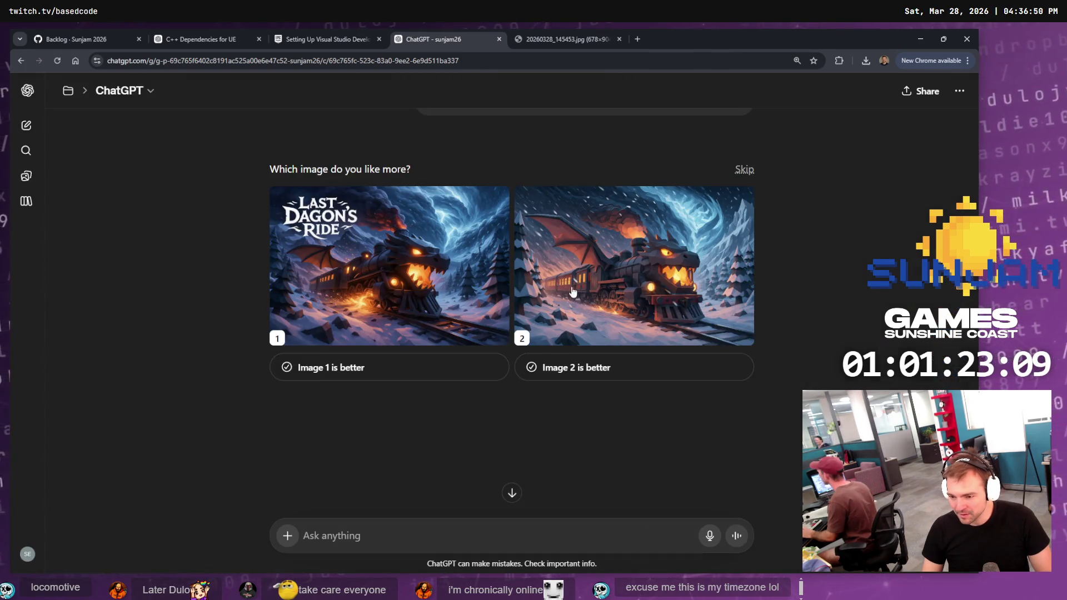
scroll(666, 332, "up", 4)
scroll(666, 329, "down", 4)
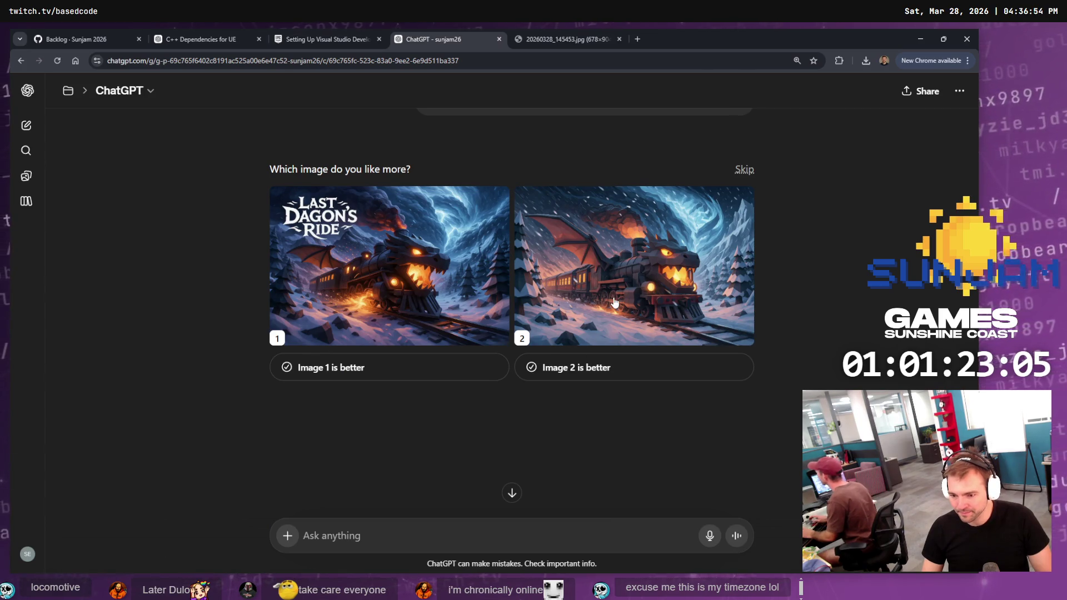
scroll(616, 310, "up", 4)
scroll(611, 324, "down", 5)
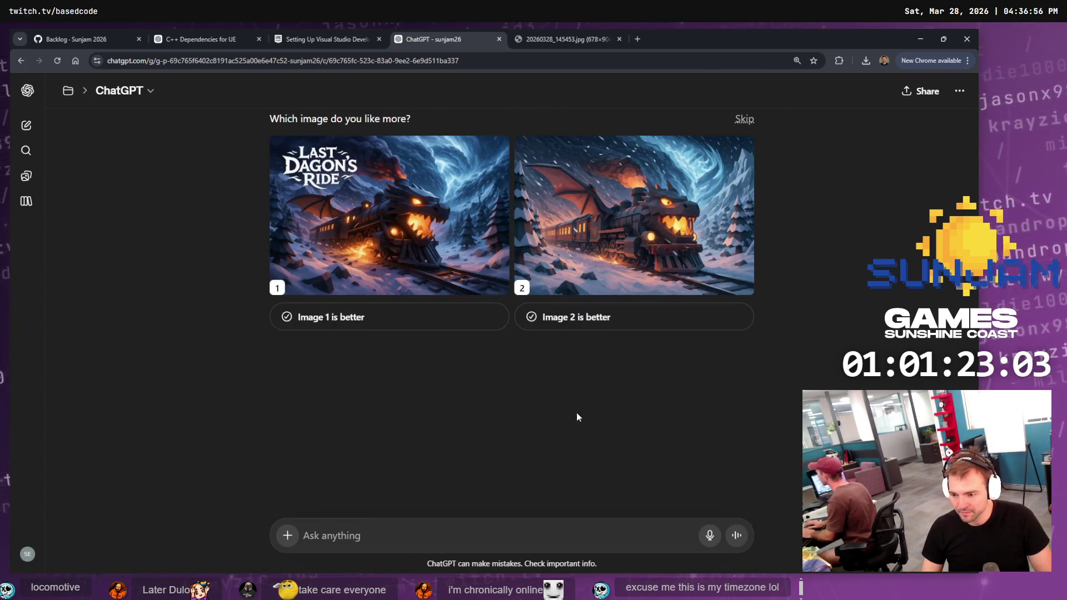
Mark image 2 as better, start a mouth prompt, and begin a Google search 'what's the front of a'
left_click(602, 322)
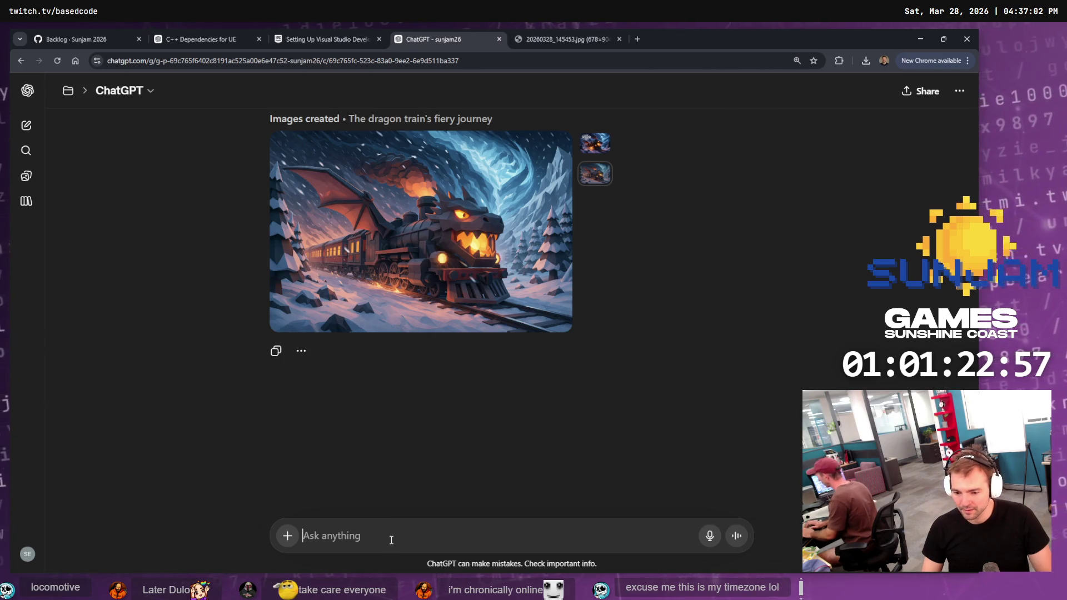
type("This")
key("BackSpace")
key("BackSpace")
key("BackSpace")
type("The mouth should be")
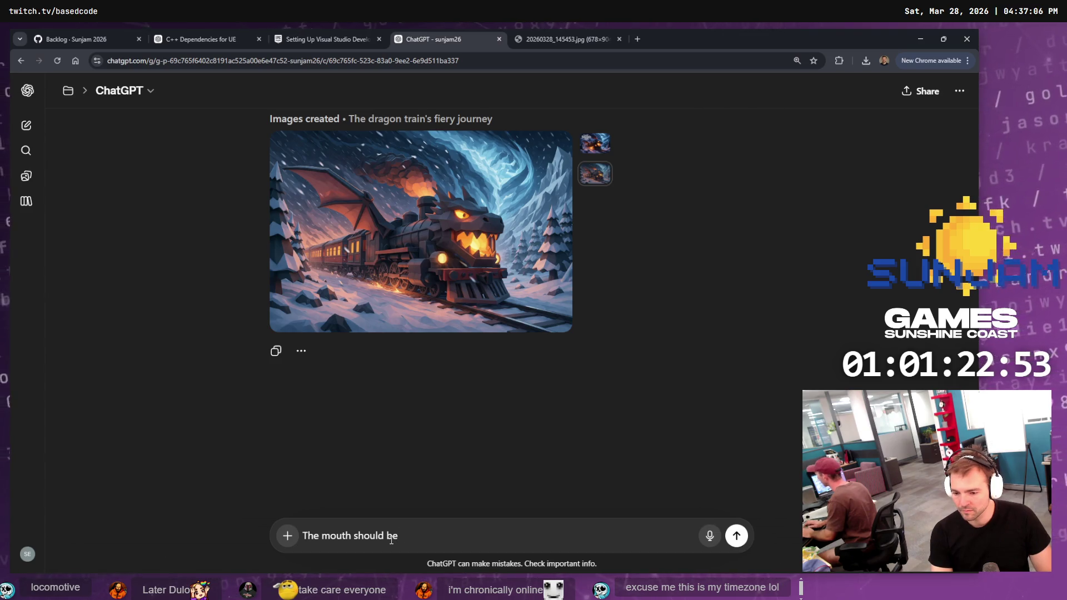
type("he length")
key("ctrl+t")
type("what's the front of a")
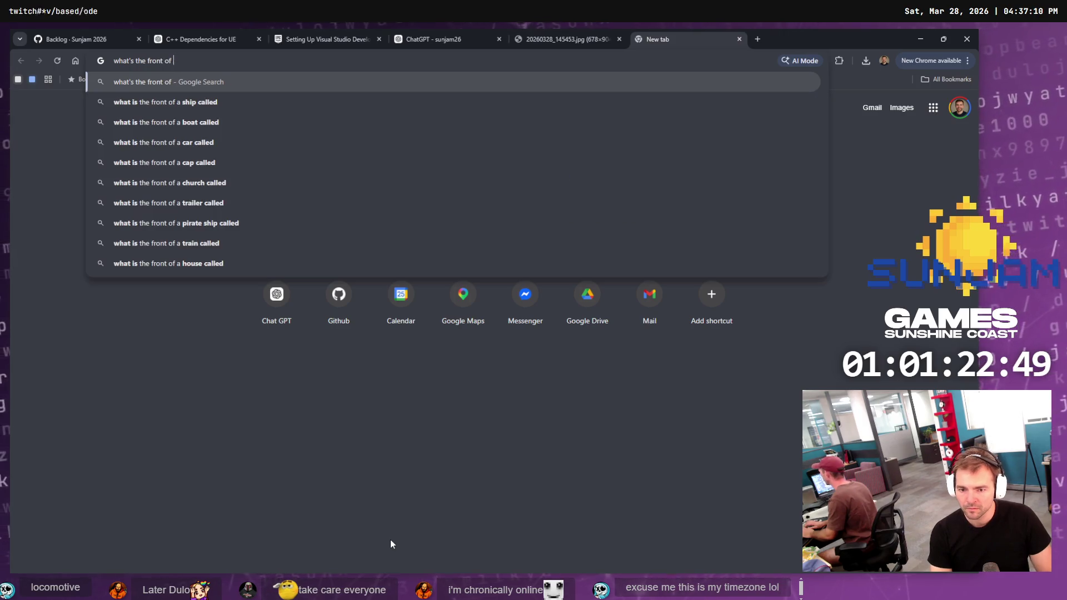
Search Google for 'what's the front segment of a train called'
key("ctrl+s")
type("ment o")
key("Escape")
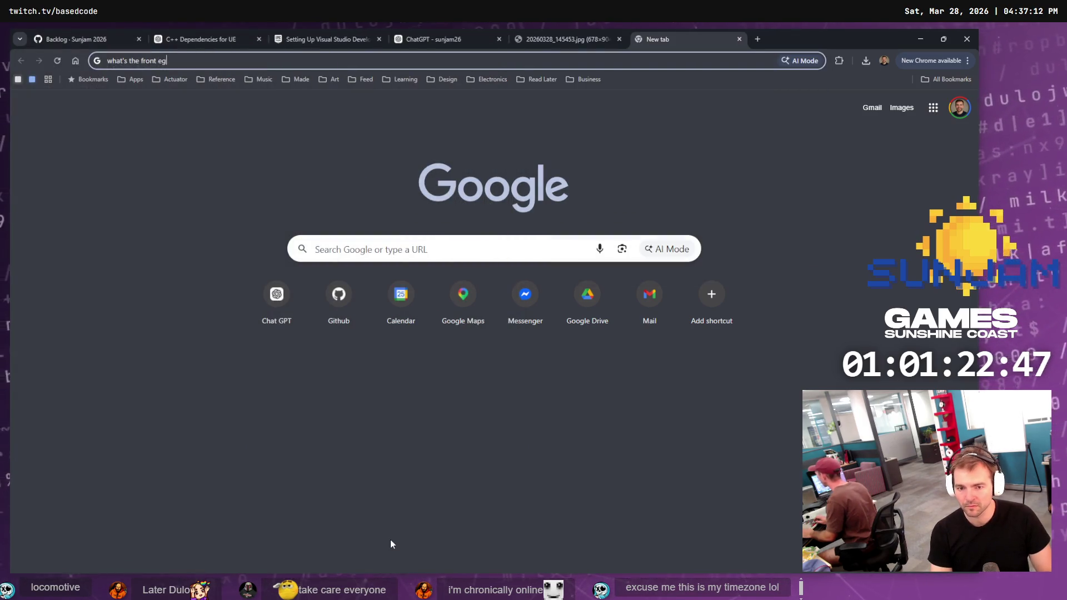
key("BackSpace")
key("BackSpace")
type("segme")
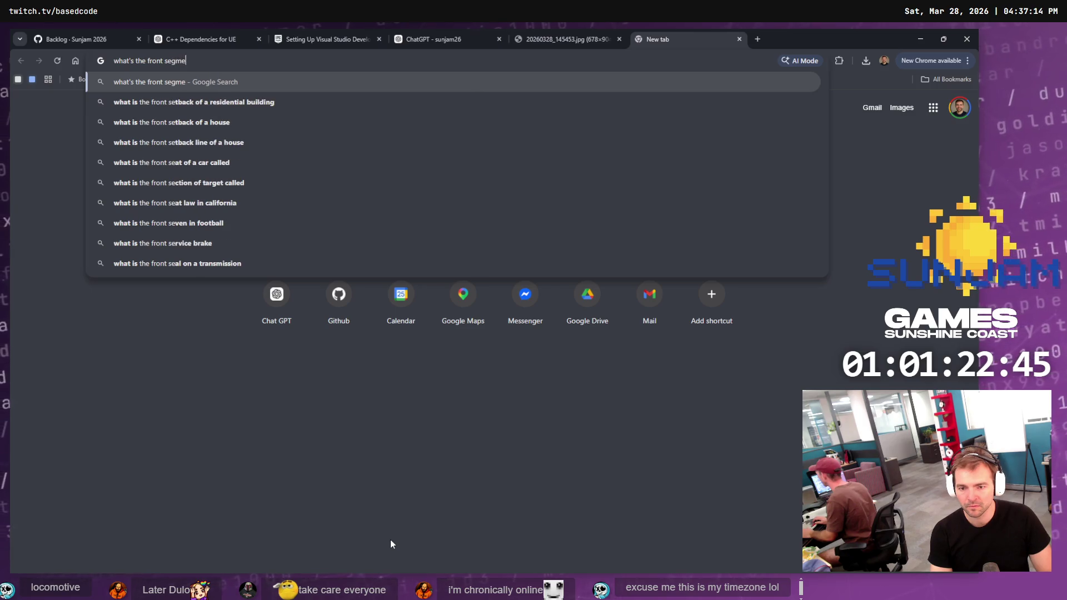
type("nt of a train called")
key("Return")
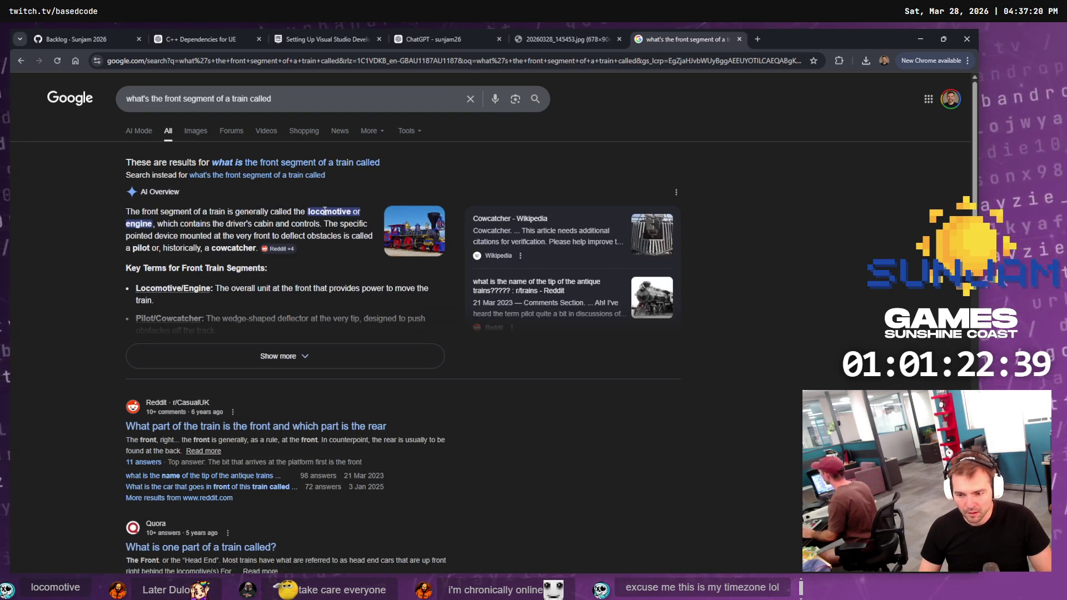
Expand the AI overview, copy 'Locomotive/Engine', and close the search tab
left_click(295, 358)
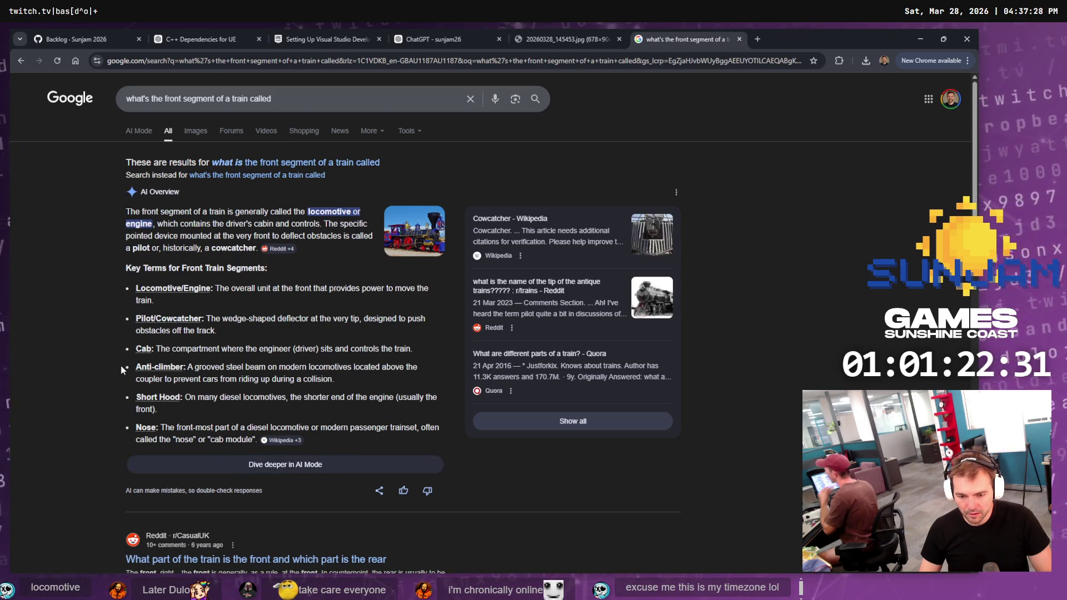
left_click_drag(212, 289, 120, 287)
key("ctrl+c")
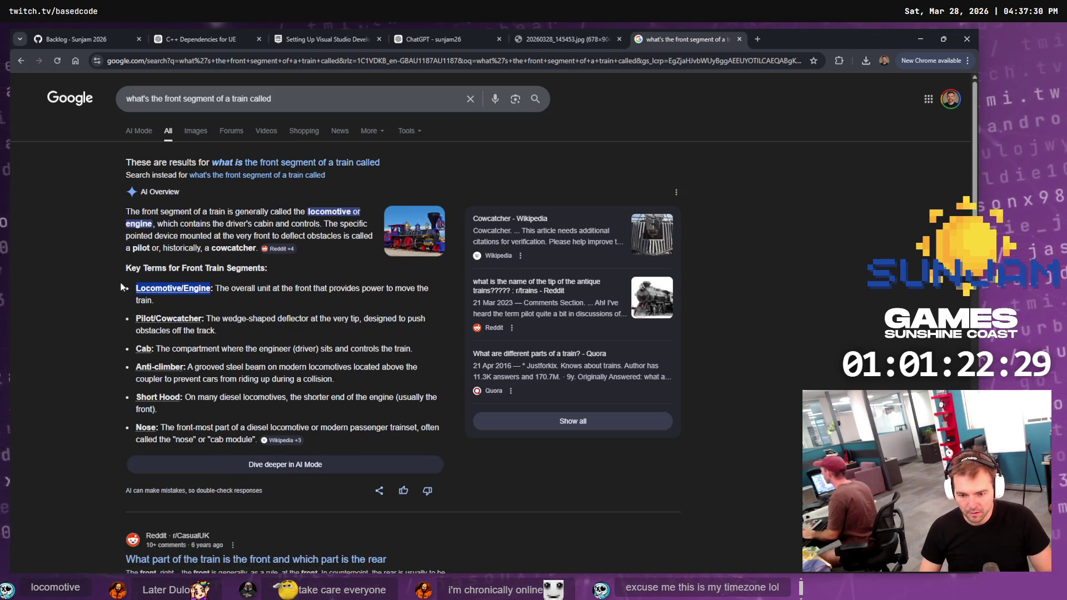
key("ctrl+w")
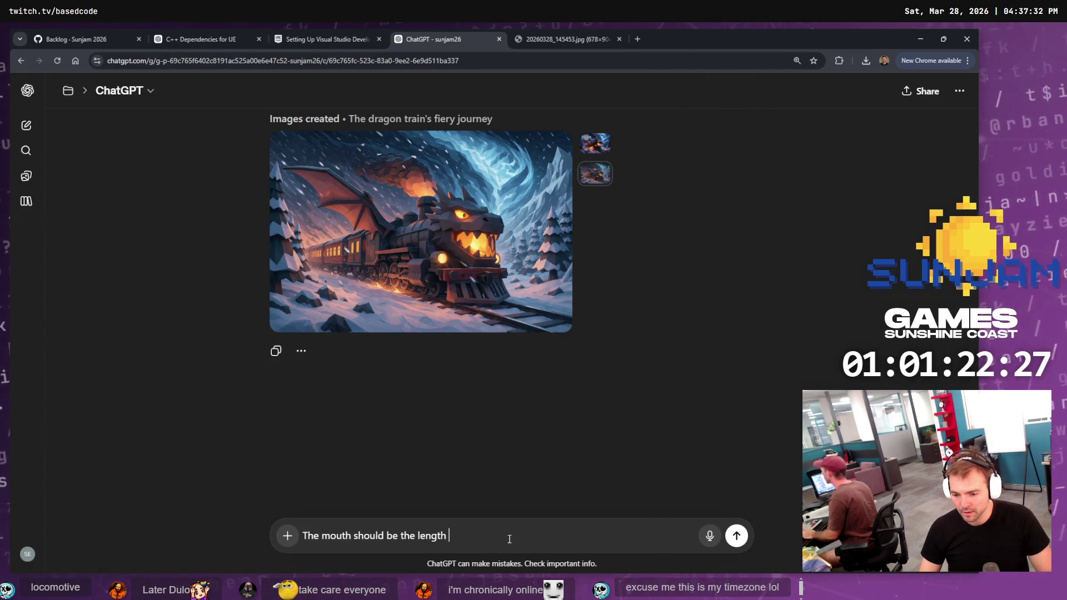
Paste 'Locomotive/Engine' into the dragon-mouth prompt and send it
key("ctrl+v")
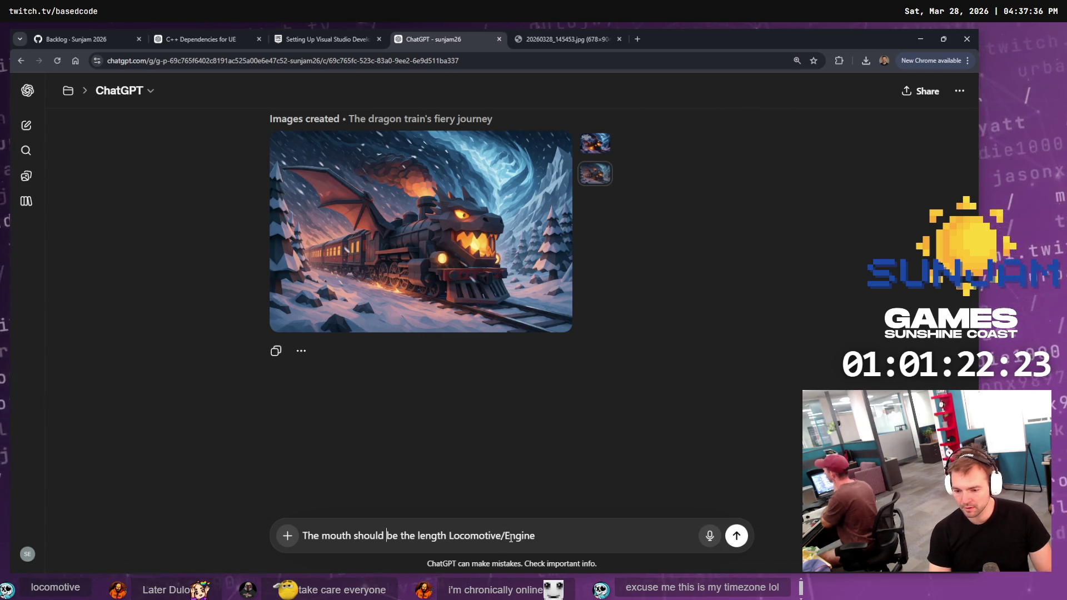
type("of the dragon's head")
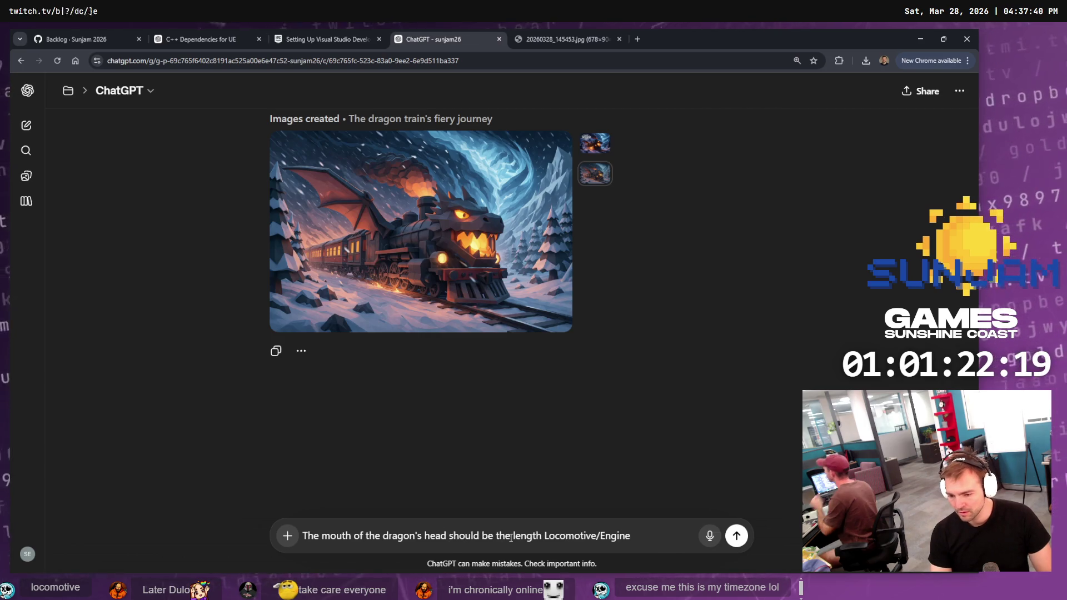
key("Return")
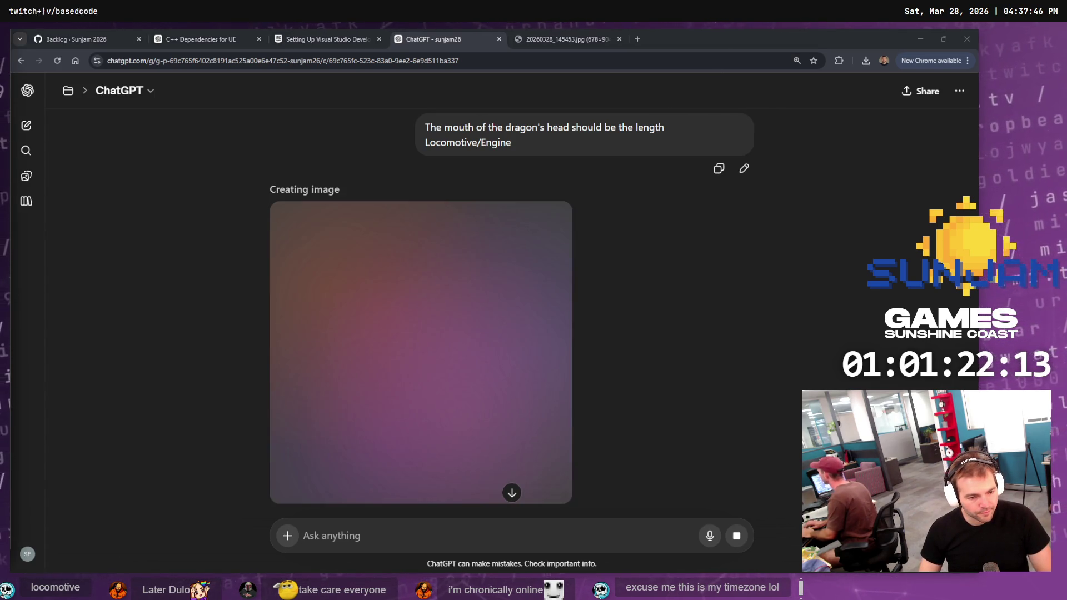
Check the reference sketch and other tabs while the image generates
left_click(562, 33)
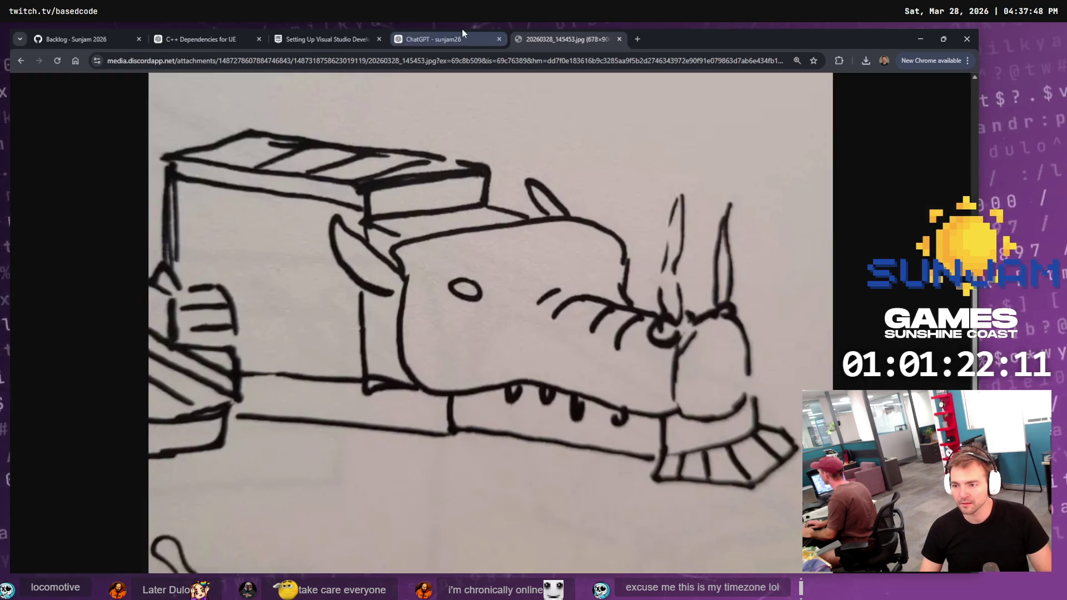
left_click(456, 29)
left_click(362, 29)
left_click(457, 34)
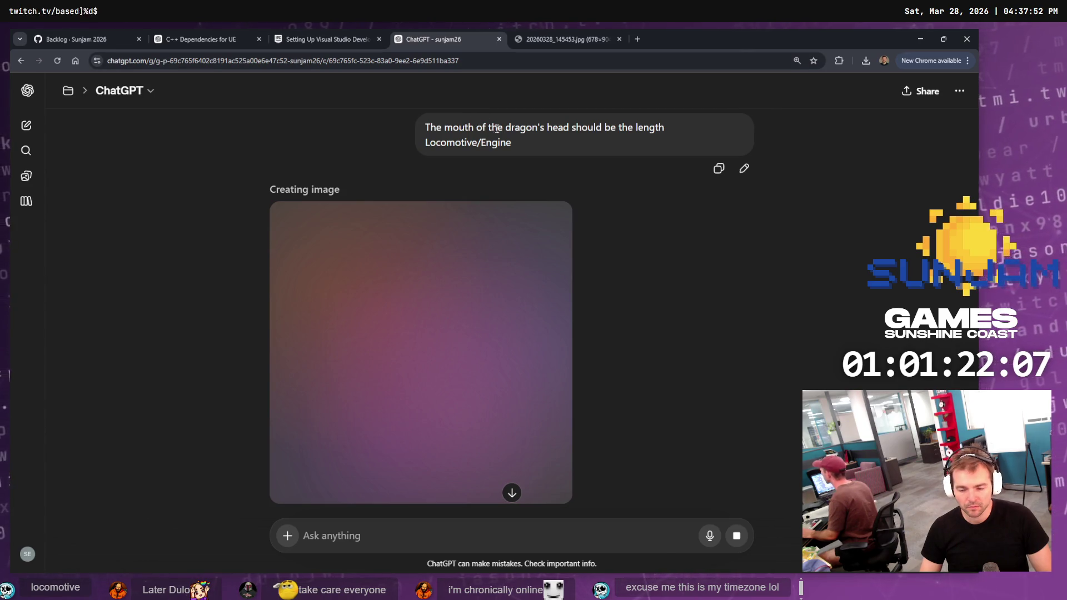
left_click(355, 40)
left_click(200, 39)
left_click(513, 39)
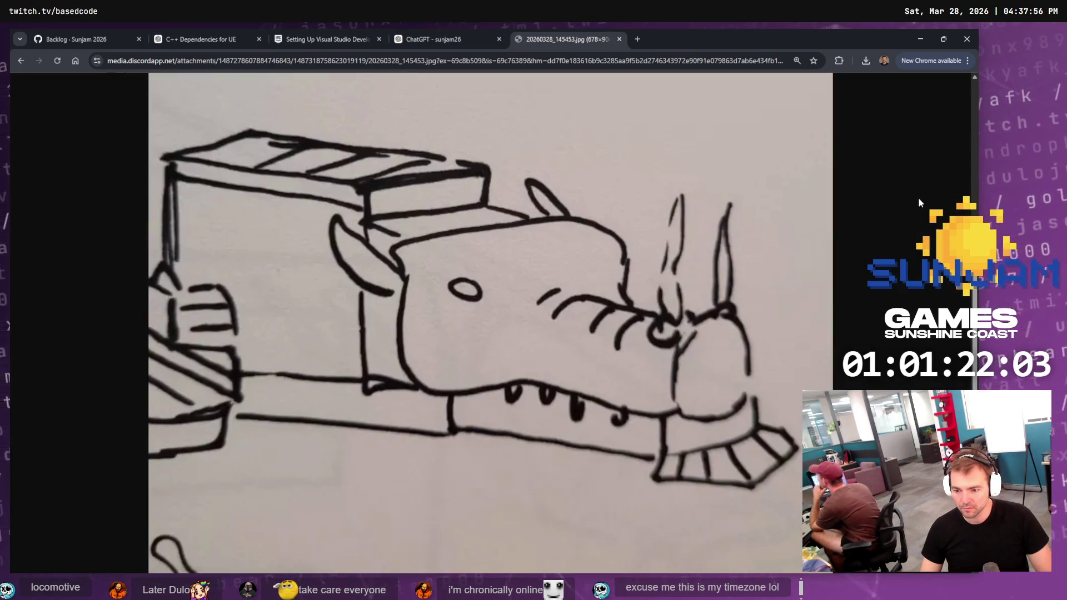
left_click(444, 39)
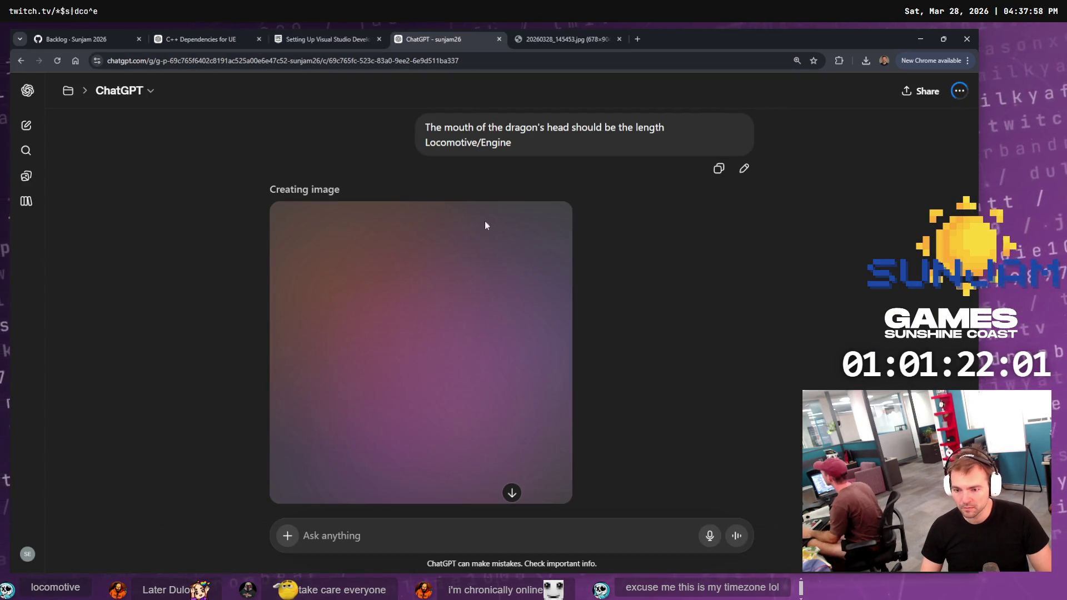
View the new dragon locomotive image full size and scroll through the result
scroll(469, 180, "up", 2)
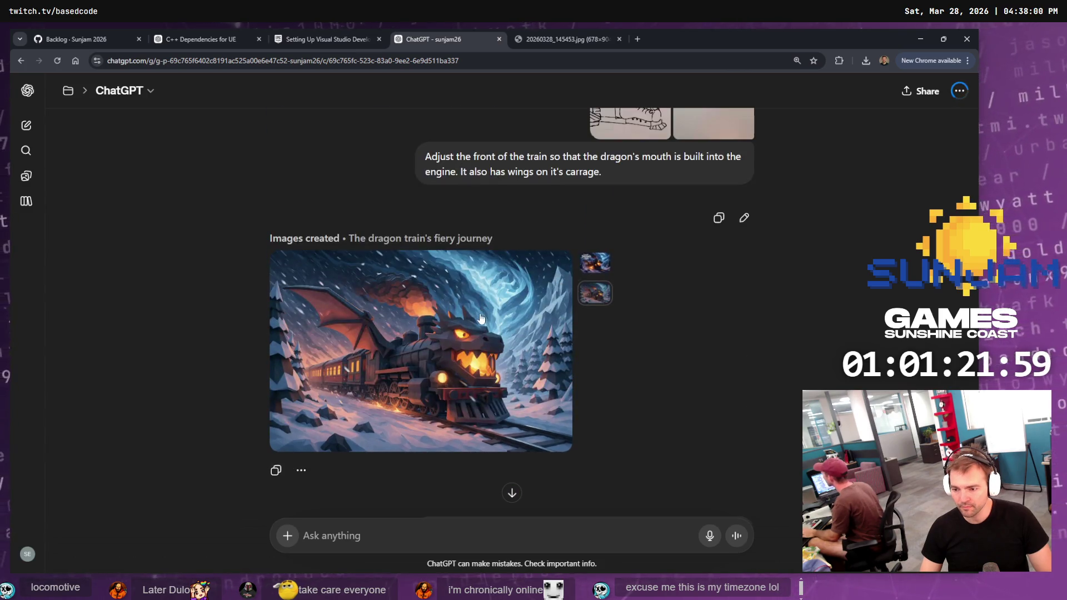
left_click(441, 404)
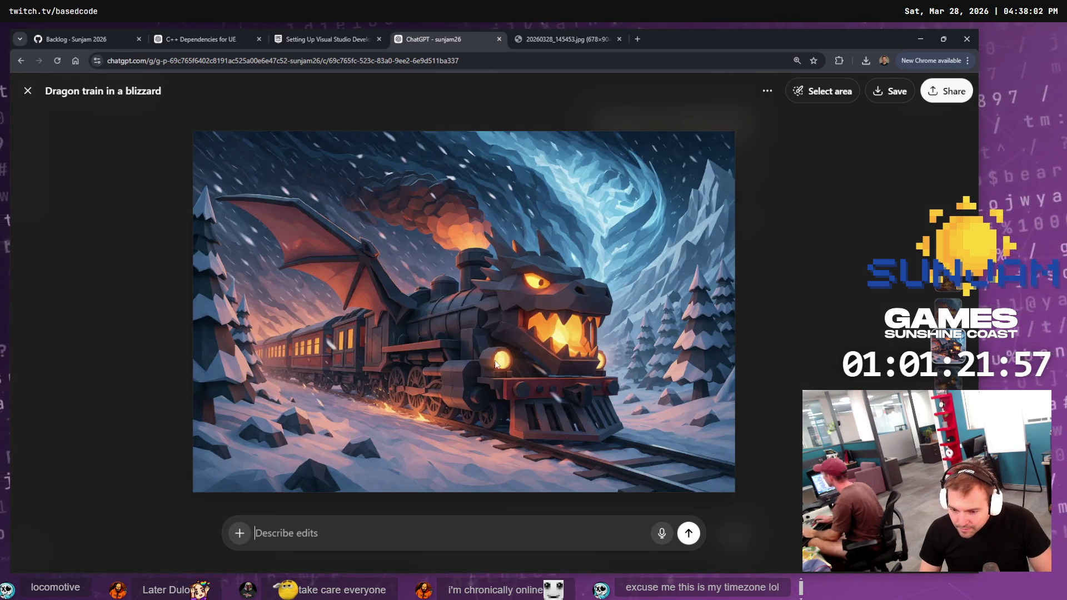
key("Escape")
scroll(477, 328, "down", 1)
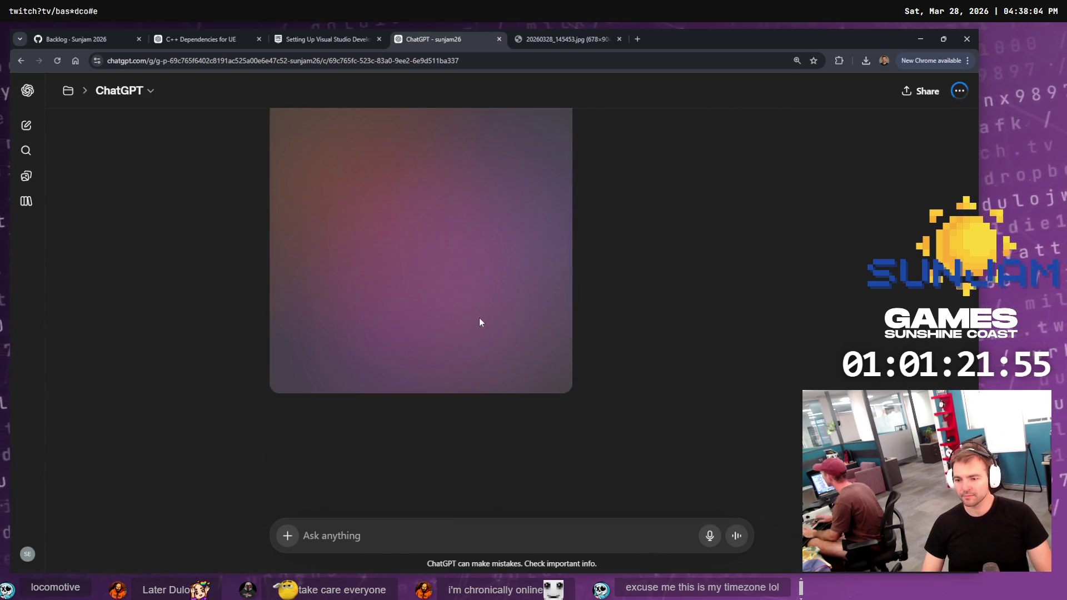
scroll(480, 316, "up", 3)
scroll(481, 314, "down", 2)
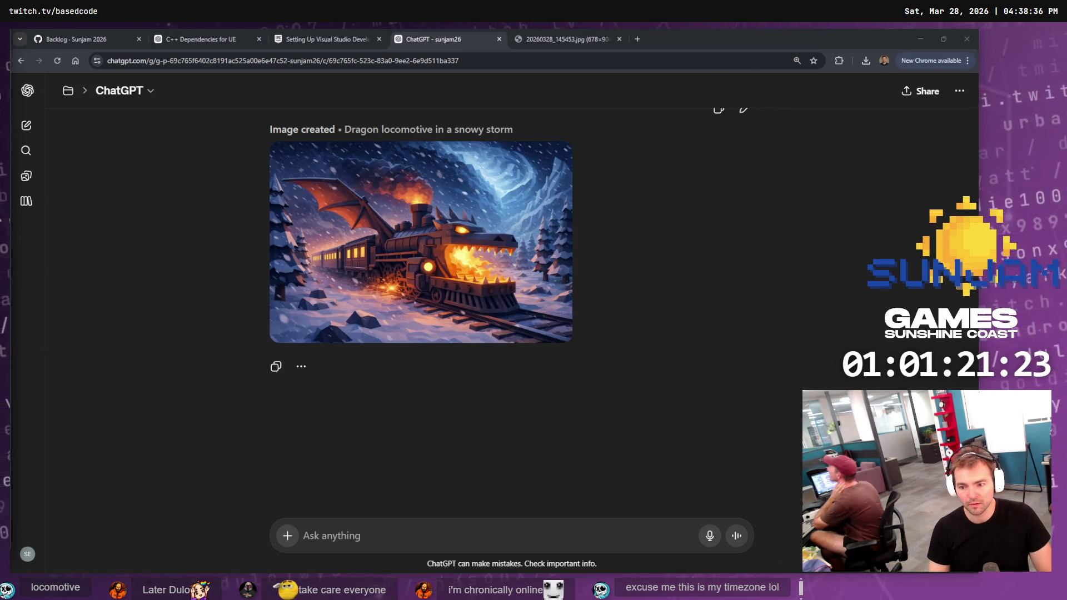
Open 'Dragon locomotive in a snowy storm' full size, then switch to Discord's train sketch
left_click(478, 287)
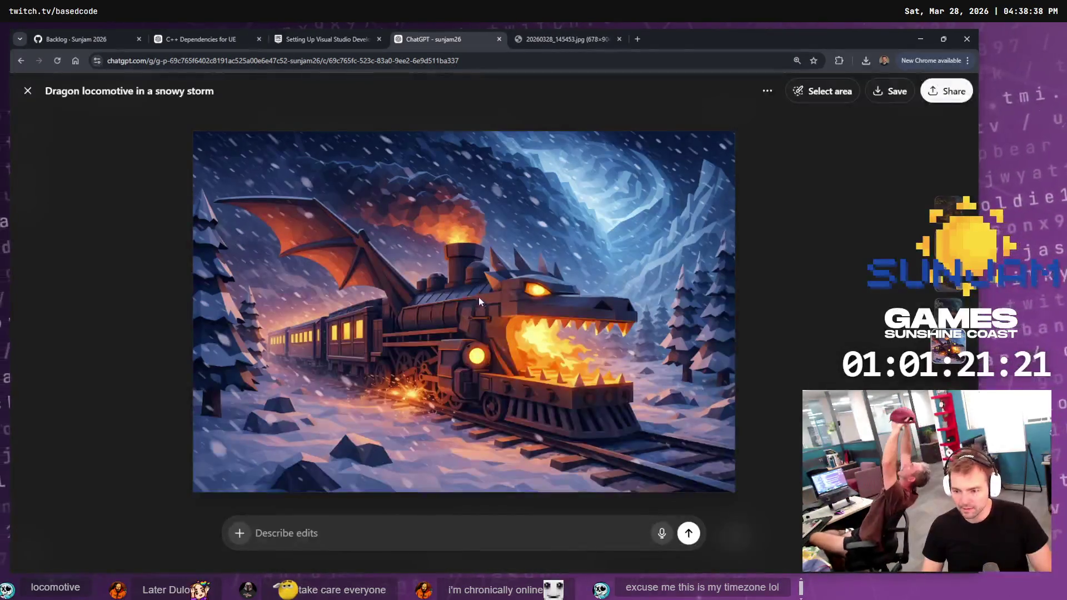
left_click(365, 38)
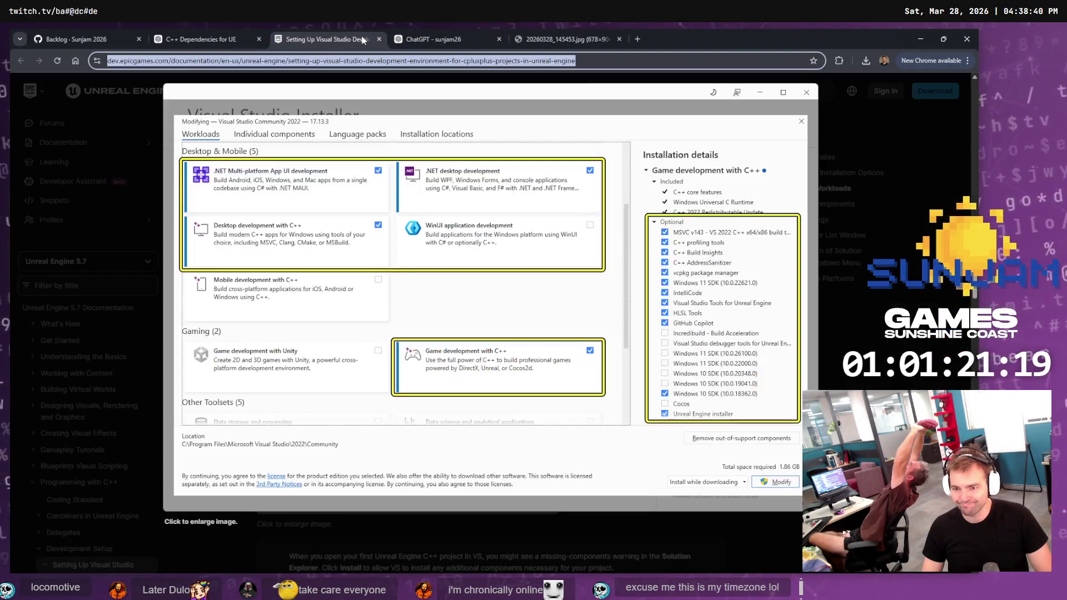
left_click(215, 32)
left_click(144, 36)
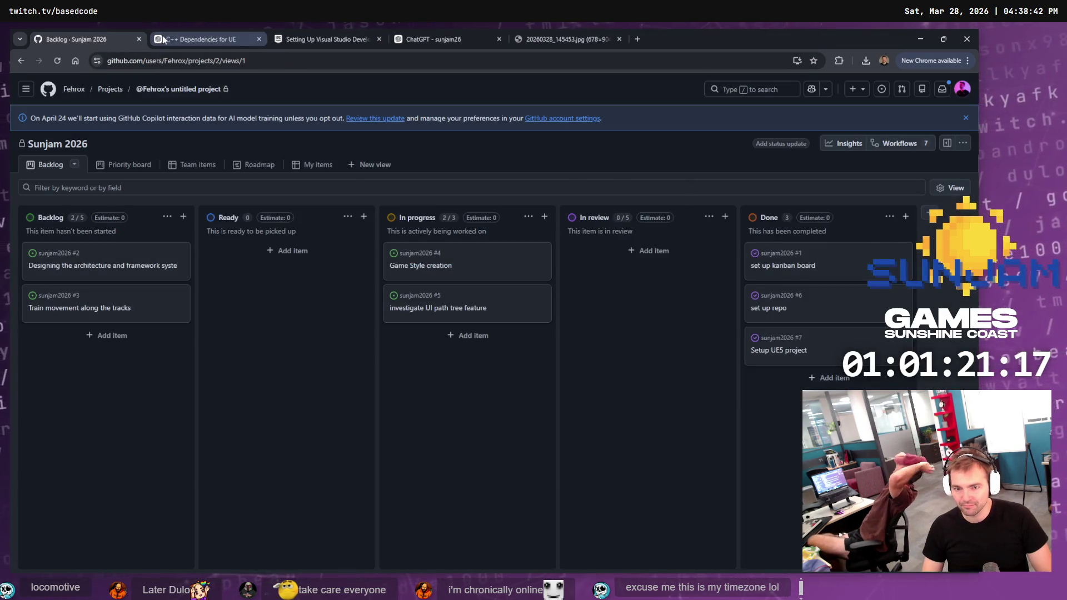
left_click(211, 34)
left_click(406, 32)
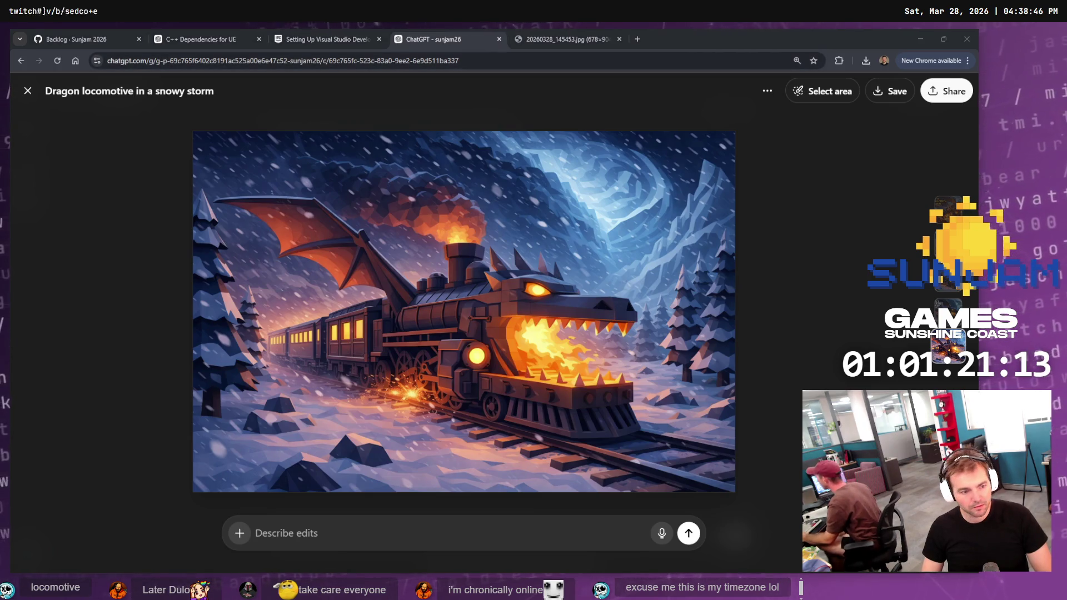
key("alt+Tab")
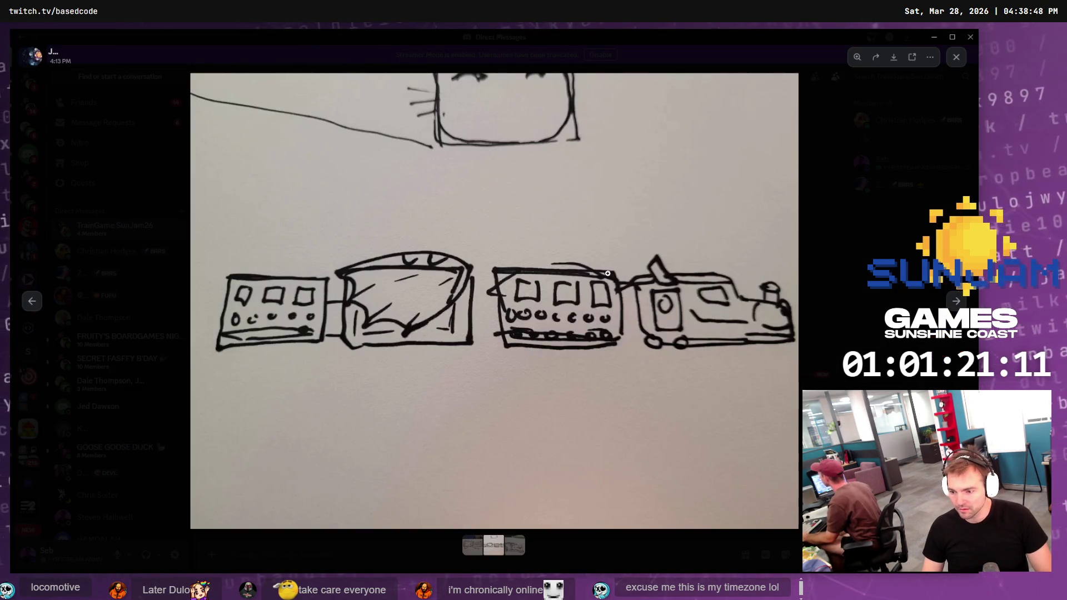
Copy the link to the dragon-train sketch from Discord's image viewer
left_click(768, 290)
left_click(767, 290)
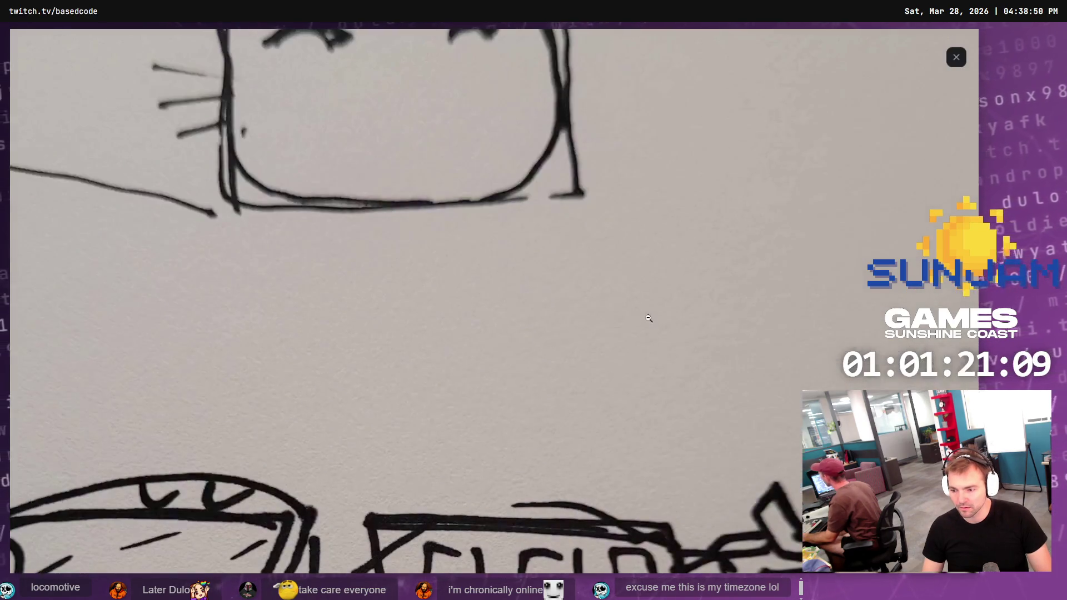
left_click(649, 315)
left_click(528, 289)
right_click(529, 289)
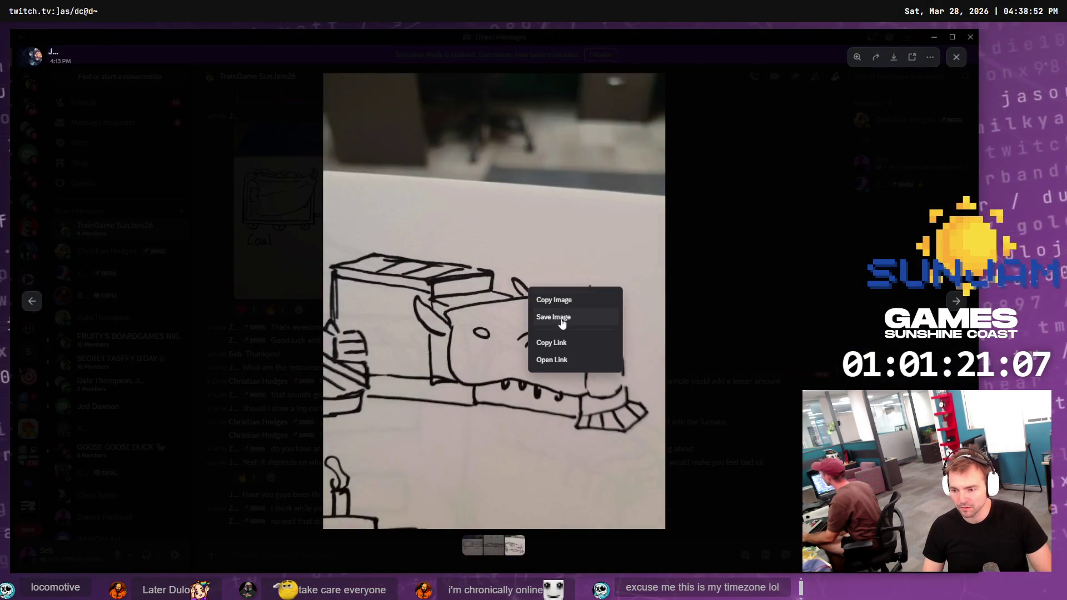
left_click(572, 343)
left_click(733, 344)
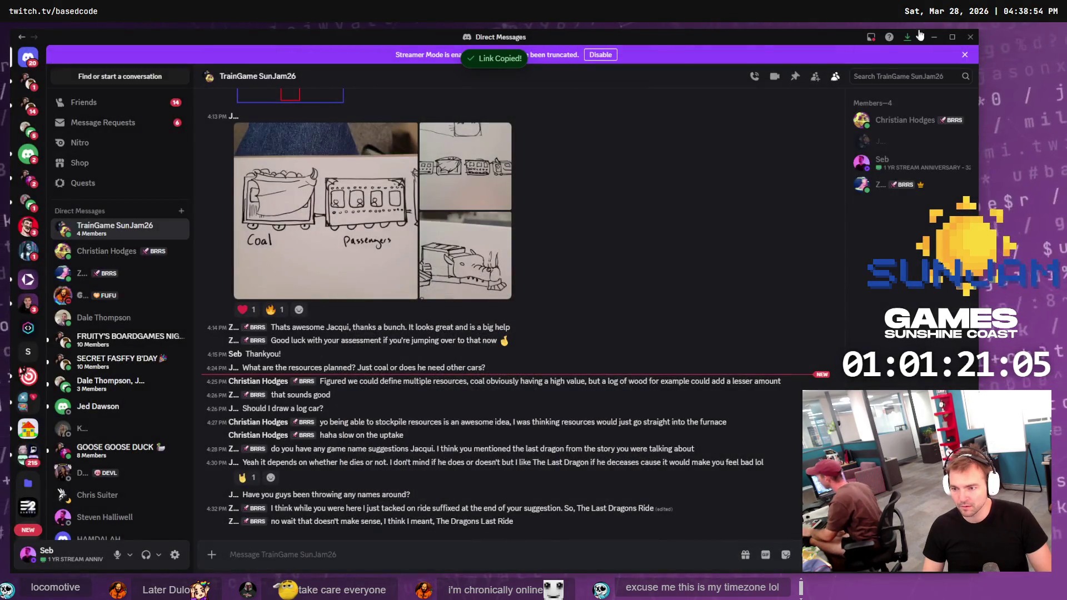
Return to ChatGPT and paste the sketch link into the edit request box
key("alt+Tab")
left_click(502, 541)
key("ctrl+v")
Load the sketch link in a new tab and copy the sketch image itself
key("ctrl+z")
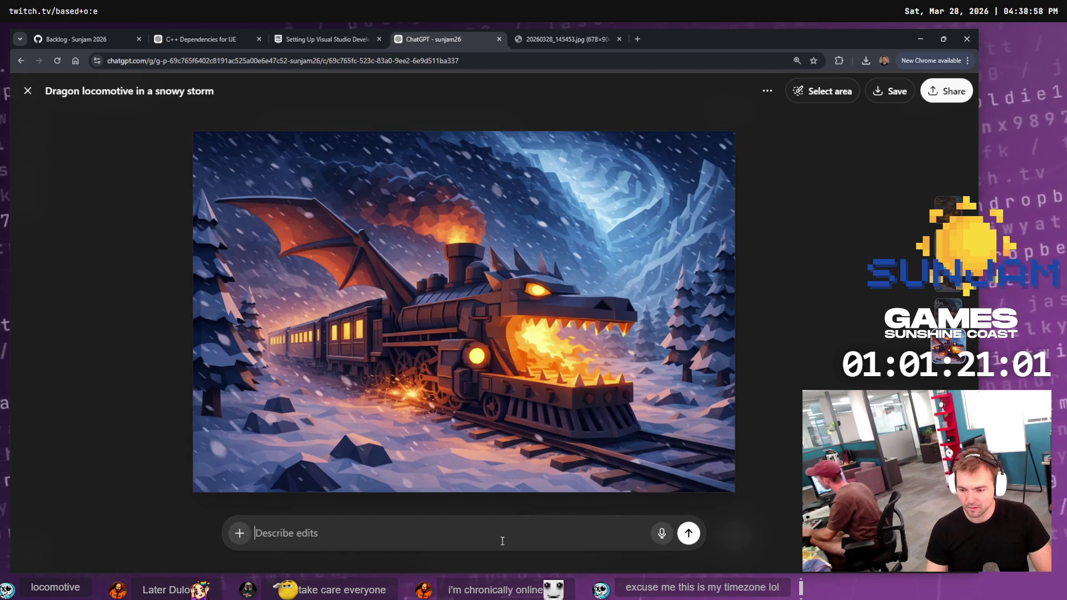
key("ctrl+t")
key("ctrl+v")
key("Return")
right_click(662, 378)
left_click(700, 409)
key("ctrl+w")
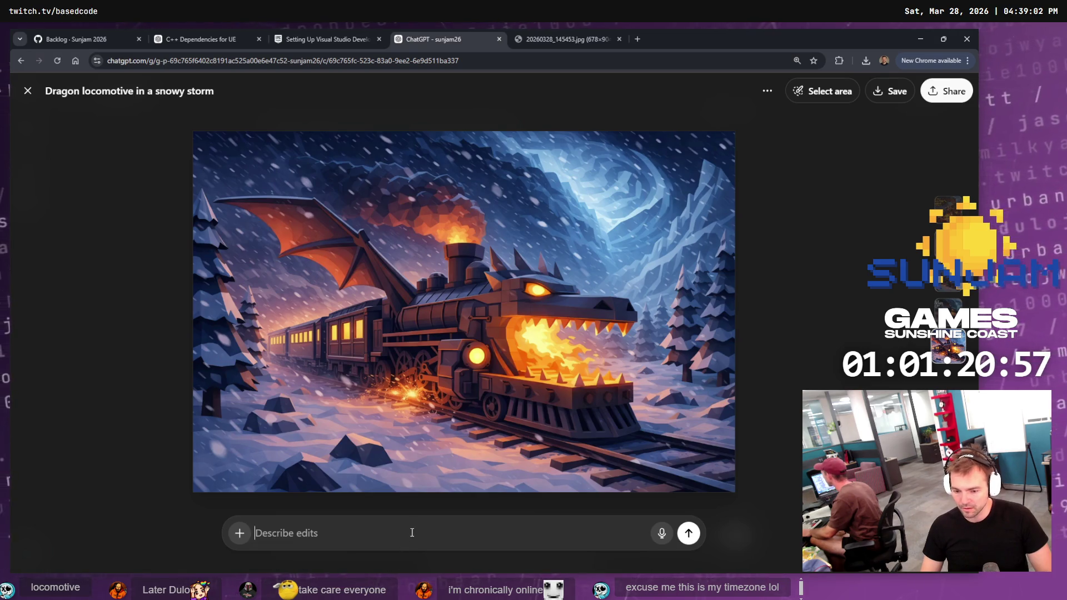
Ask for a less wide-open mouth and smoke pouring from the nostrils, and send it
type("The moutyh shou")
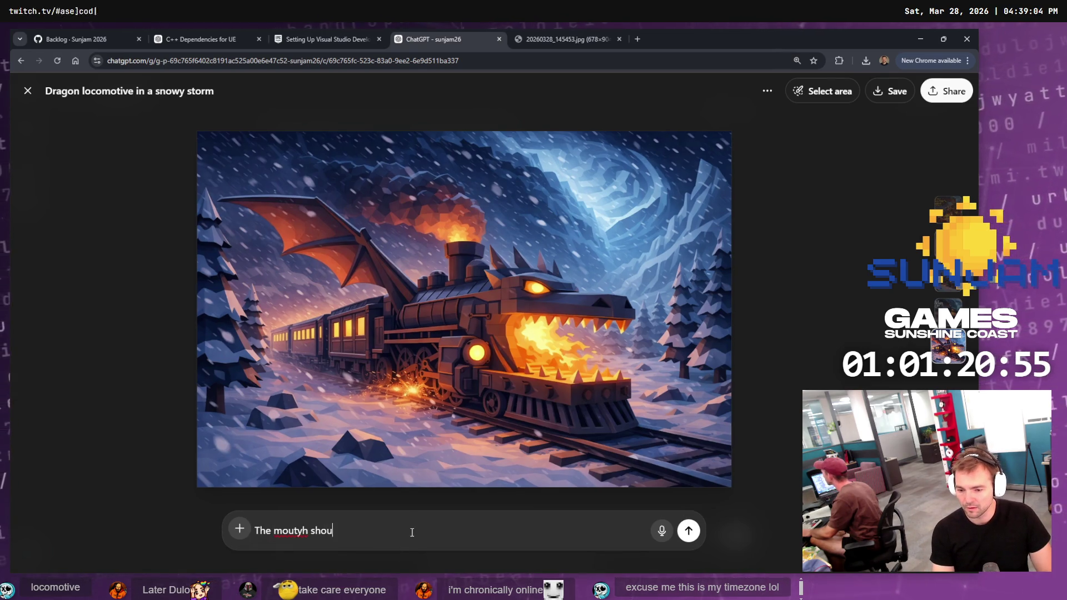
type("ldn't be open,")
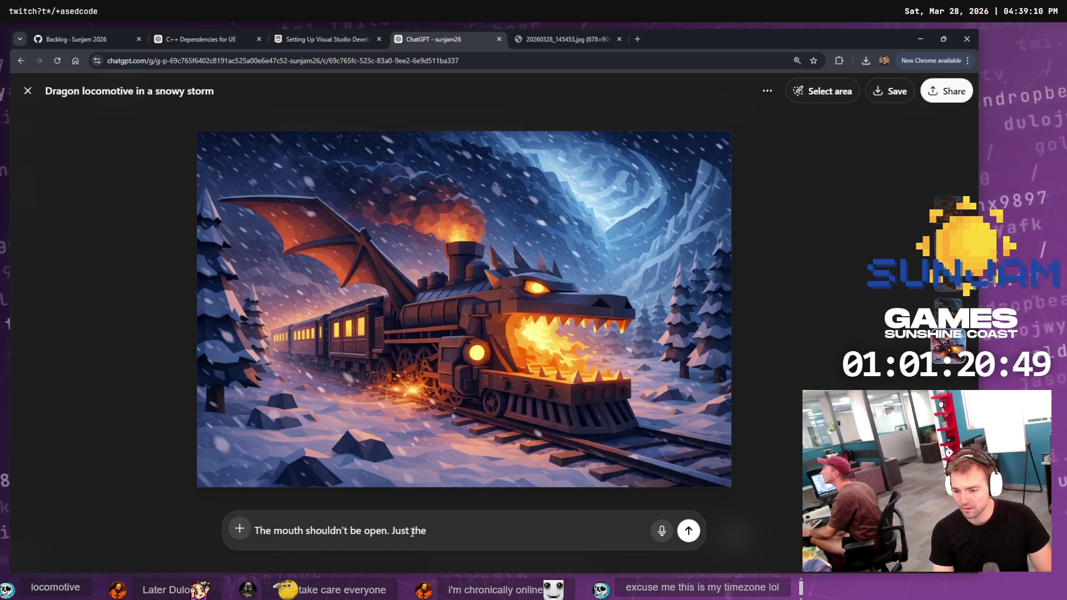
key("BackSpace")
type(".so wide.")
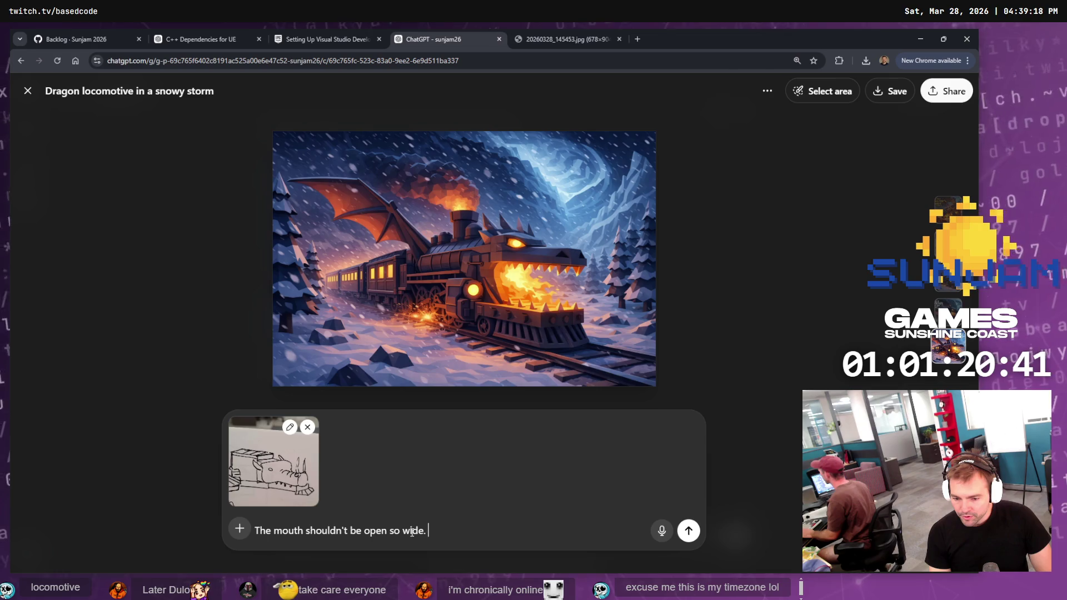
type("S")
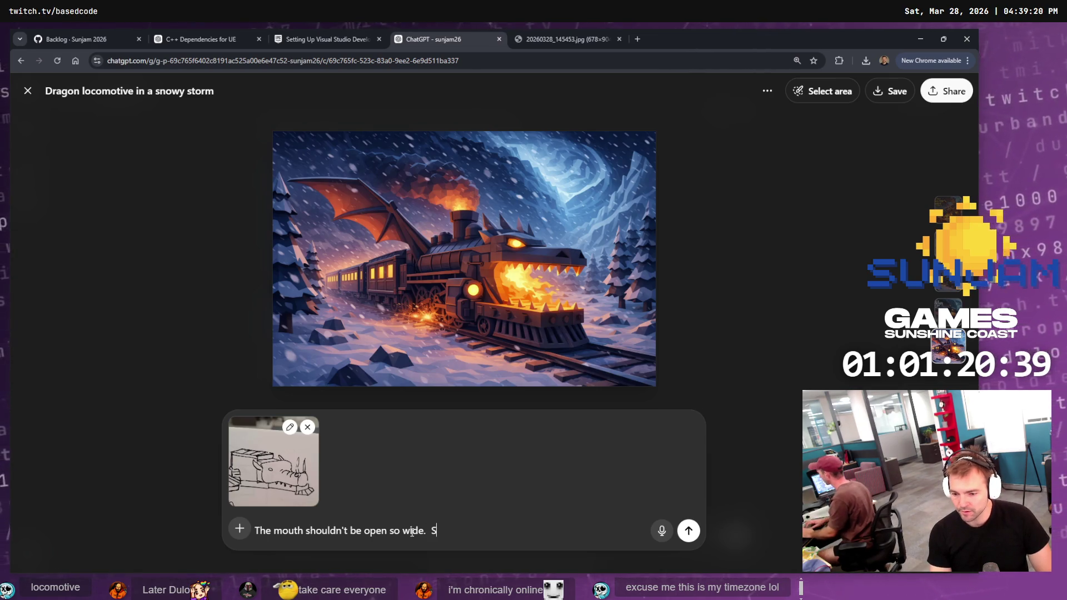
type("moke should ")
type("be boork")
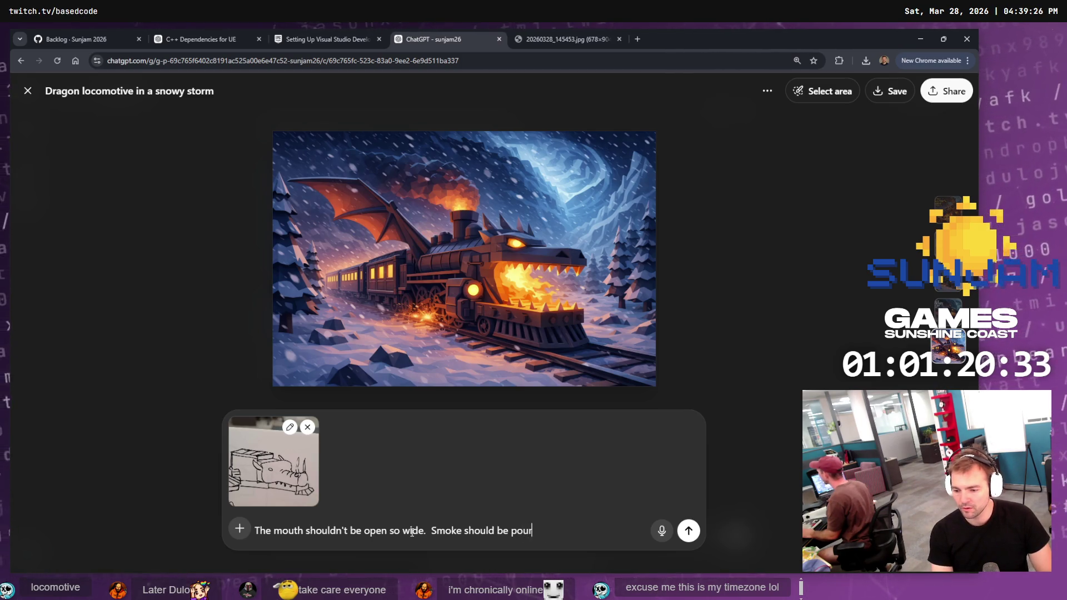
type("his nostrils.")
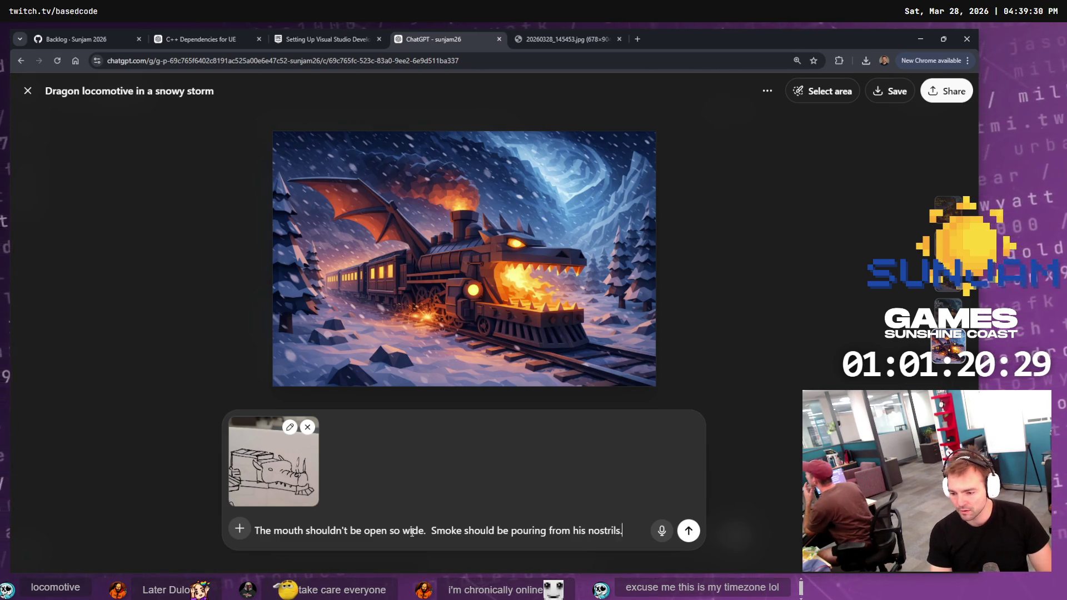
key("Return")
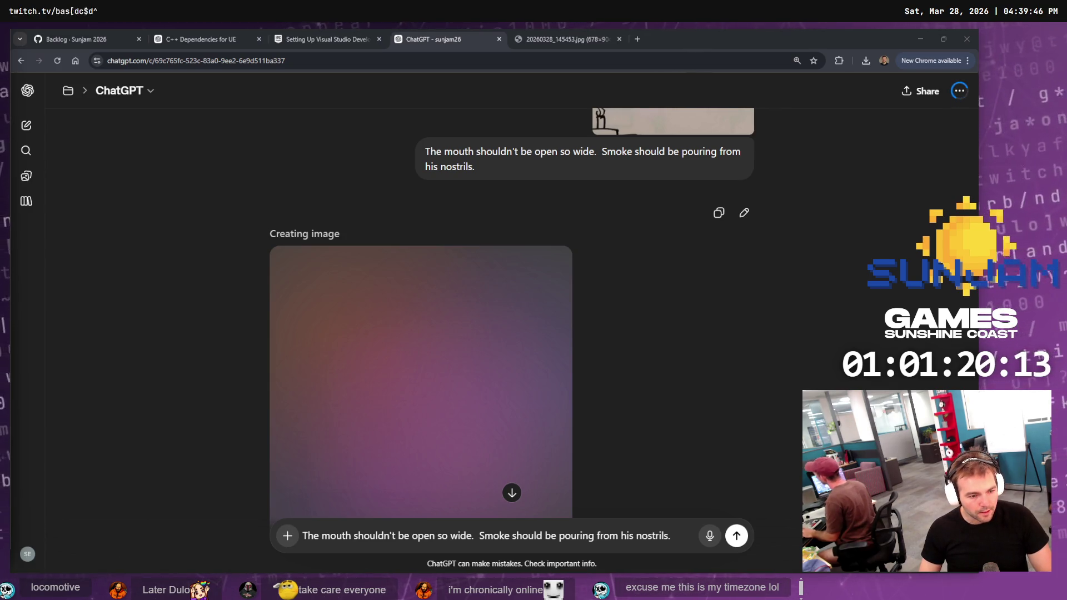
scroll(236, 333, "down", 1)
scroll(235, 333, "down", 1)
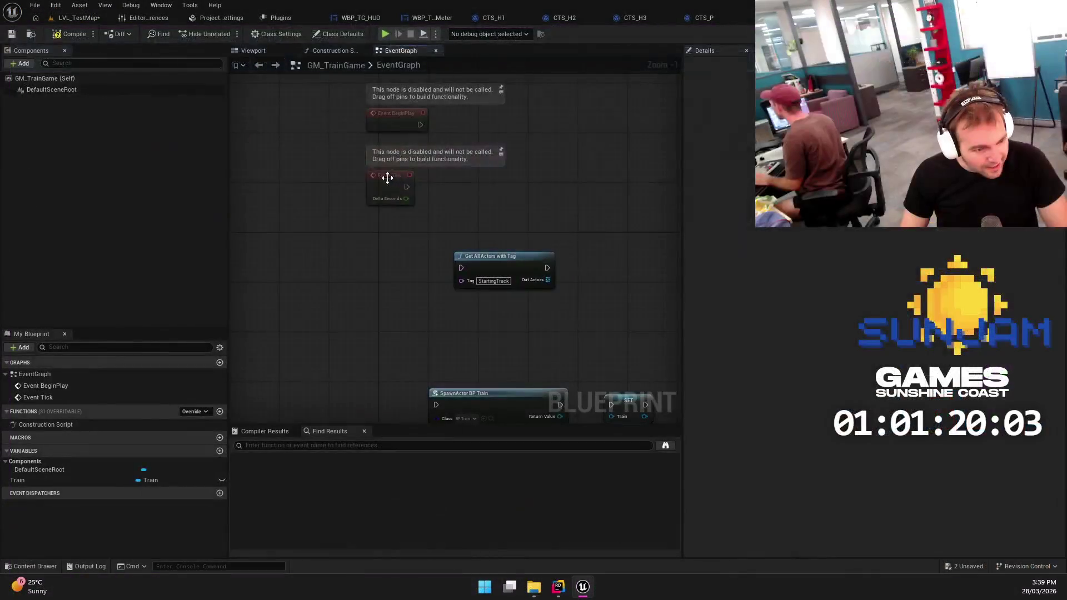
Move Event BeginPlay below Event Tick and wire it into Get All Actors with Tag
left_click_drag(386, 176, 363, 235)
left_click(449, 165)
left_click_drag(396, 114, 384, 298)
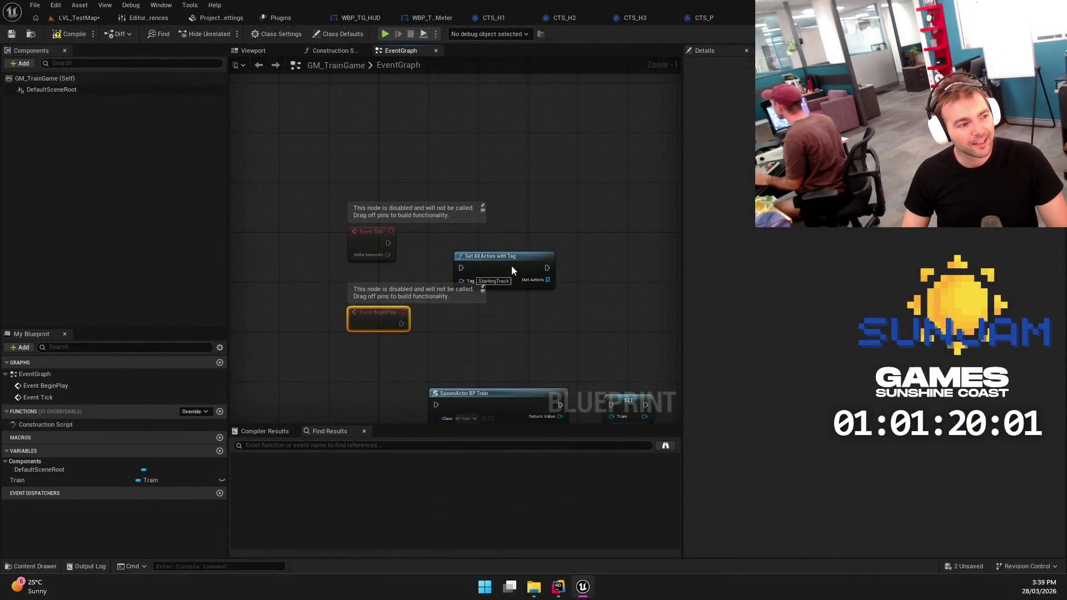
left_click_drag(508, 262, 501, 318)
left_click_drag(415, 284, 468, 283)
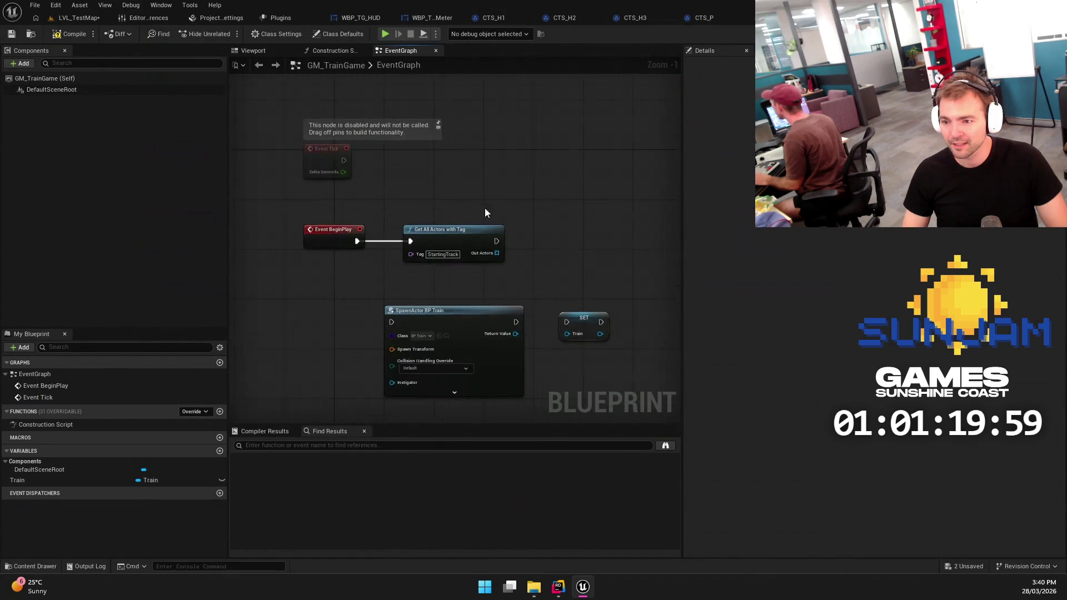
Add a Length node on the found actors and a greater-than check on it
mouse_move(478, 193)
left_mouse_down()
mouse_move(323, 291)
mouse_move(402, 257)
left_mouse_up()
type("le")
key("Return")
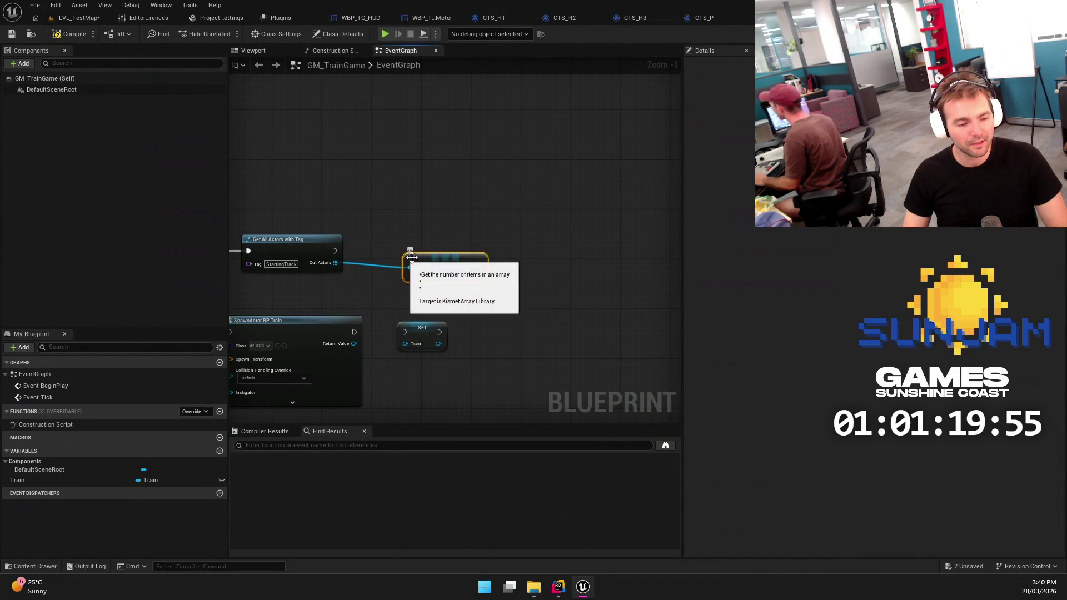
left_click_drag(478, 268, 432, 302)
type(">")
key("Return")
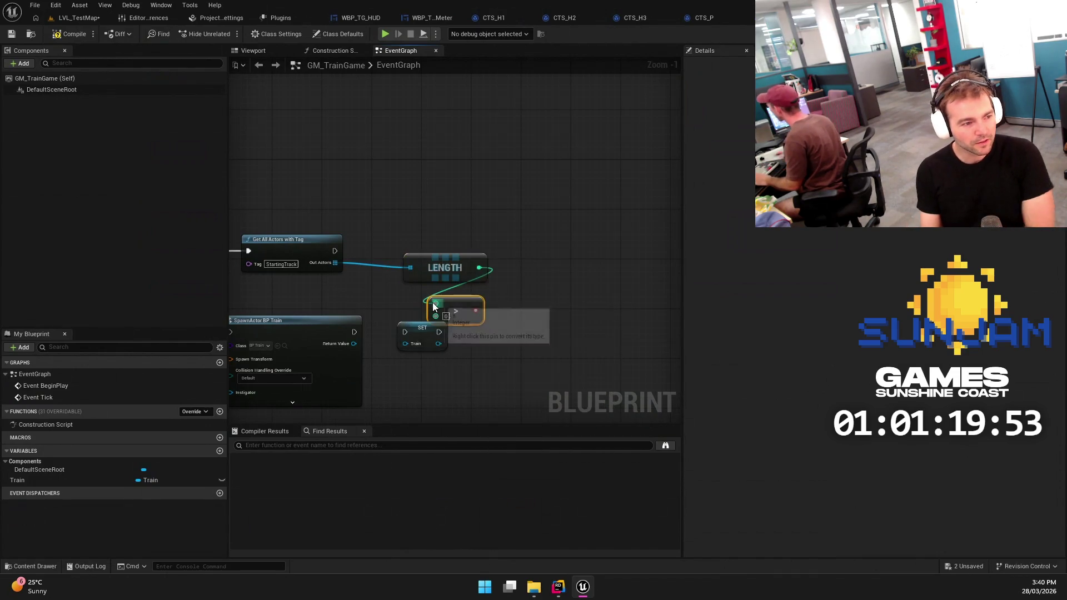
Drive a Branch from the comparison, connect it after Get All Actors with Tag, and compile
mouse_move(472, 332)
left_mouse_down()
mouse_move(379, 275)
mouse_move(382, 250)
mouse_move(420, 339)
left_mouse_up()
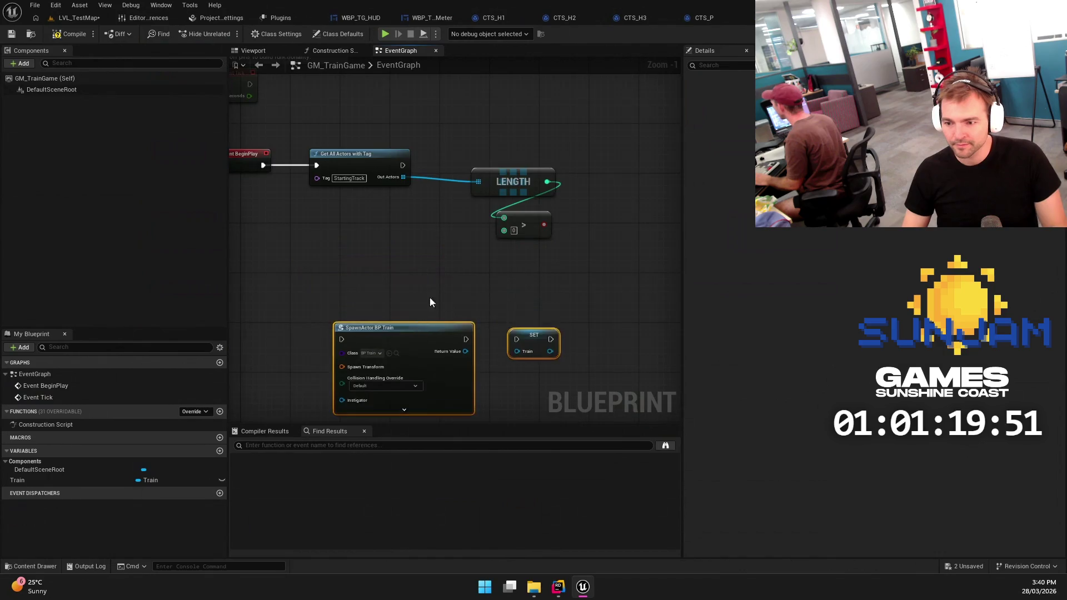
left_click(455, 271)
left_click_drag(455, 271, 516, 191)
type("branch")
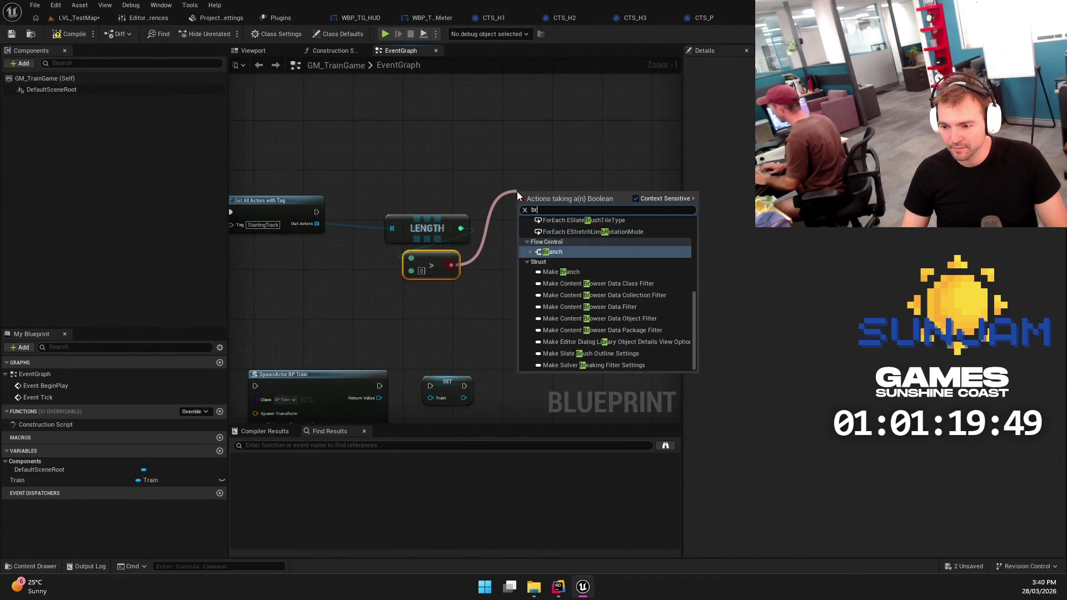
key("Return")
left_click_drag(405, 187, 444, 264)
mouse_move(443, 226)
left_mouse_down()
mouse_move(401, 249)
mouse_move(290, 250)
left_mouse_up()
mouse_move(539, 198)
left_mouse_down()
mouse_move(449, 212)
mouse_move(492, 212)
left_mouse_up()
left_click_drag(356, 205, 427, 208)
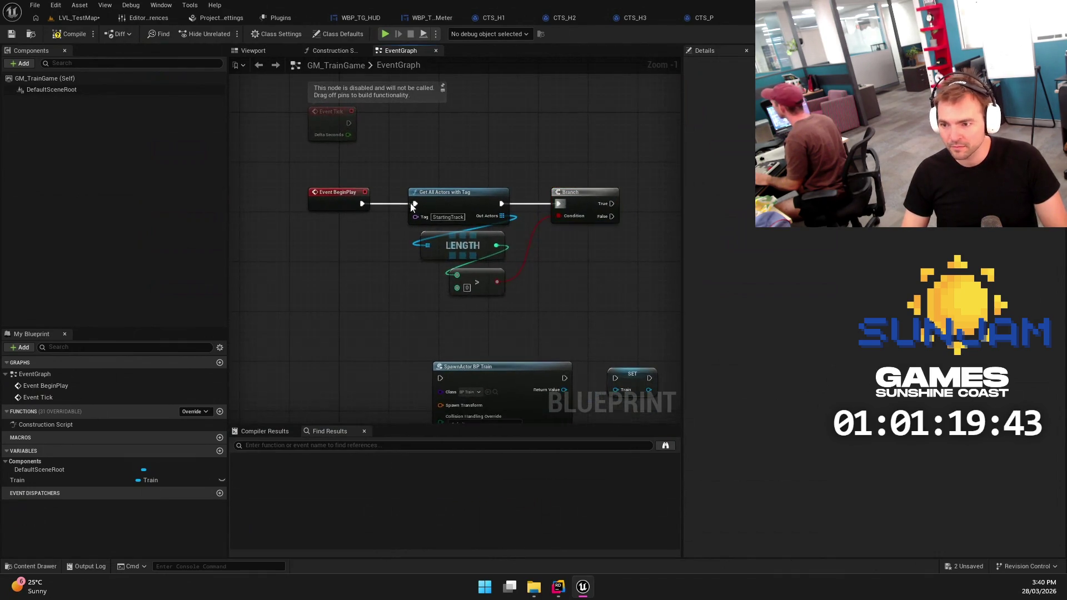
left_click(61, 33)
Wrap the new nodes in a 'Find our starting track' comment box
mouse_move(416, 169)
left_mouse_down()
mouse_move(360, 158)
mouse_move(564, 269)
mouse_move(575, 288)
left_mouse_up()
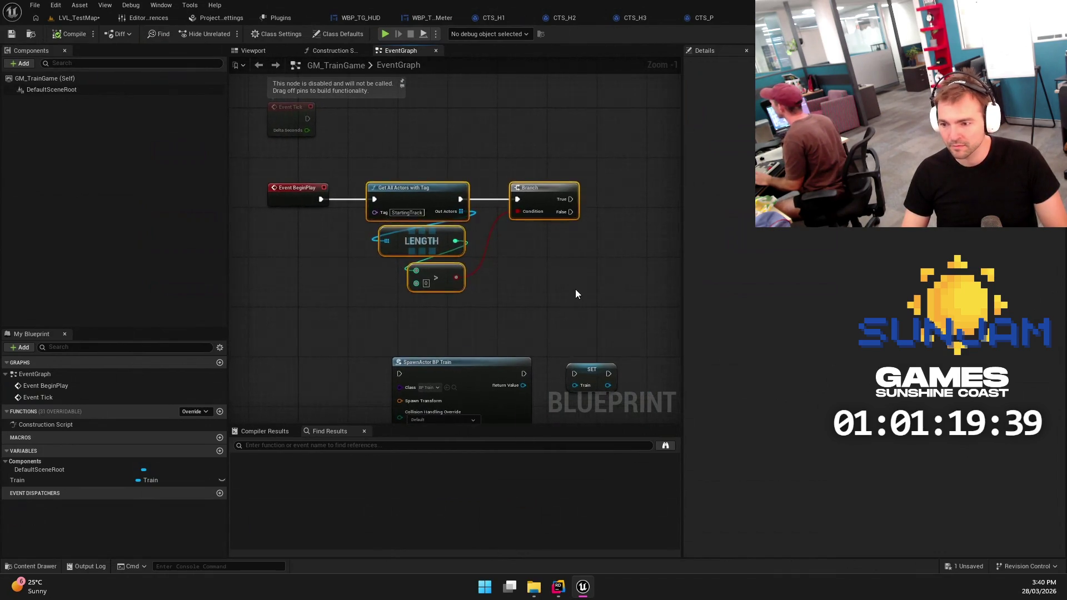
type("cFind our star")
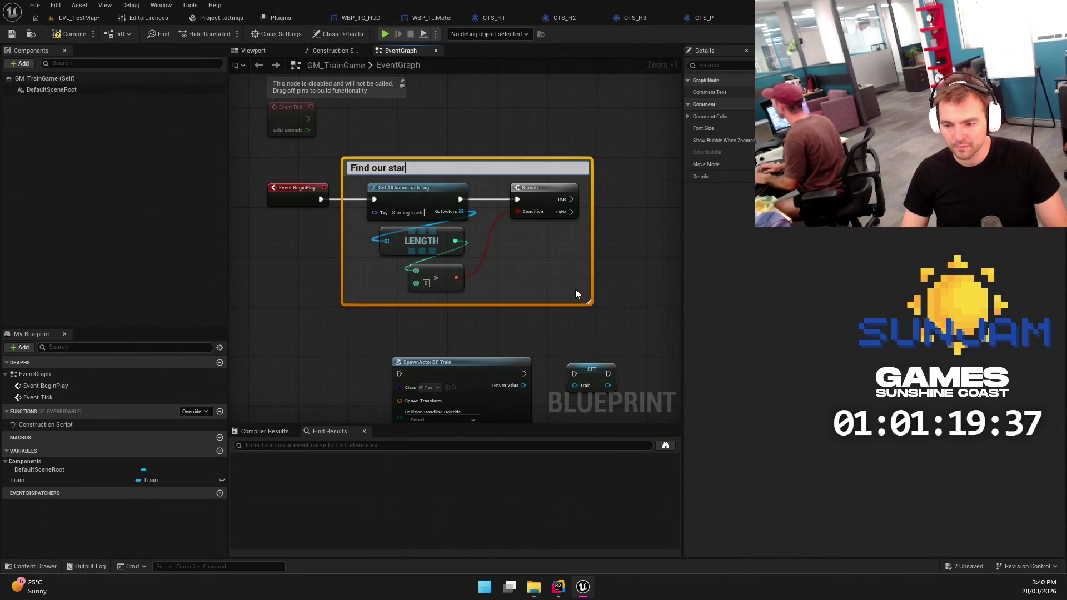
type("ting track")
mouse_move(645, 245)
left_mouse_down()
mouse_move(492, 234)
mouse_move(579, 182)
mouse_move(455, 205)
mouse_move(547, 184)
left_mouse_up()
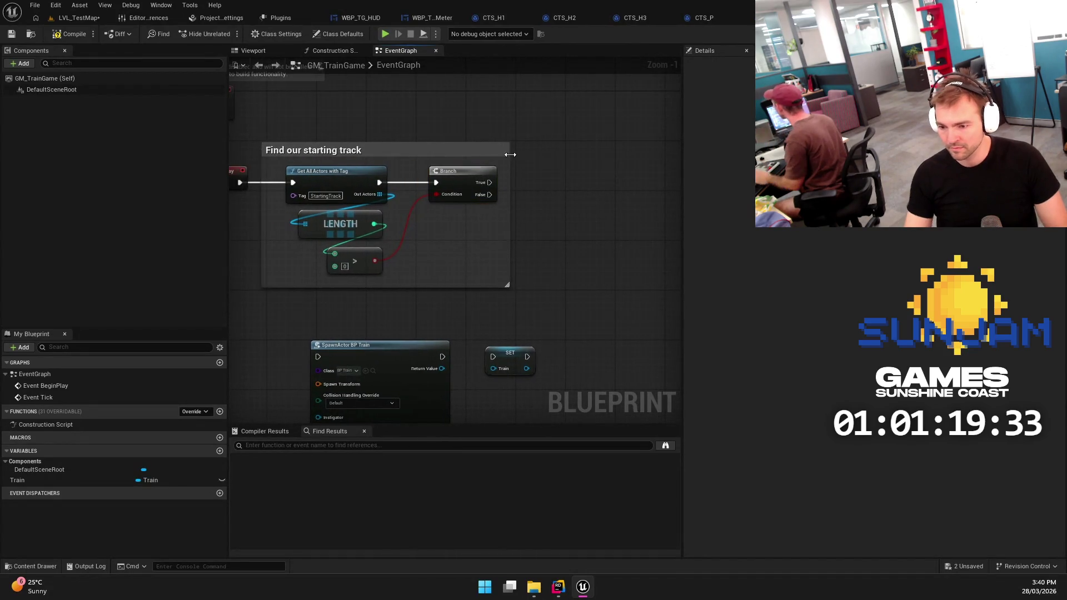
mouse_move(510, 152)
left_mouse_down()
mouse_move(421, 152)
mouse_move(455, 170)
left_mouse_up()
Restore the Branch node and add a node comment about having a track
left_click(455, 170)
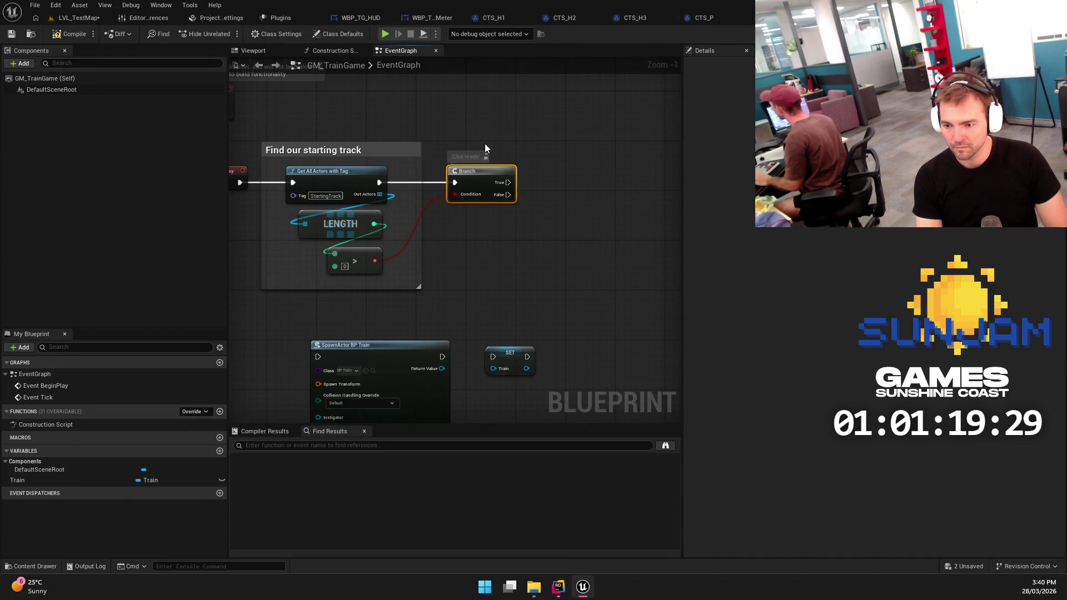
left_click(485, 144)
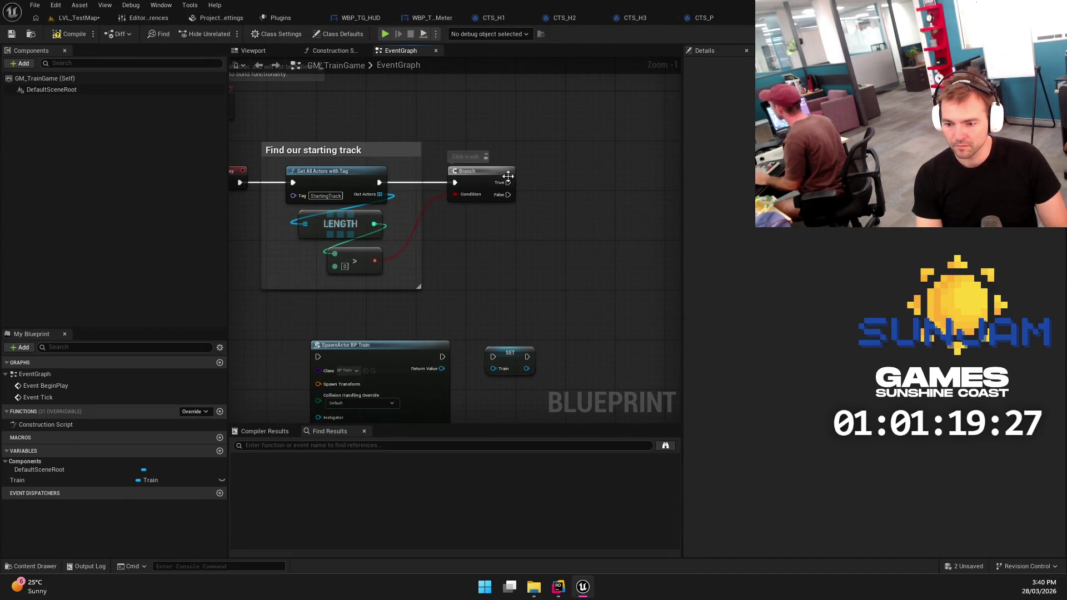
key("ctrl+z")
left_click(465, 157)
type("e have a track")
left_click(622, 79)
Add a Get node on Out Actors and start an Is Valid check on it
mouse_move(301, 208)
left_mouse_down()
mouse_move(408, 218)
mouse_move(492, 208)
left_mouse_up()
type("get")
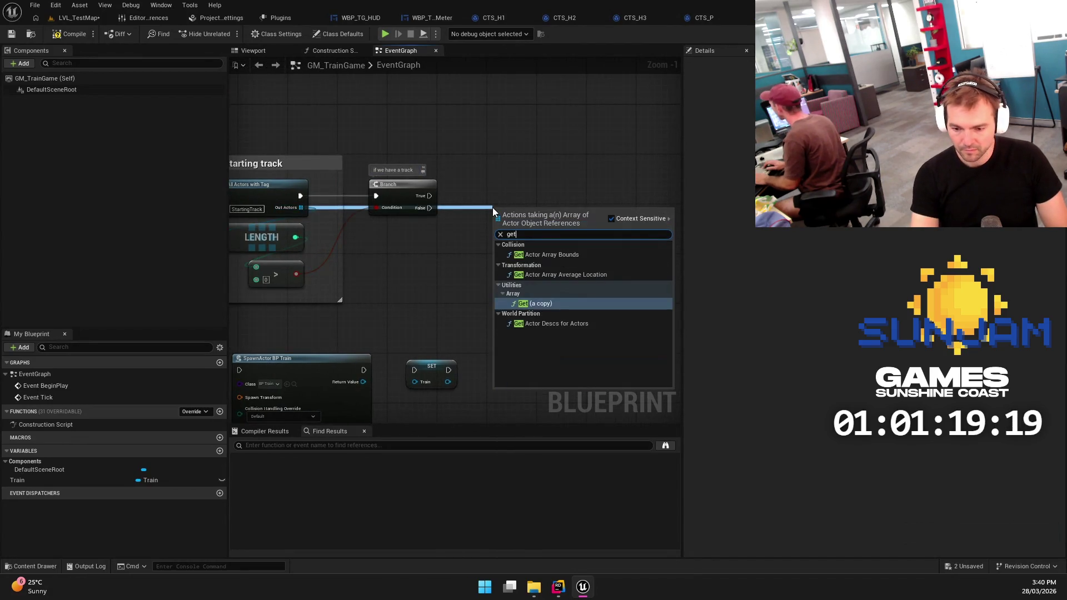
key("Return")
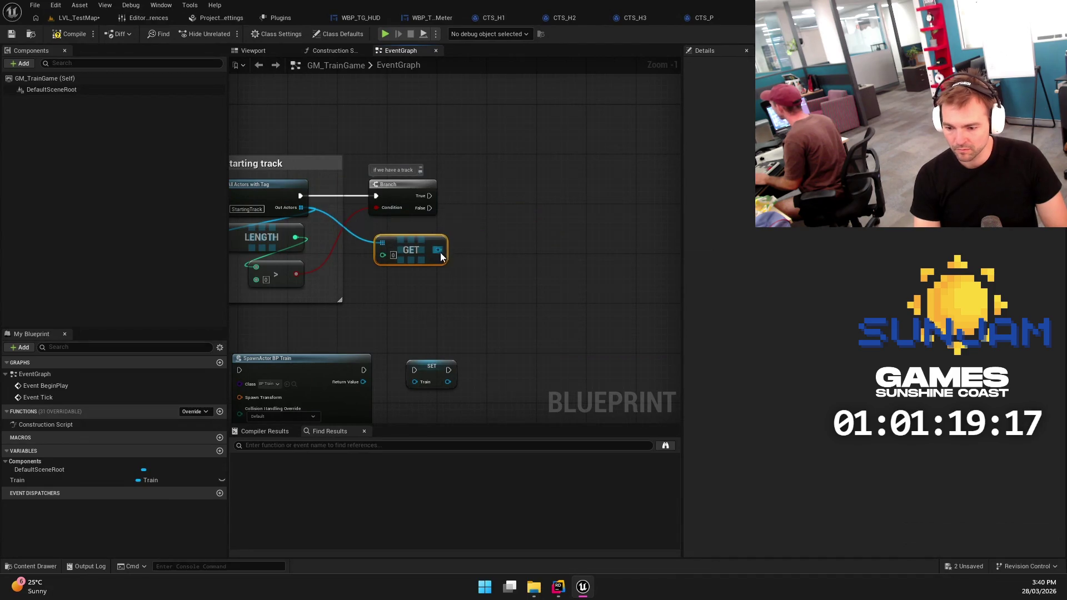
left_click_drag(439, 250, 482, 206)
type("is valid")
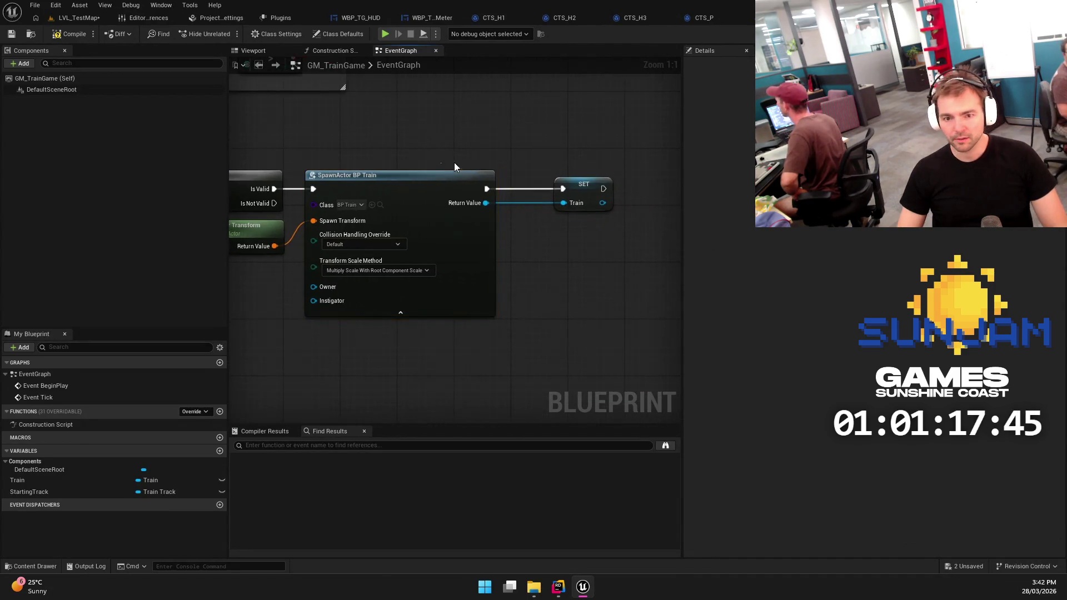
left_click(571, 185)
scroll(636, 311, "down", 3)
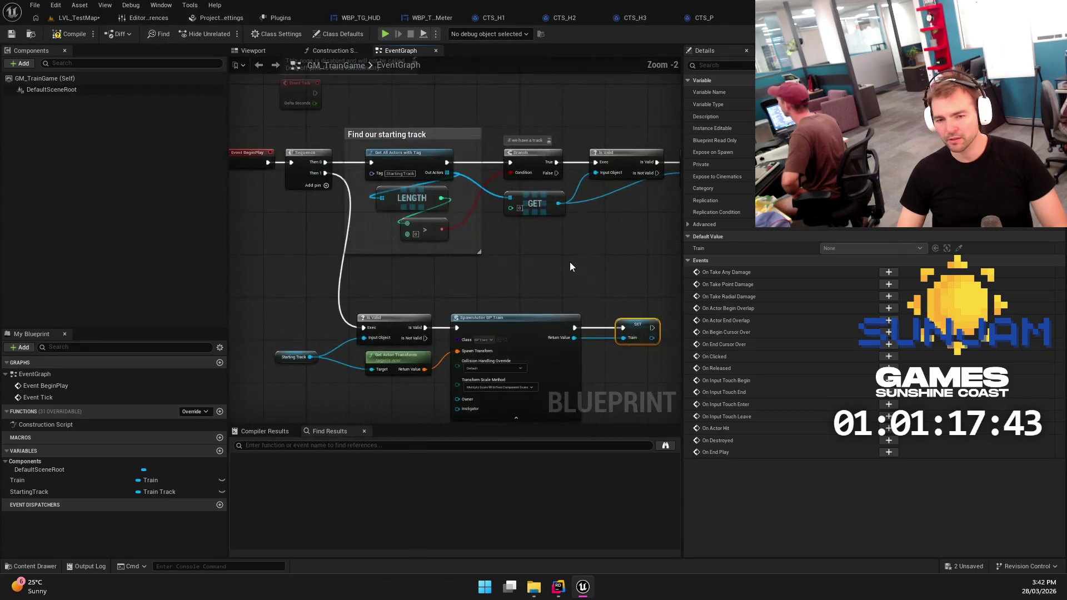
scroll(572, 267, "down", 1)
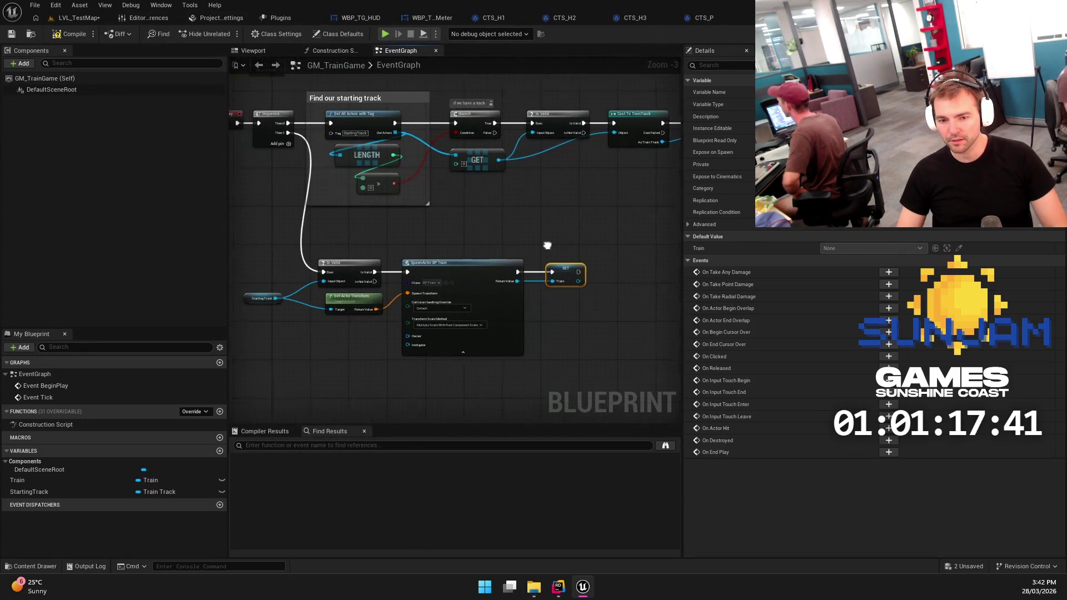
left_click(473, 278)
left_click(523, 342)
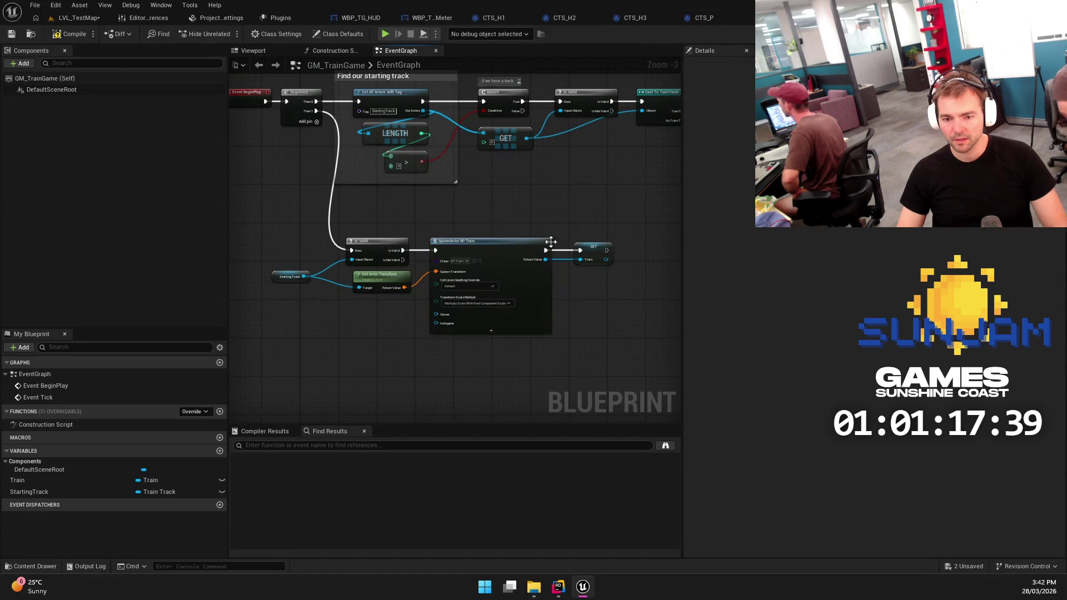
scroll(373, 298, "up", 2)
mouse_move(336, 276)
left_mouse_down()
mouse_move(350, 292)
mouse_move(453, 298)
mouse_move(452, 289)
left_mouse_up()
left_click_drag(403, 338, 448, 243)
left_click_drag(605, 251, 522, 270)
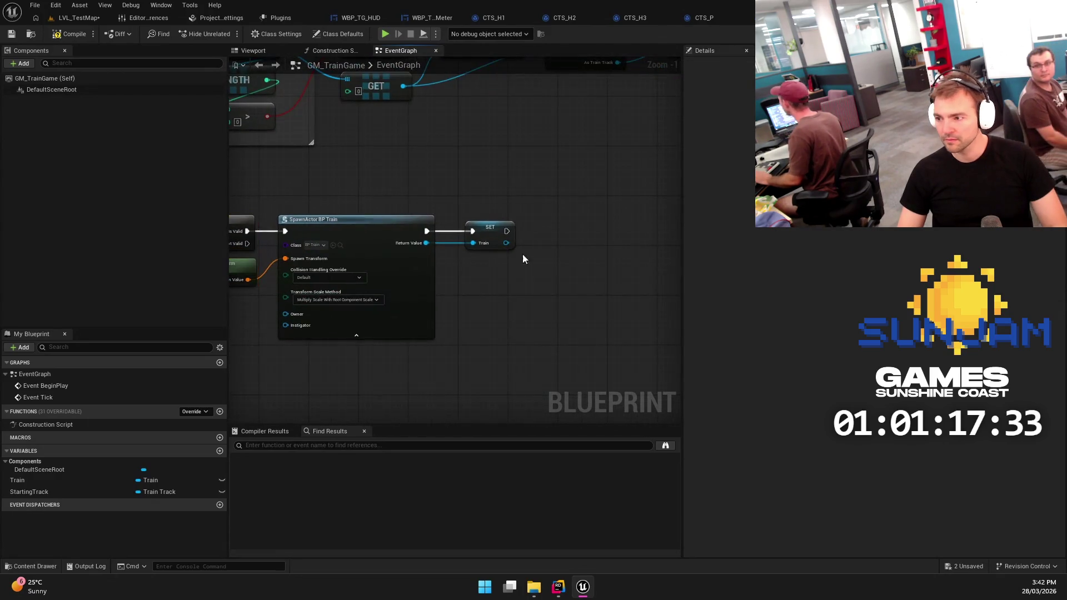
scroll(528, 185, "down", 2)
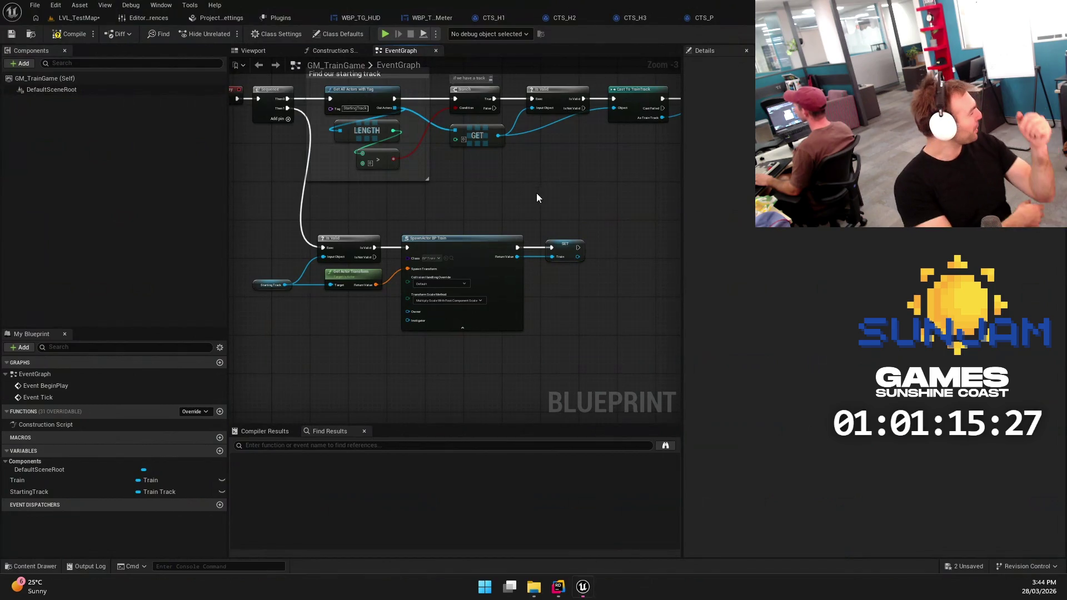
Review the SpawnActor BP Train and SET Train nodes, then return to LVL_TestMap
mouse_move(542, 194)
left_mouse_down()
mouse_move(560, 226)
mouse_move(592, 239)
mouse_move(545, 225)
mouse_move(548, 207)
left_mouse_up()
left_click(514, 283)
left_click(573, 256)
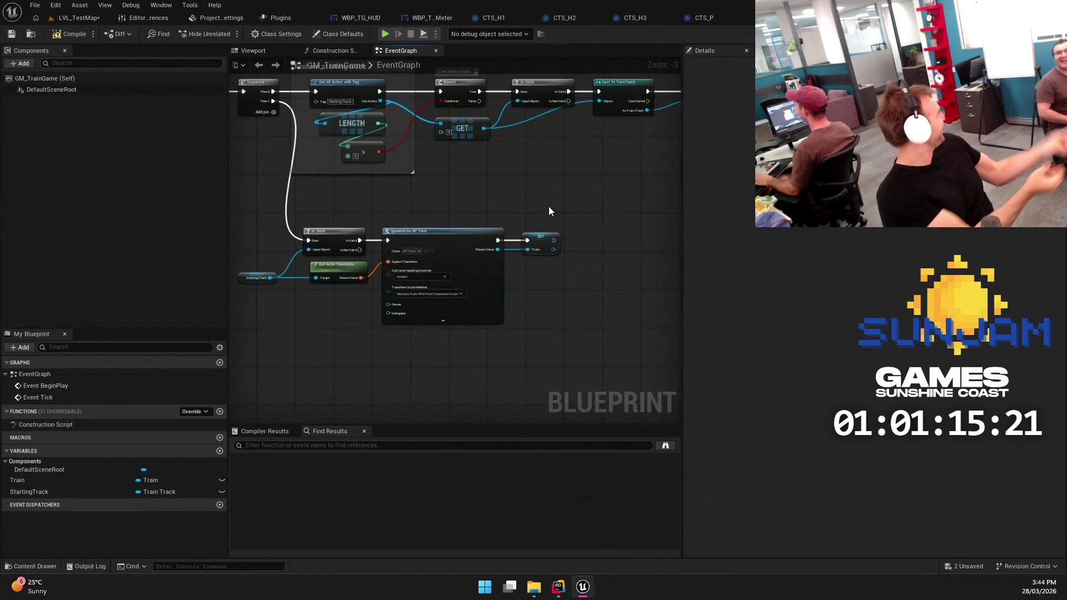
left_click_drag(421, 386, 564, 326)
scroll(564, 326, "up", 3)
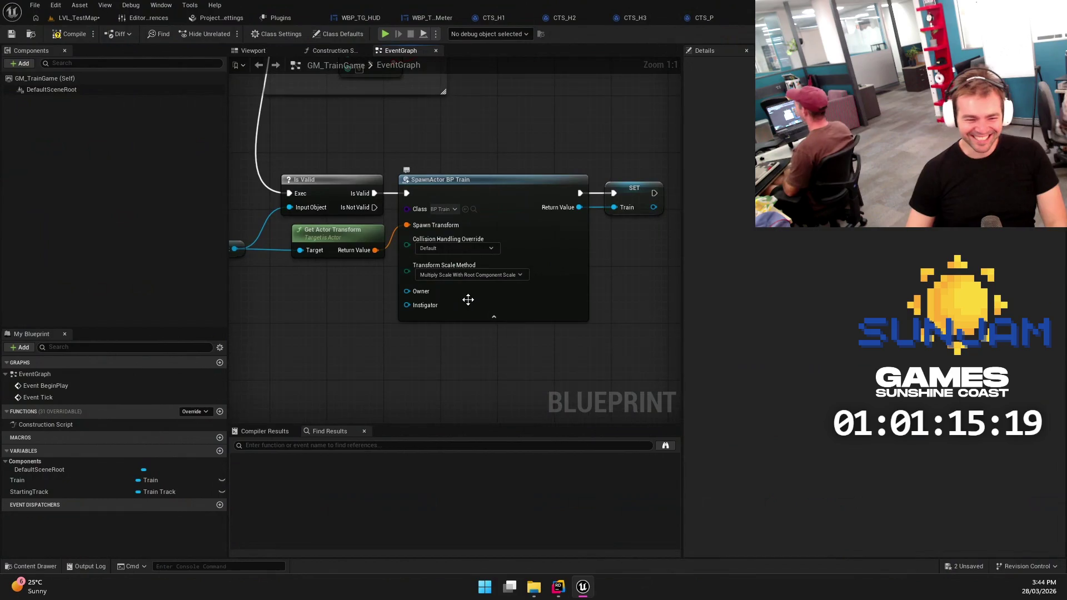
scroll(555, 274, "up", 1)
scroll(581, 179, "down", 2)
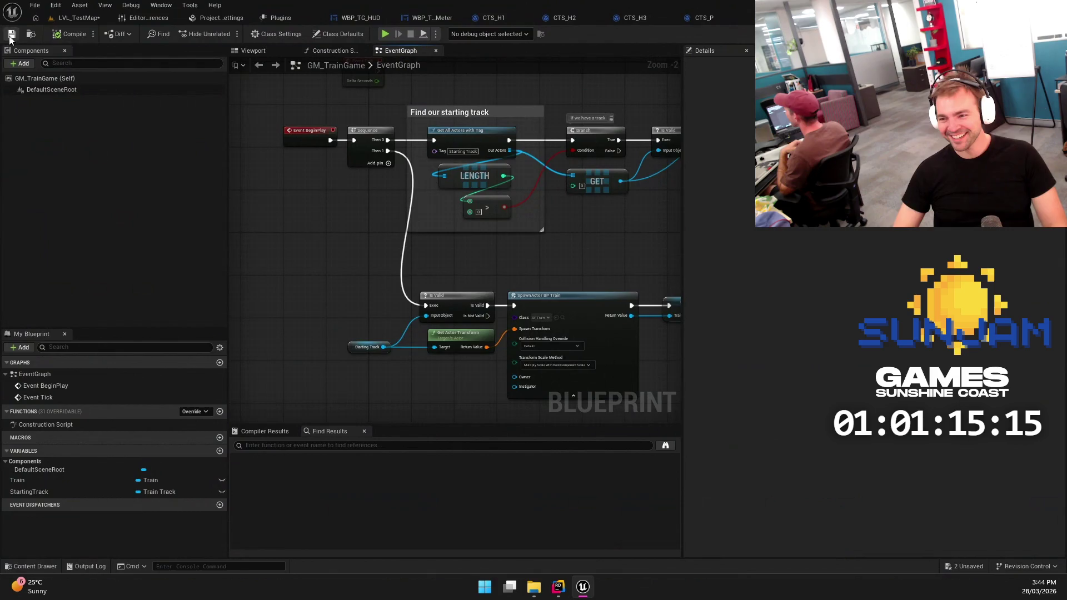
left_click(78, 18)
Play-test LVL_TestMap, eject with F8 to inspect the spawned BP_Train0, then stop the session
left_click(525, 209)
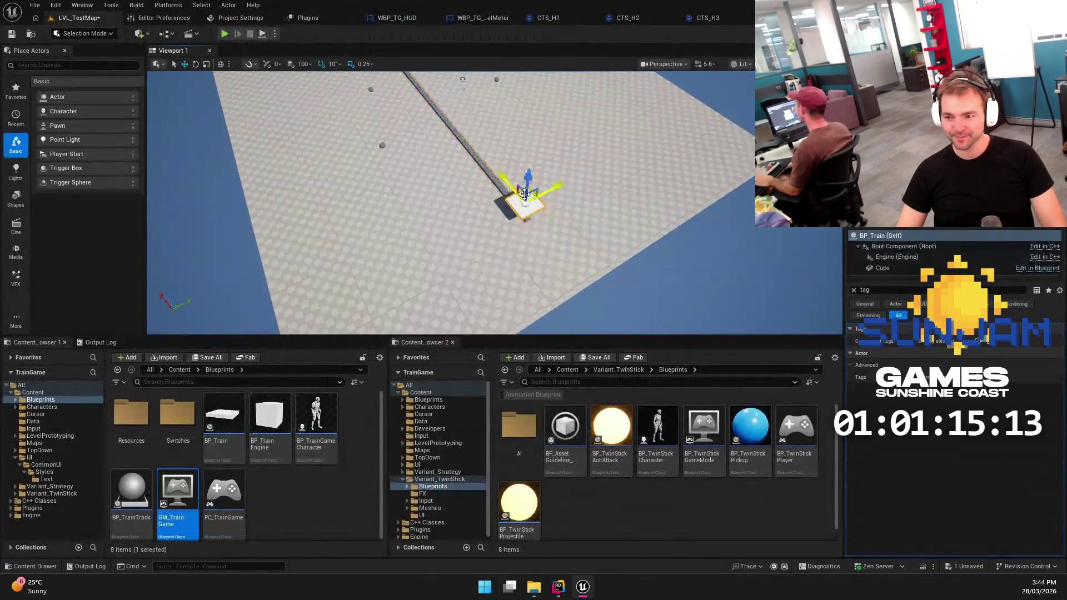
left_click_drag(567, 176, 567, 176)
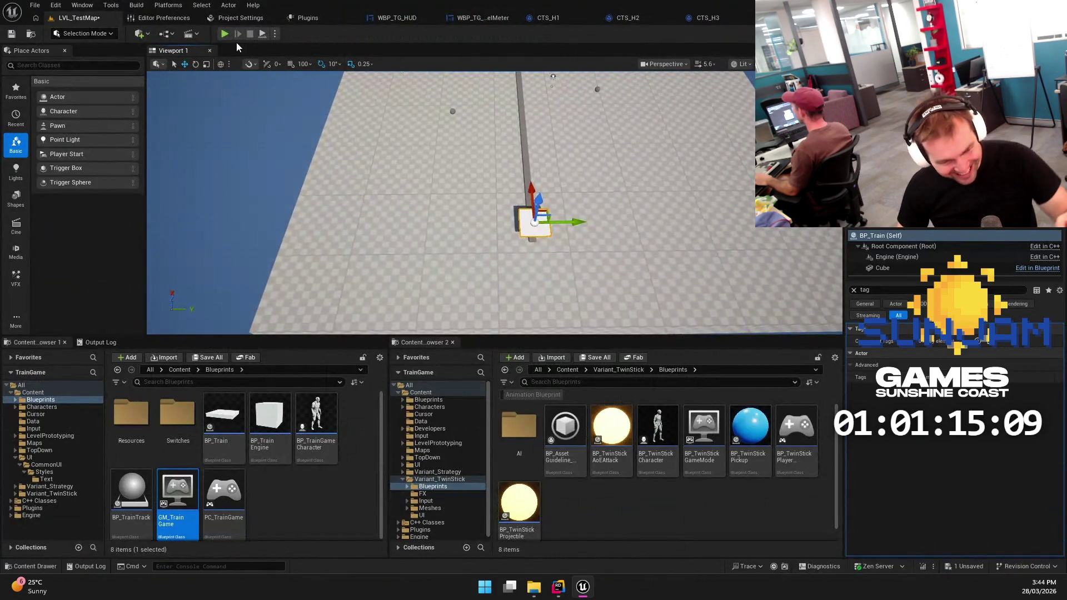
left_click(224, 34)
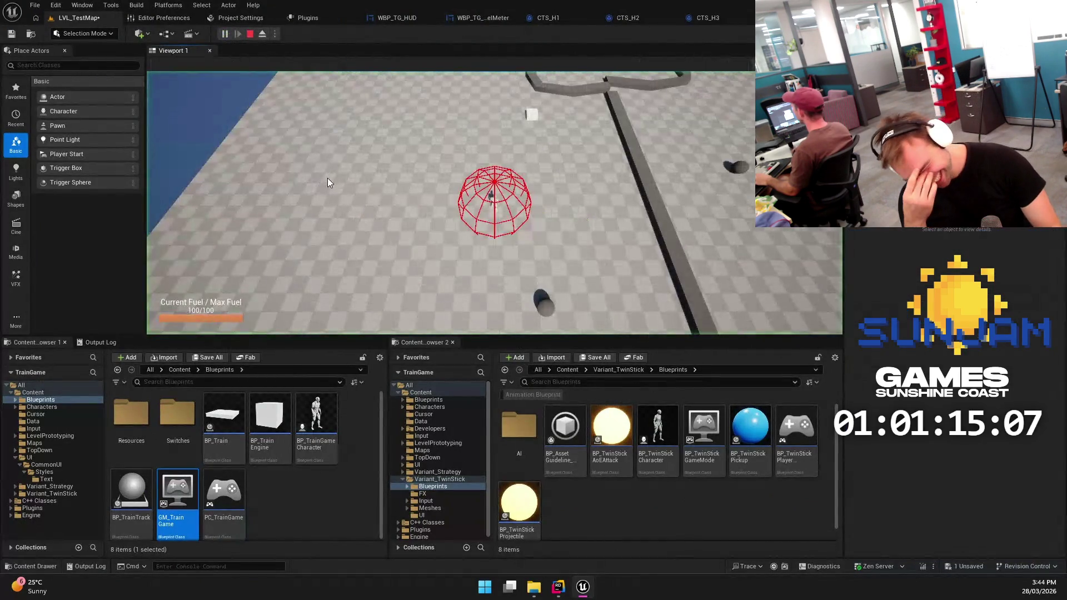
left_click(328, 177)
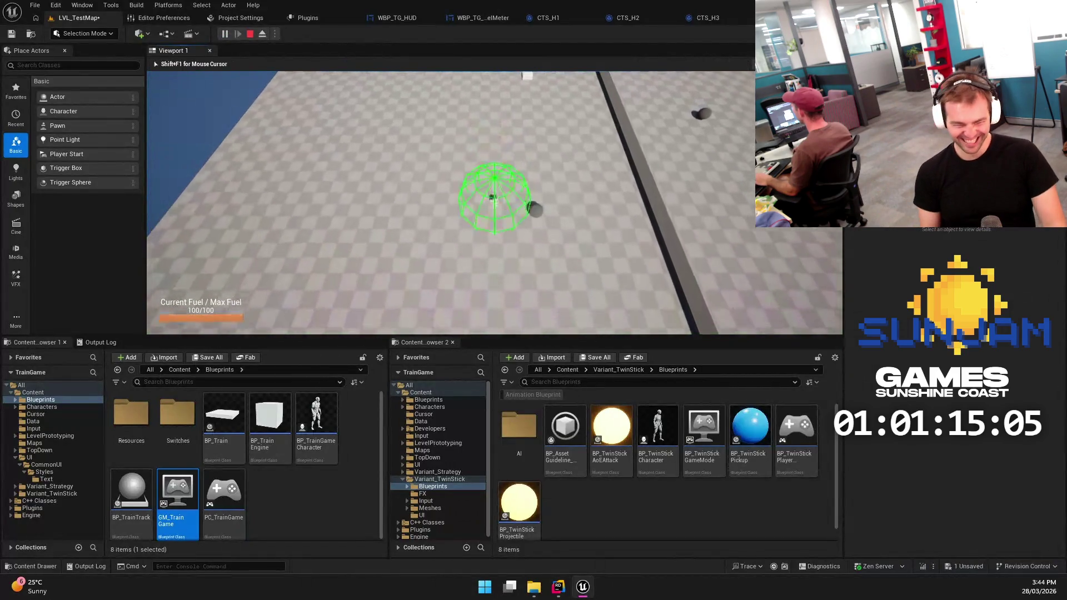
key("F8")
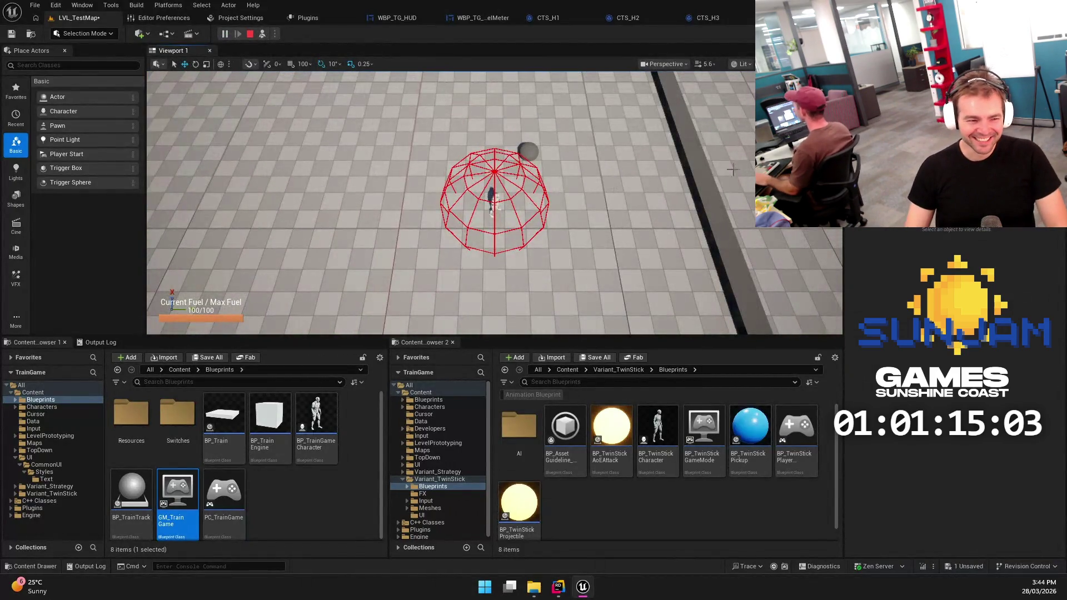
right_click(614, 191)
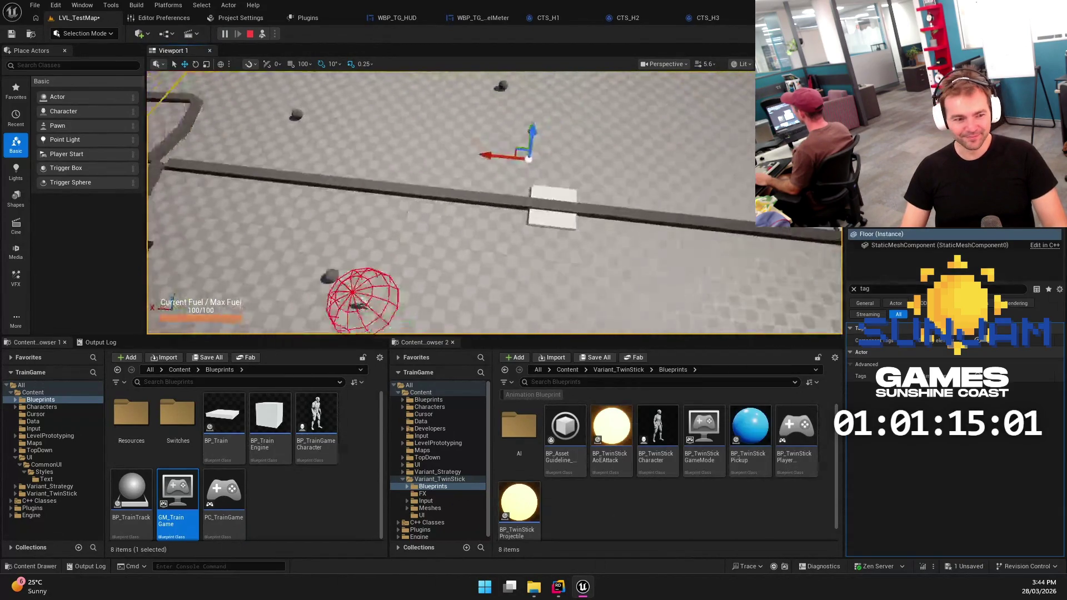
left_click(667, 236)
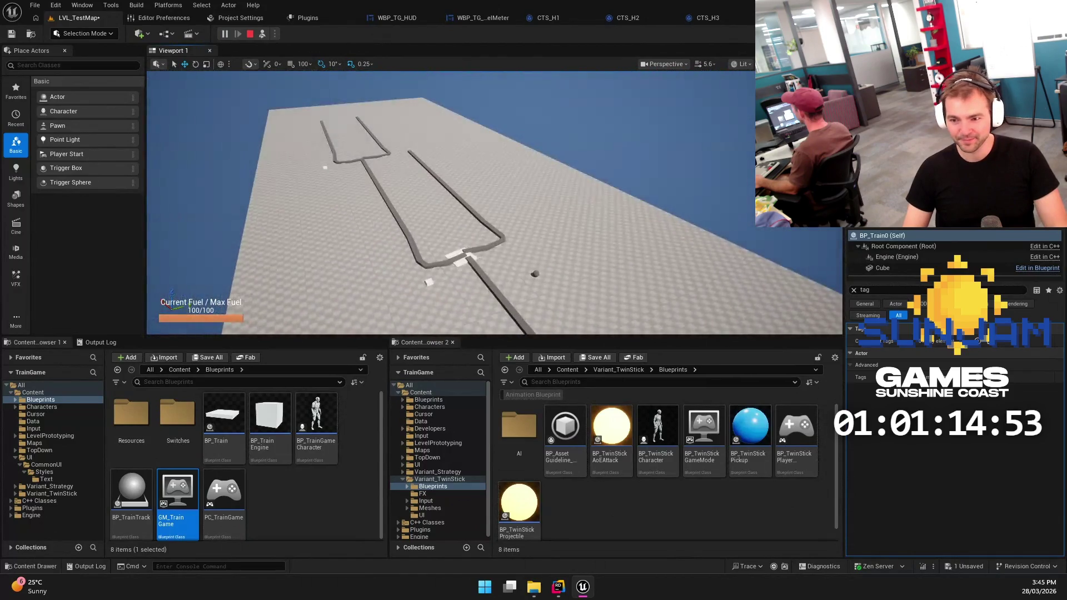
key("Escape")
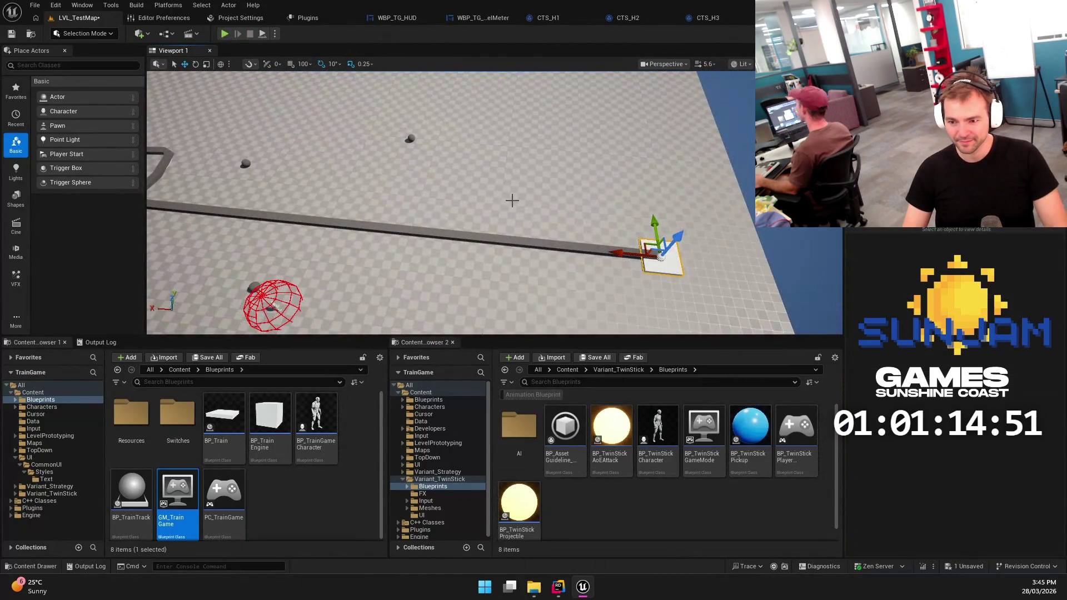
Recheck the SET Train node in GM_TrainGame's EventGraph, then bring up TrainEngine.cpp in Rider
right_click(486, 197)
left_click(673, 203)
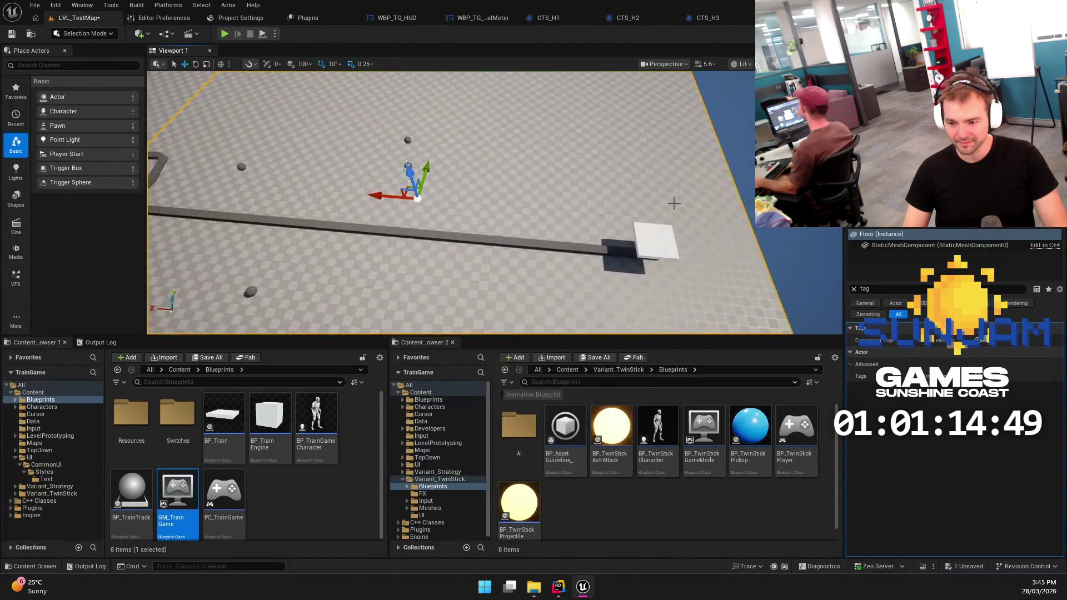
left_click(656, 237)
left_click_drag(657, 236, 576, 171)
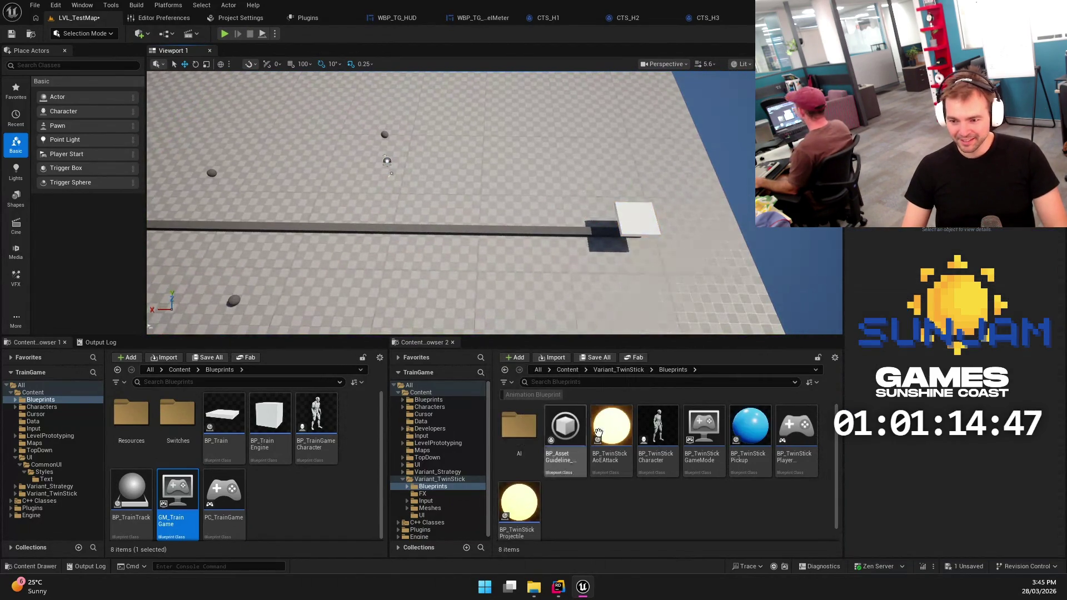
double_click(177, 492)
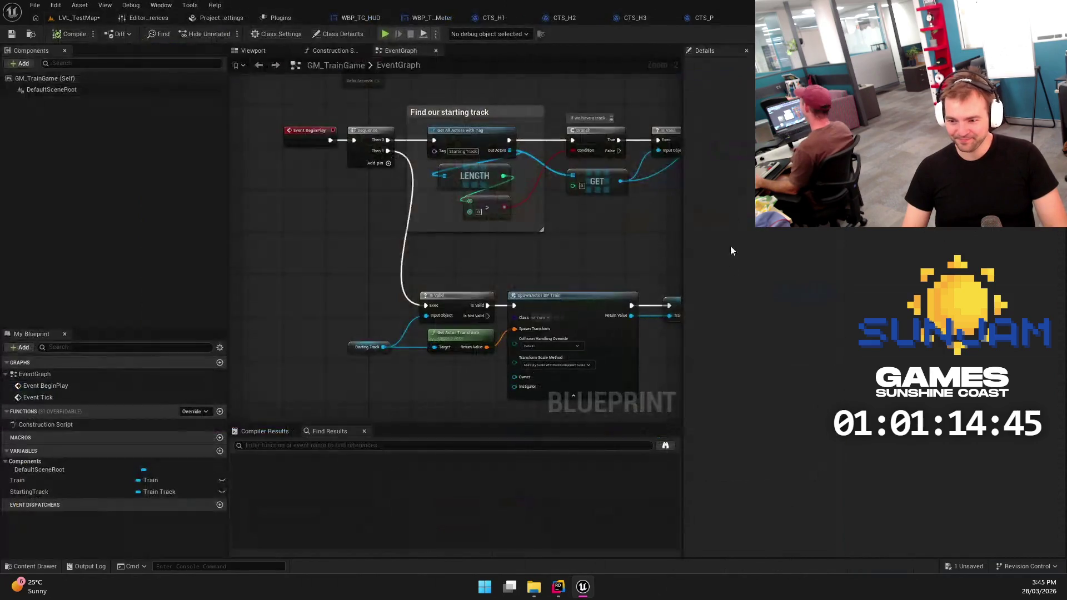
scroll(518, 362, "up", 4)
scroll(518, 367, "down", 1)
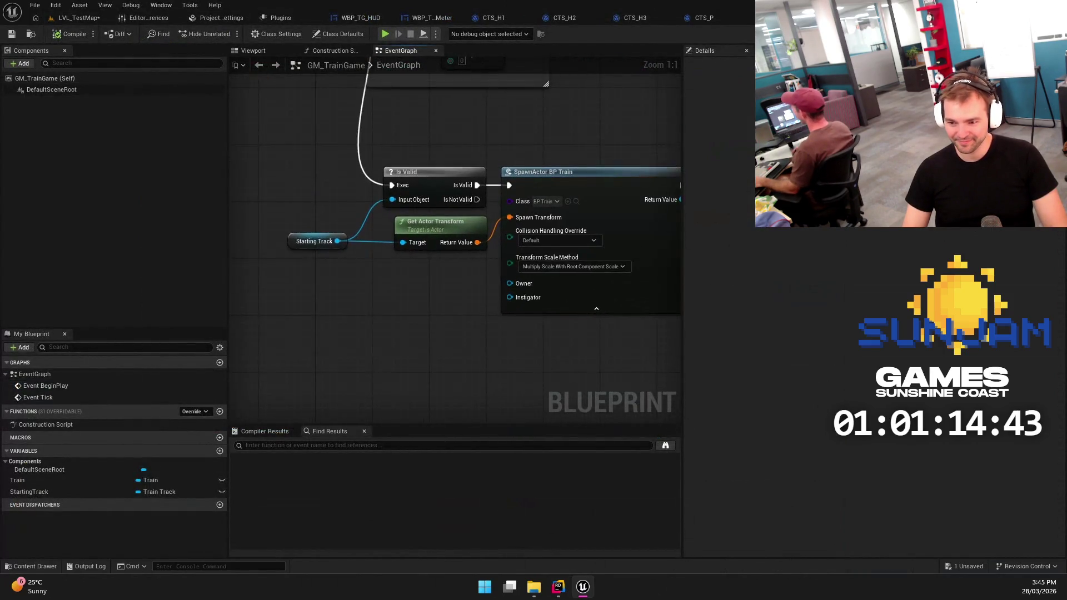
scroll(544, 364, "up", 1)
scroll(455, 360, "down", 1)
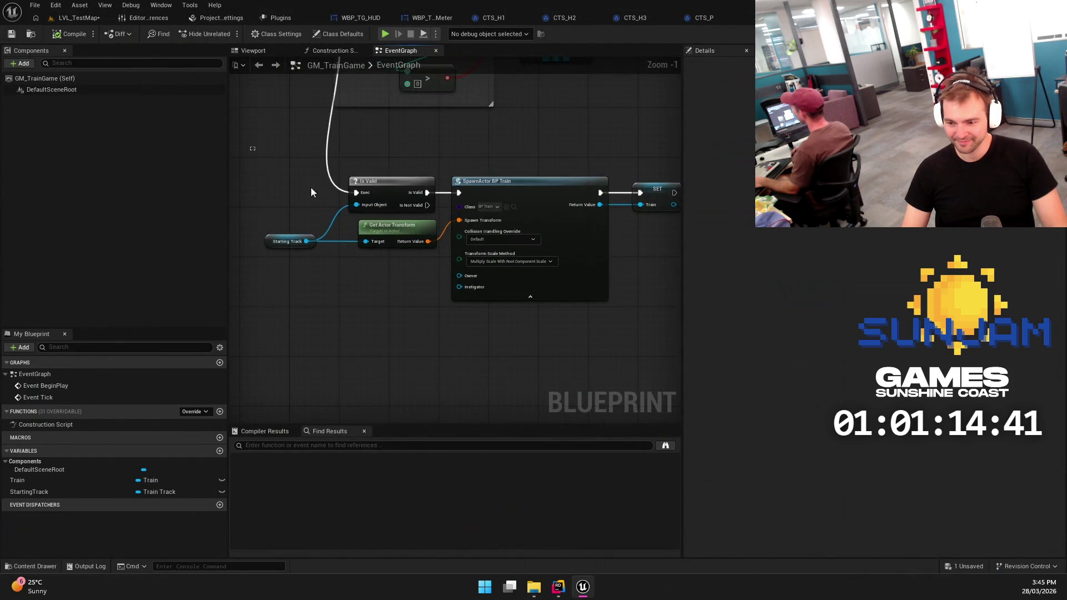
mouse_move(652, 340)
left_mouse_down()
mouse_move(603, 350)
mouse_move(522, 317)
mouse_move(421, 209)
left_mouse_up()
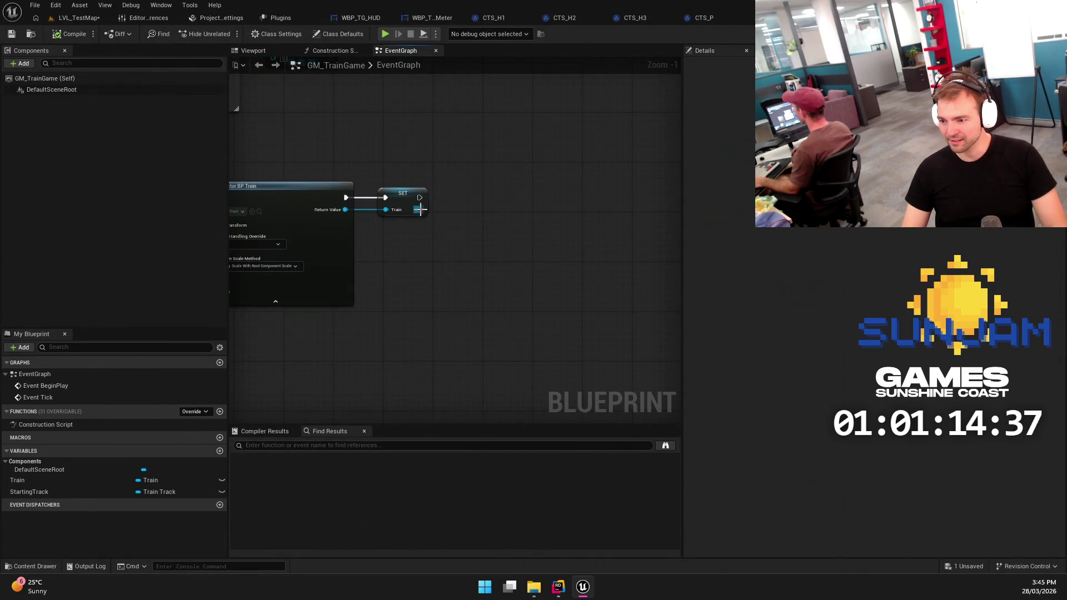
left_click(558, 589)
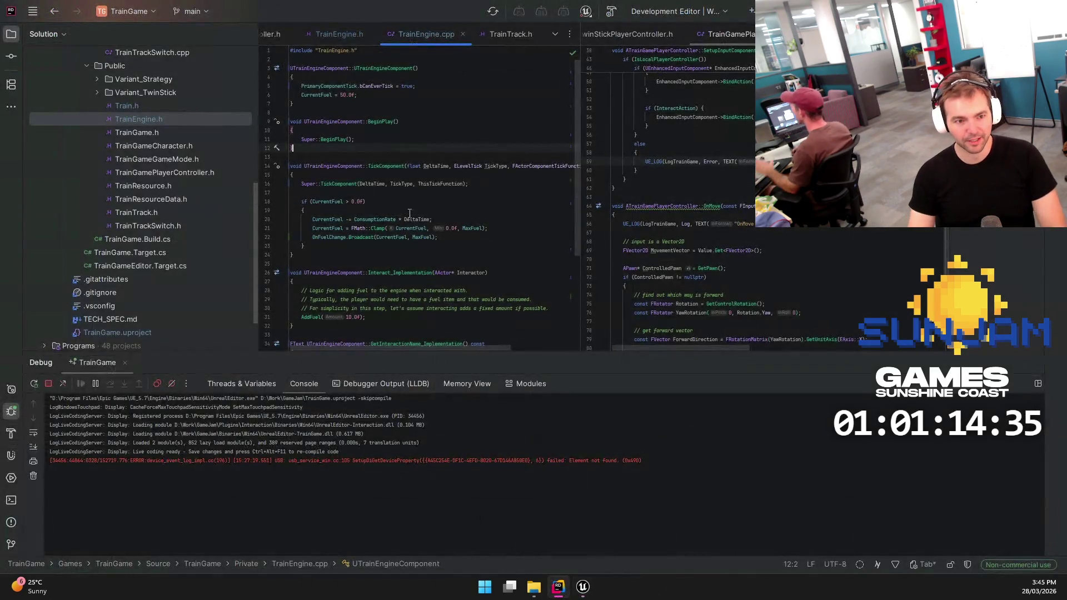
Below DistanceAlongTrack in Train.h, add UFUNCTION(BlueprintCallable, Category = "Train") and void InitialiseTrain(ATrainTrack* StartingTrack)
double_click(133, 107)
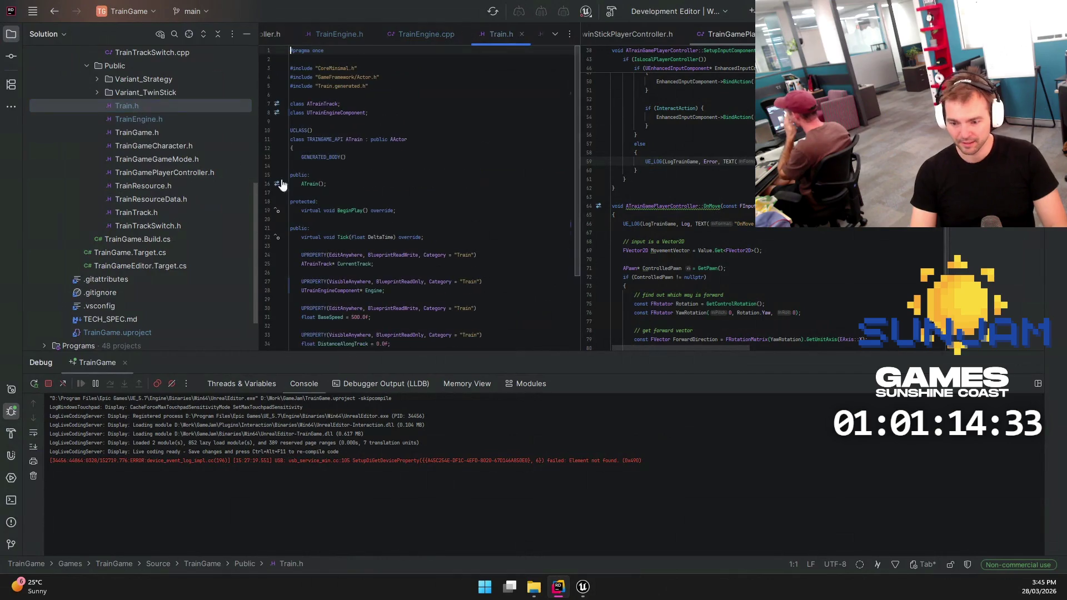
key("alt+Down")
key("alt+Down")
key("alt+Down")
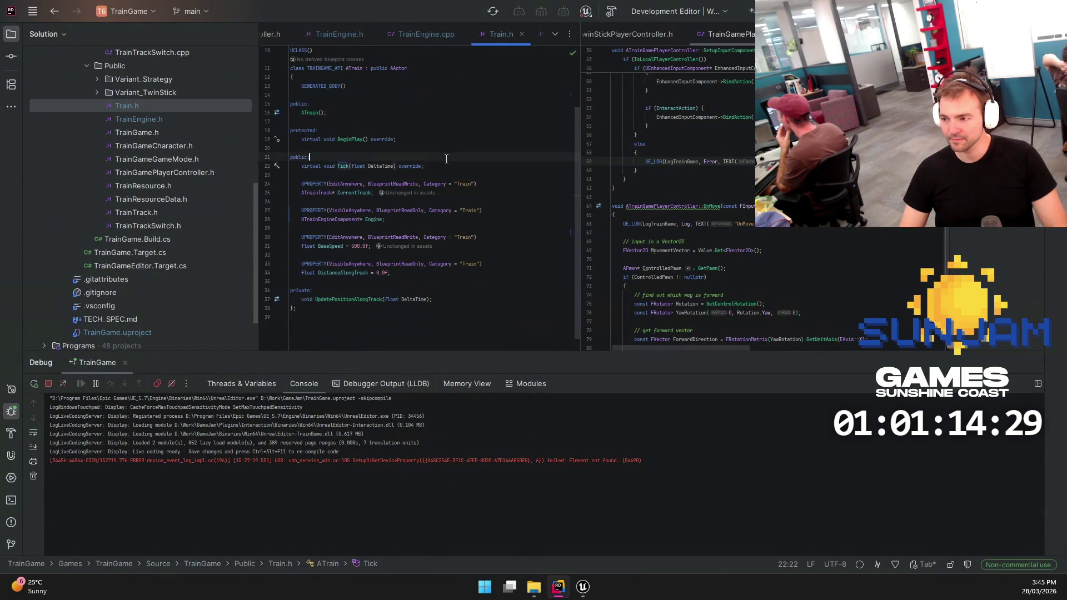
left_click(463, 276)
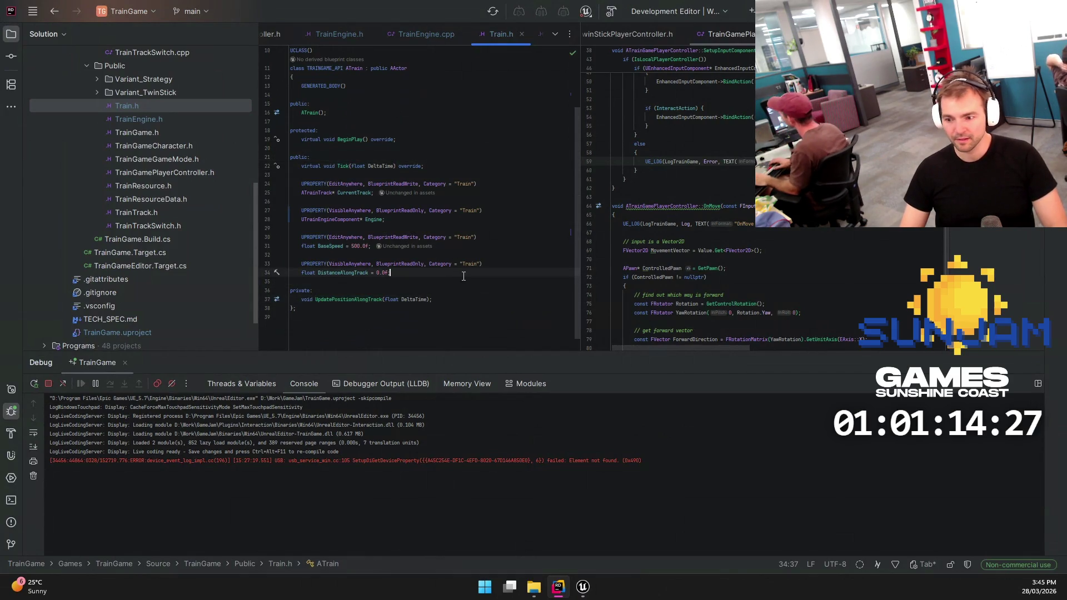
key("Return")
key("Return")
type("UFUN")
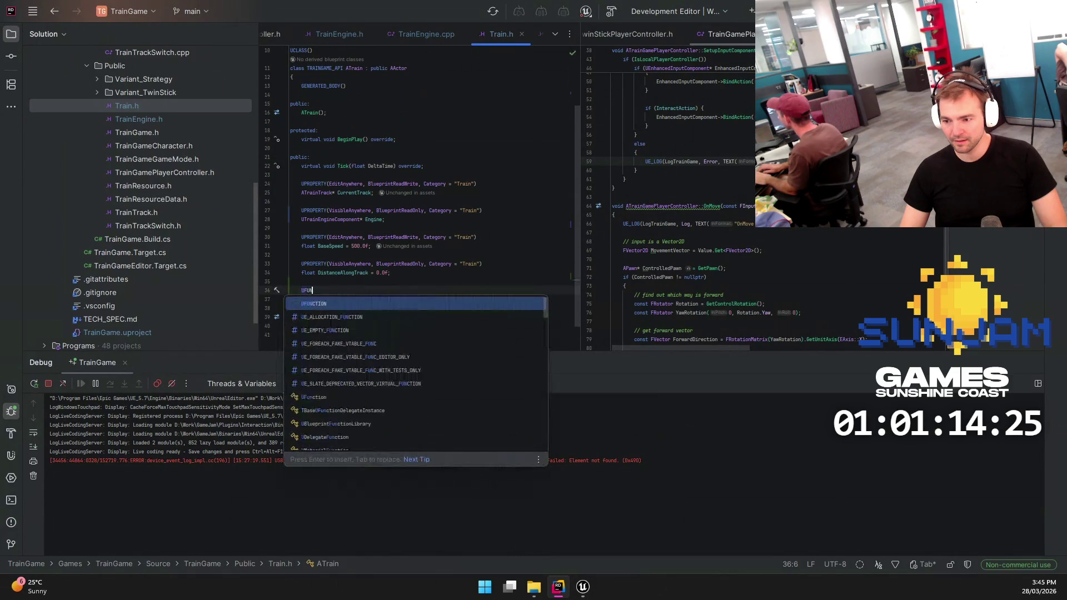
key("Return")
type("BlueprintCallable, Category = \"Train\"")
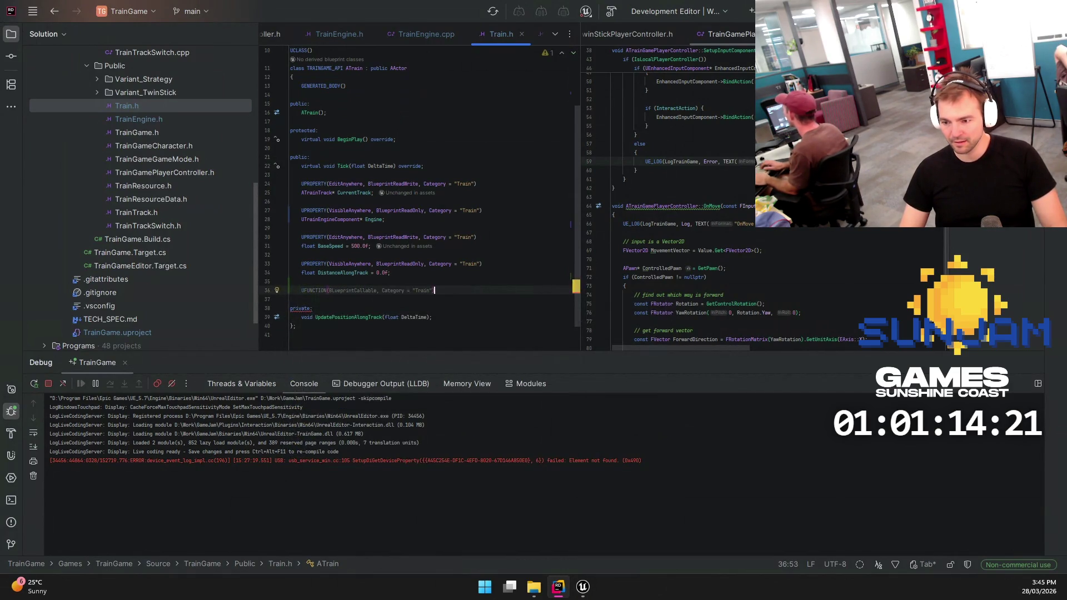
key("Return")
type("void InitialiseTrain(ATrainTrack")
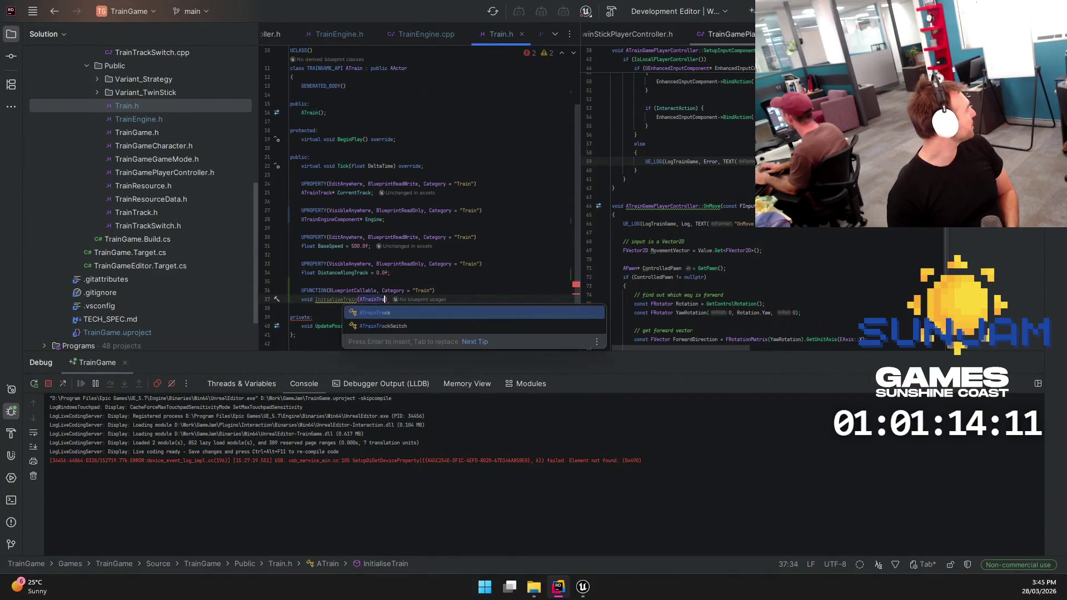
type(" Trac")
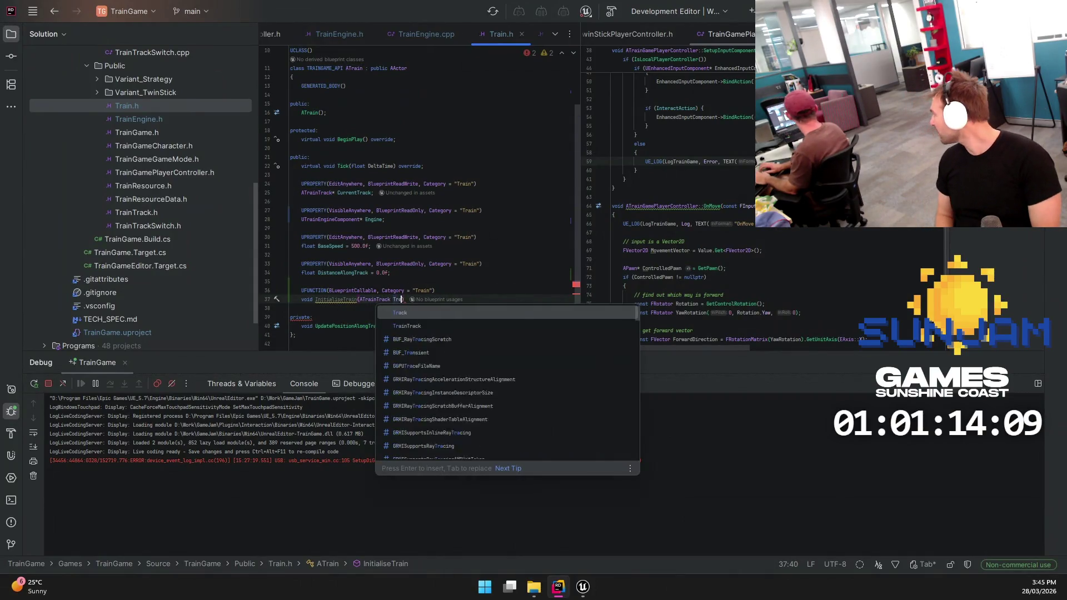
key("BackSpace")
key("BackSpace")
key("BackSpace")
type("StartingT")
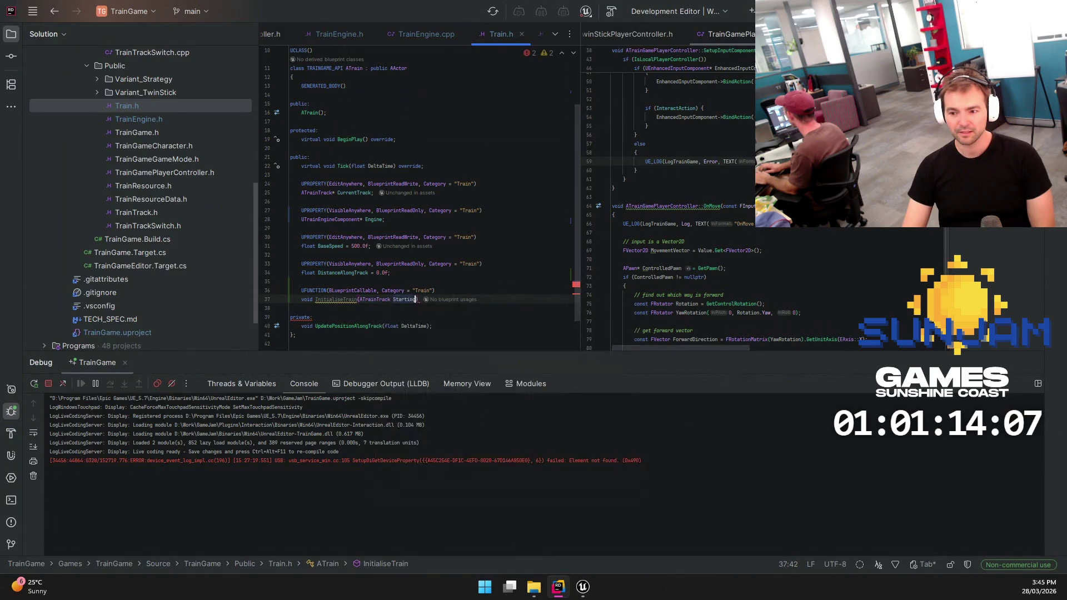
type("rack")
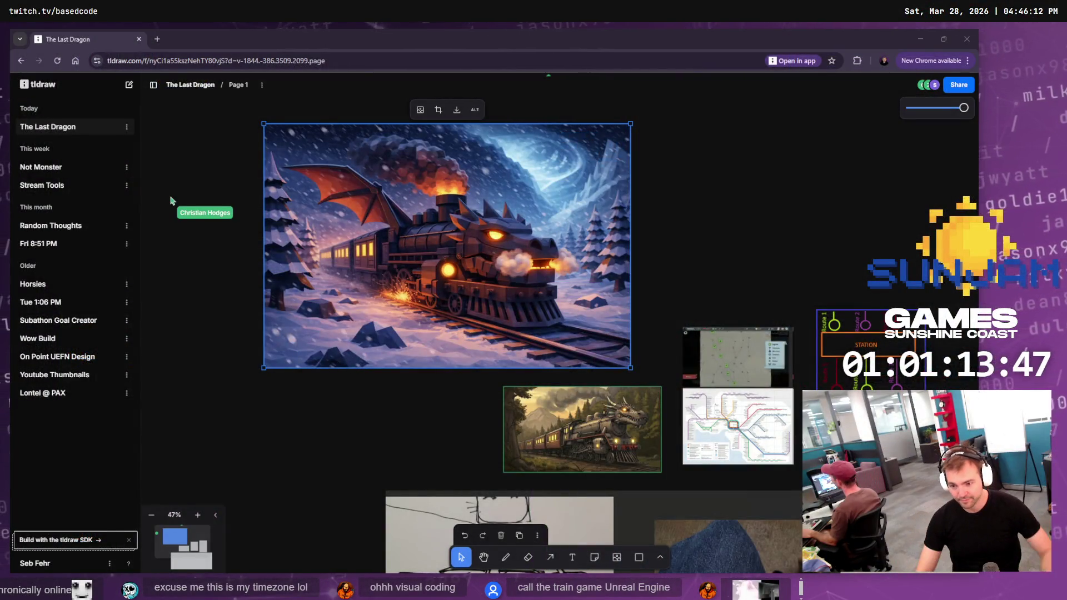
Zoom in on the dragon-train artwork on the tldraw board 'The Last Dragon'
scroll(439, 276, "up", 5)
mouse_move(453, 272)
left_mouse_down()
mouse_move(456, 331)
mouse_move(472, 341)
left_mouse_up()
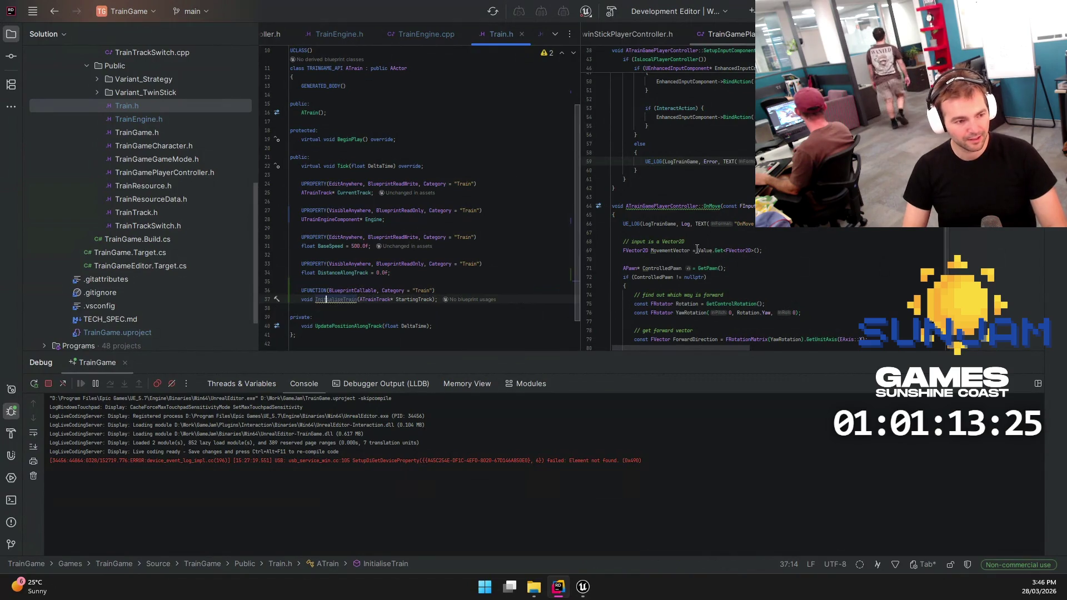
Generate the InitialiseTrain definition in Train.cpp with an empty body
left_click(335, 300)
left_click(336, 300)
key("alt+Return")
key("Return")
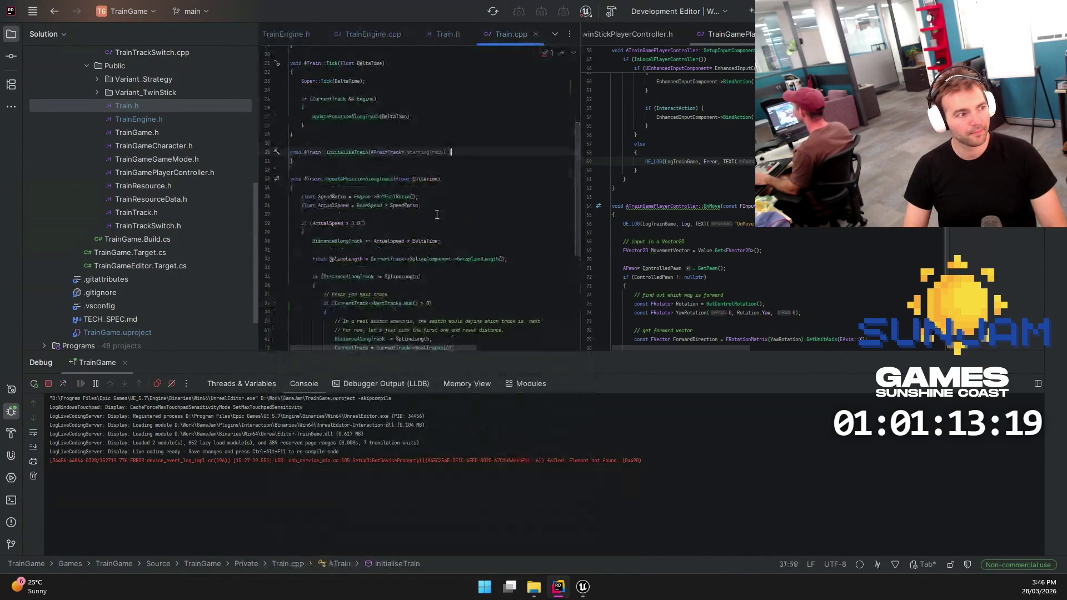
left_click(369, 162)
key("Return")
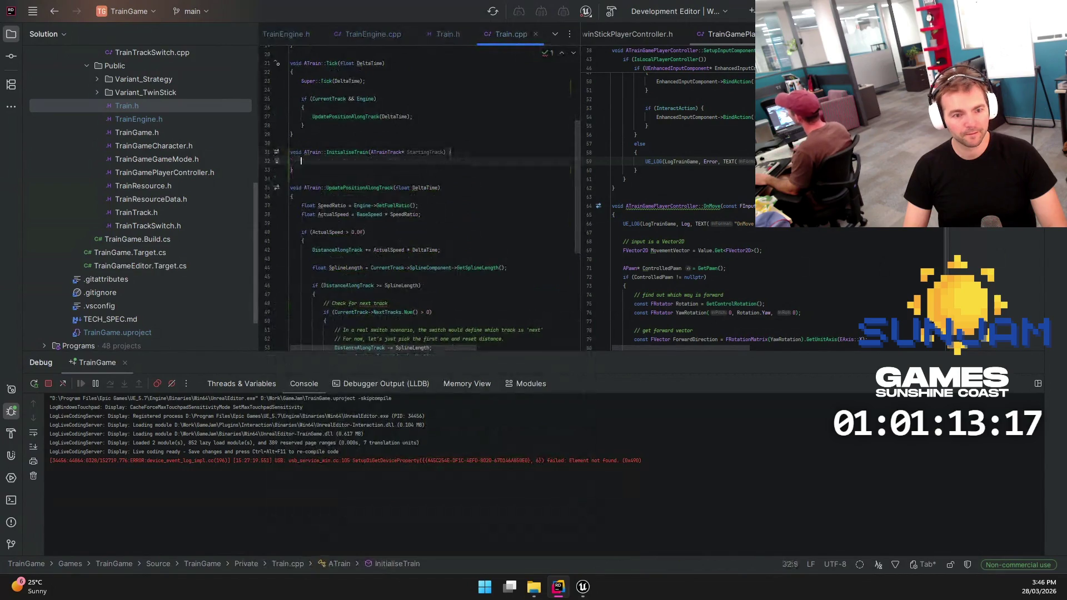
left_click(354, 164)
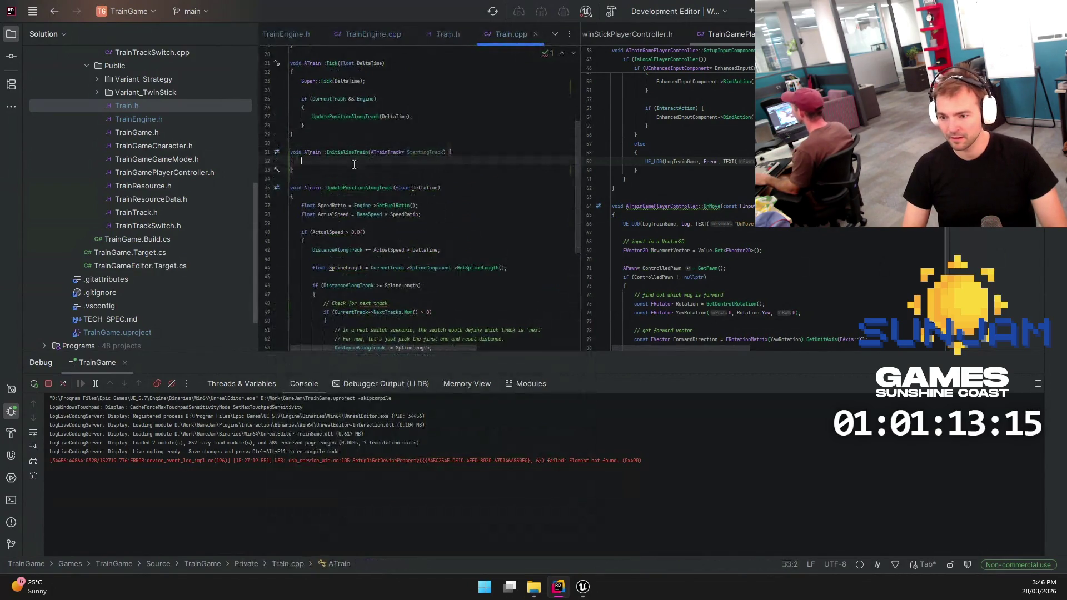
scroll(445, 152, "up", 2)
left_click(320, 151)
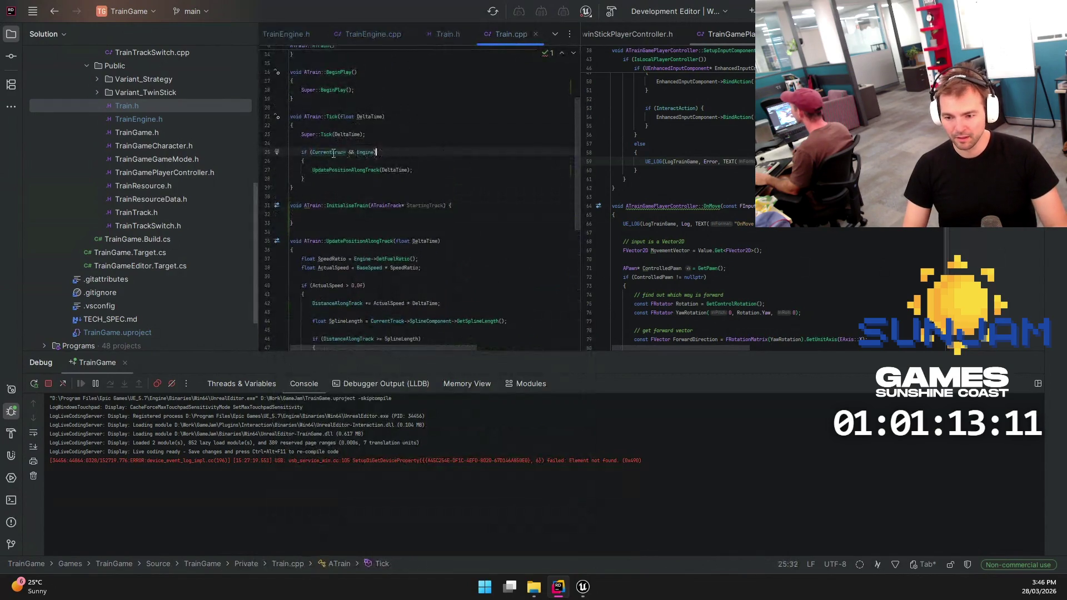
Write CurrentTrack = StartingTrack; inside if (StartingTrack != nullptr) { }, then rebuild with F5
left_click(311, 214)
type("Curr")
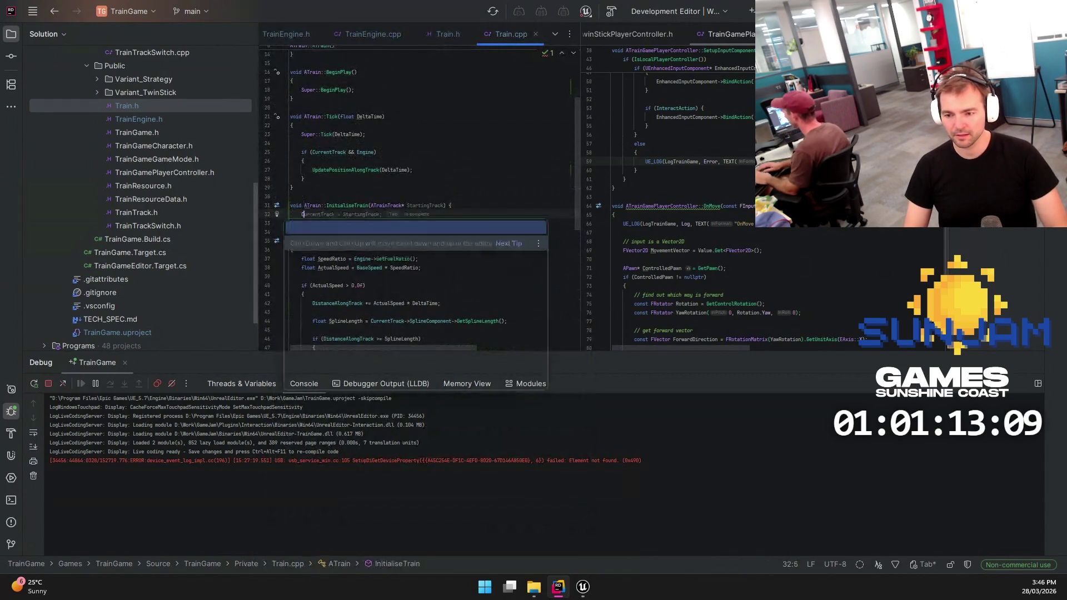
key("Return")
key("Tab")
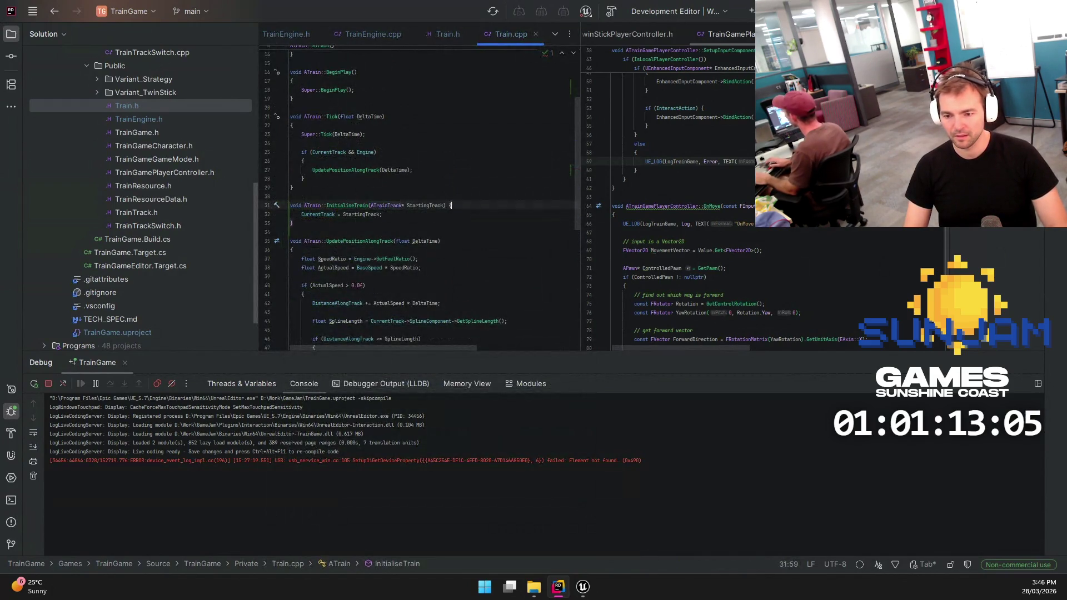
key("Up")
key("End")
key("Return")
type("if (Startingtr")
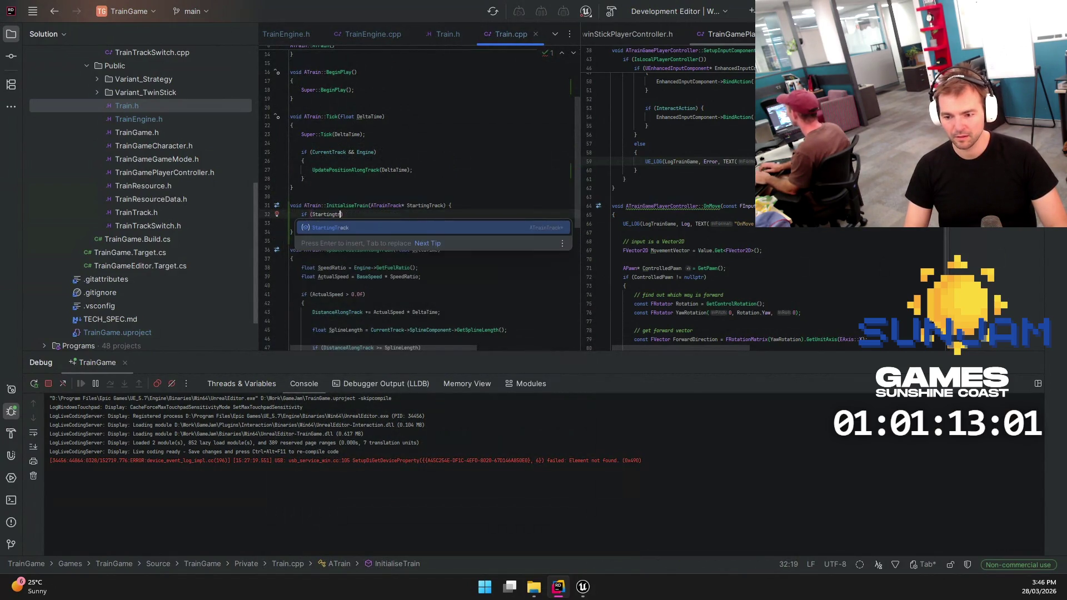
key("Return")
type("!= nullp")
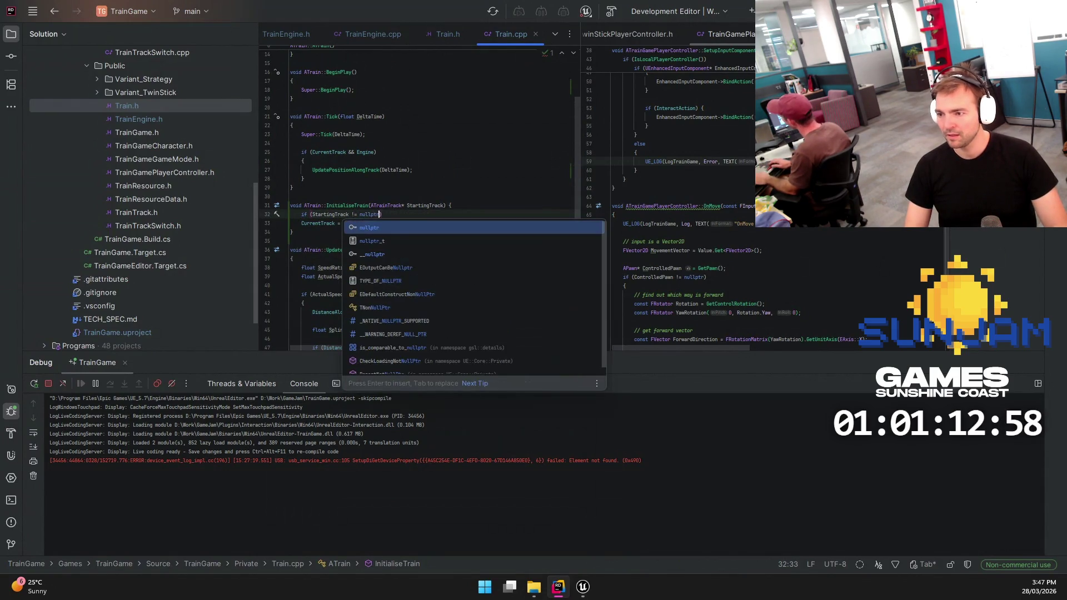
key("Return")
type(") {")
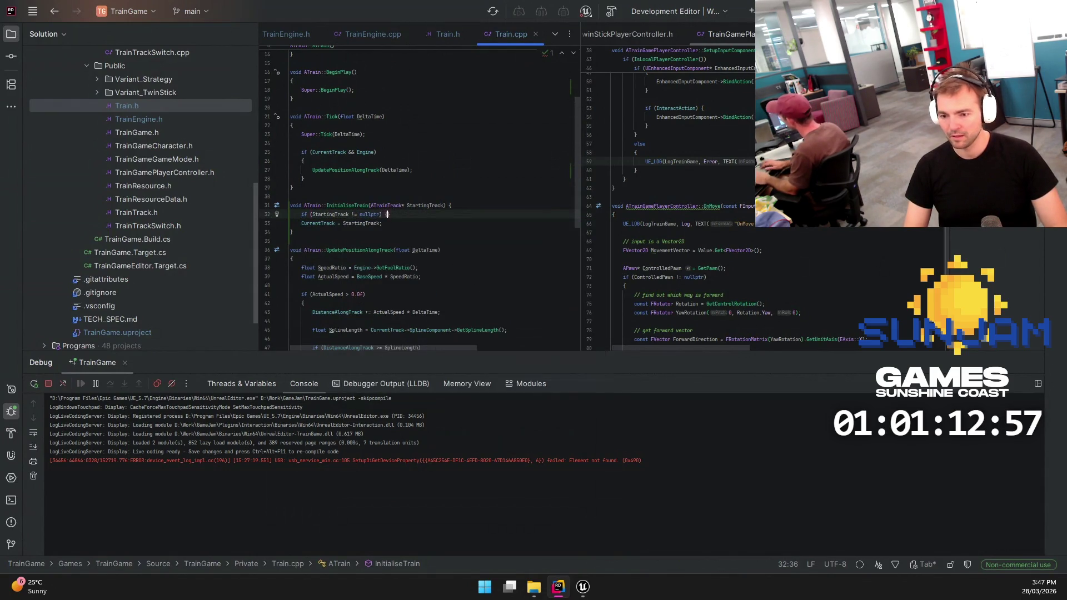
key("Down")
key("Return")
type("}")
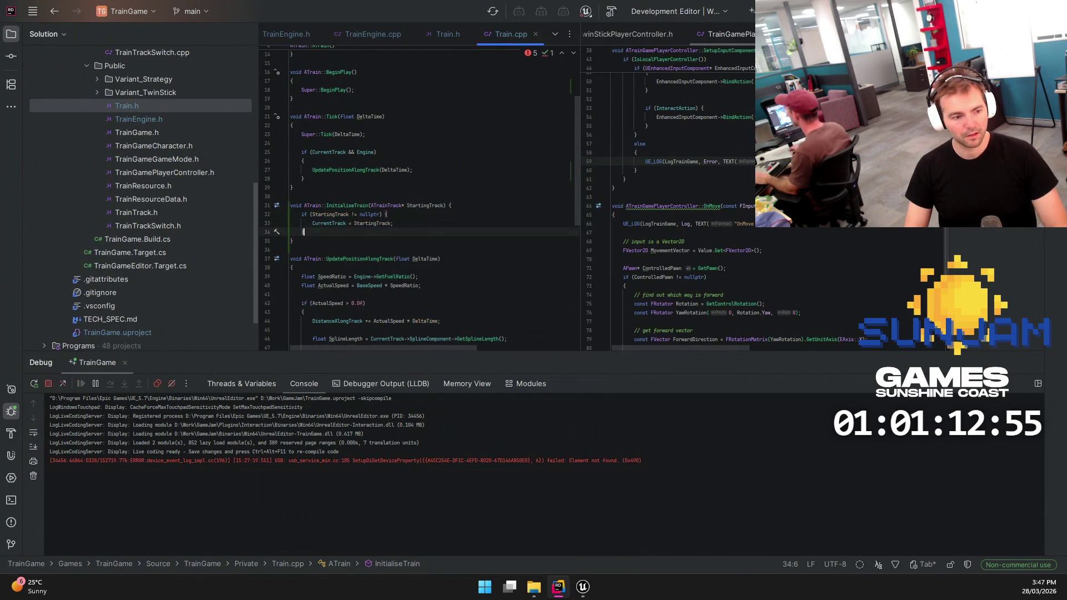
left_click(458, 215)
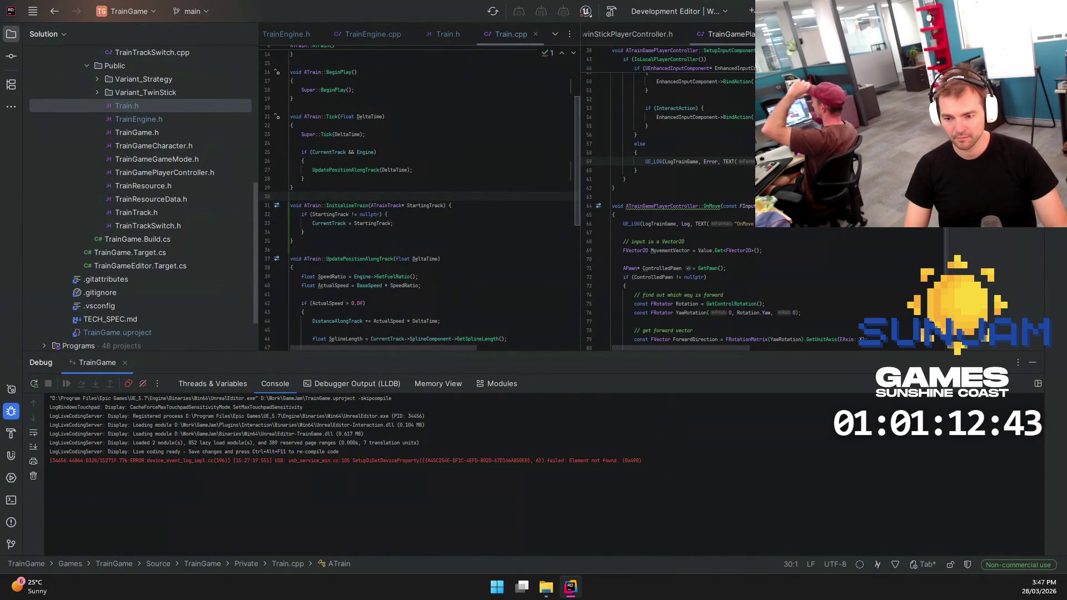
key("F5")
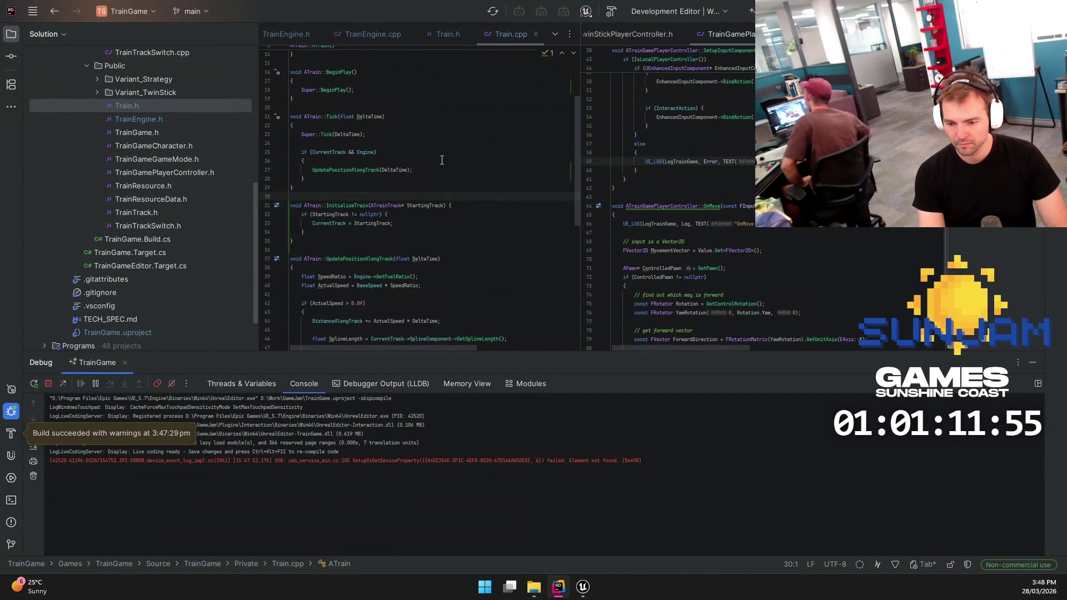
Look through OnMove in TrainGamePlayerController.cpp, then switch to the Unreal Editor
left_click(753, 198)
left_click(718, 206)
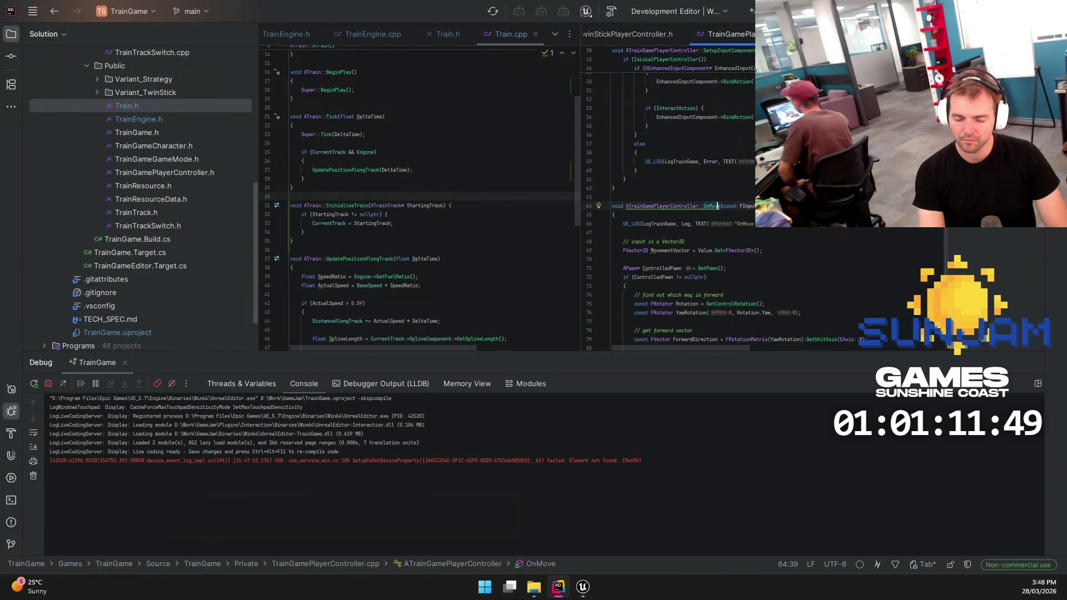
scroll(461, 219, "down", 5)
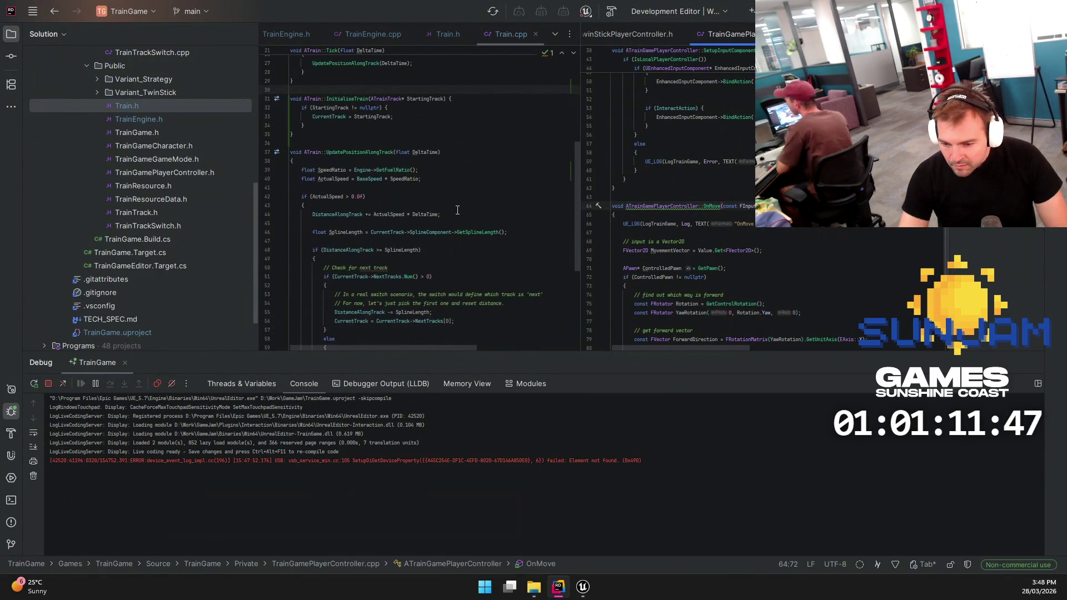
scroll(460, 219, "down", 6)
scroll(666, 222, "down", 4)
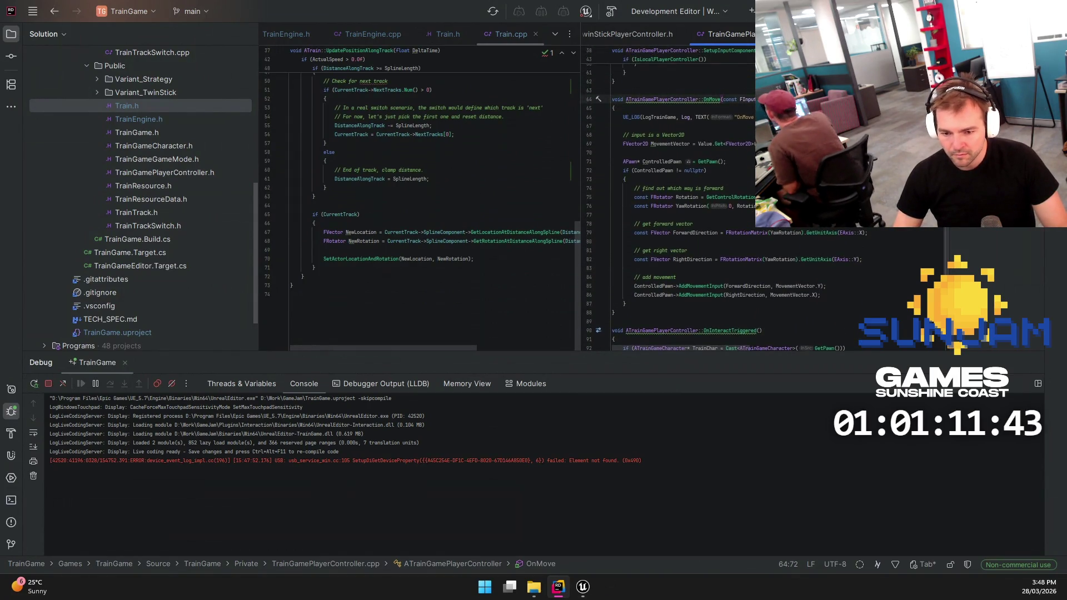
left_click(583, 586)
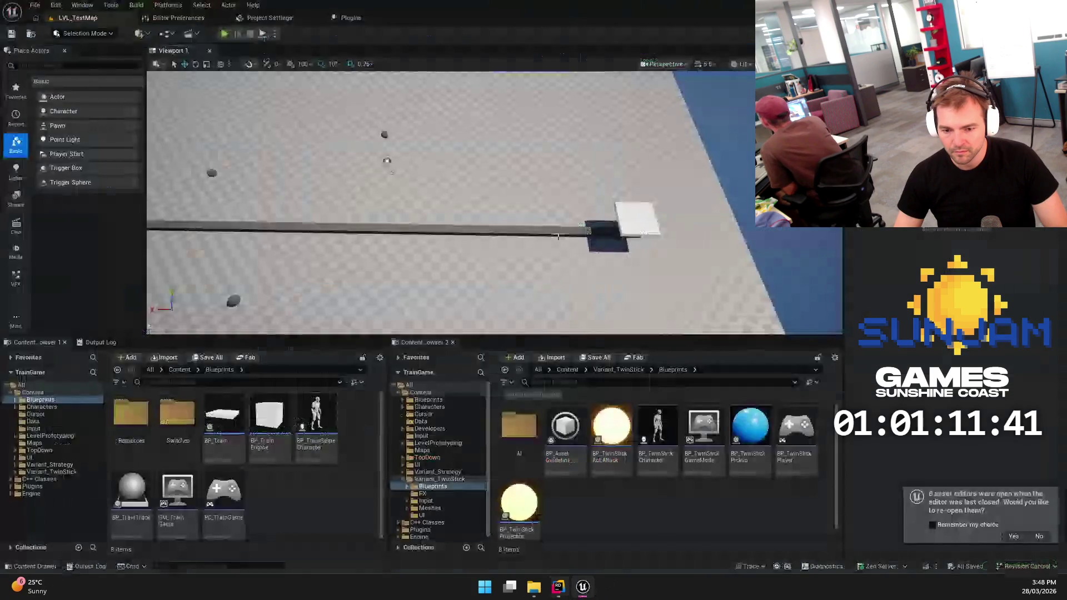
Back in Rider, inspect OnMove's parameter list and the ATrainGamePlayerController usages
key("alt+Tab")
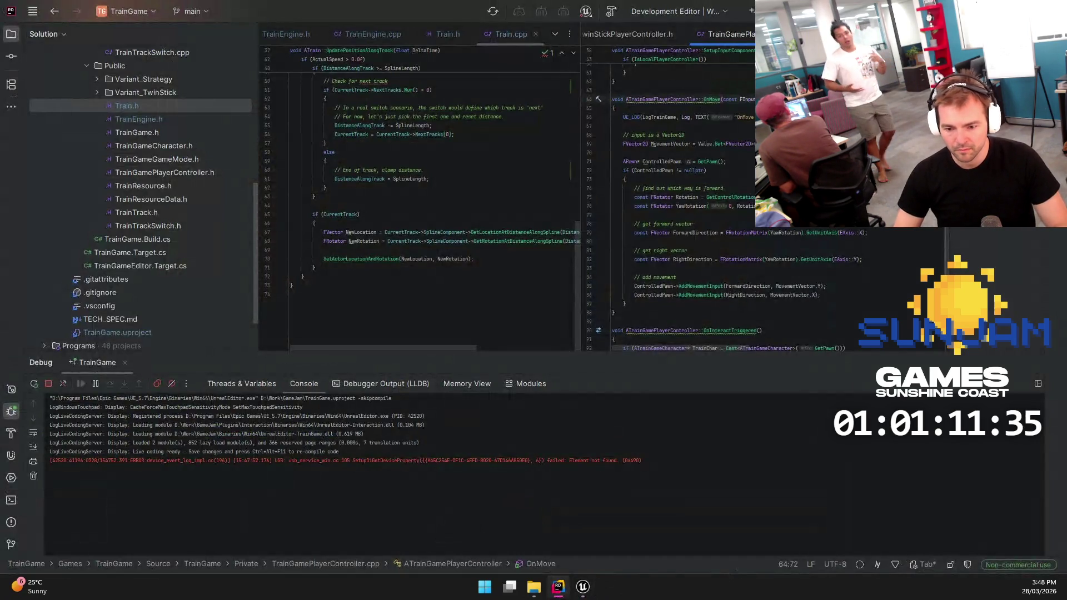
left_click(614, 108)
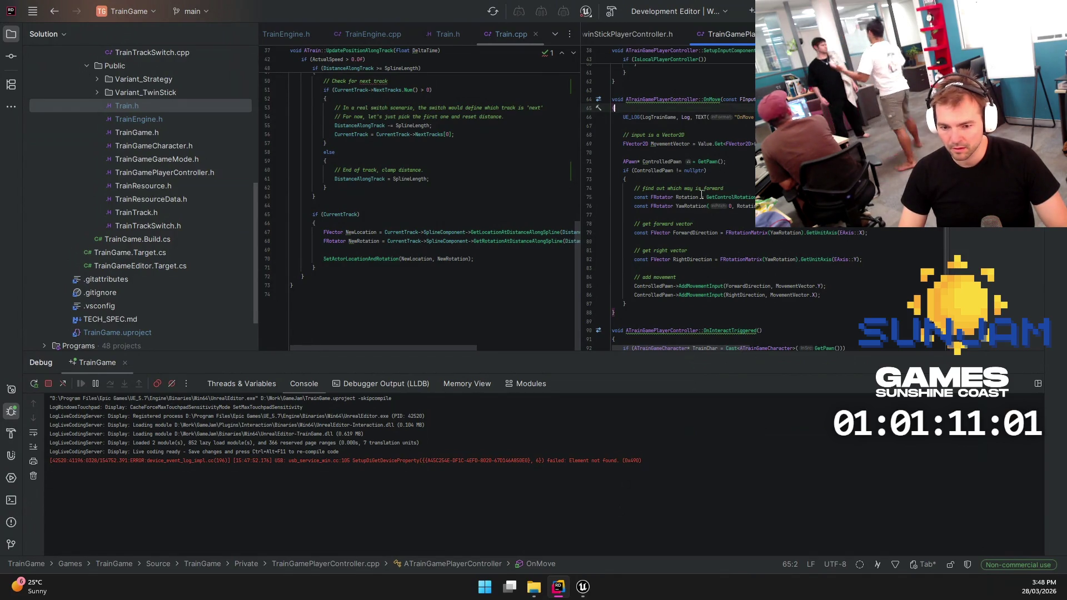
left_click(725, 99)
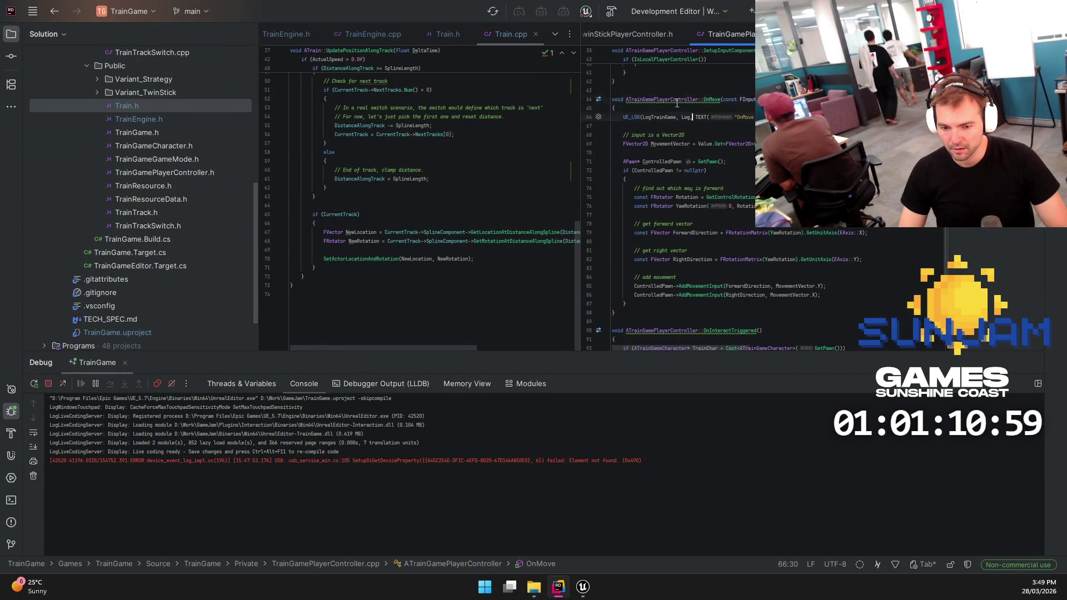
left_click(750, 101)
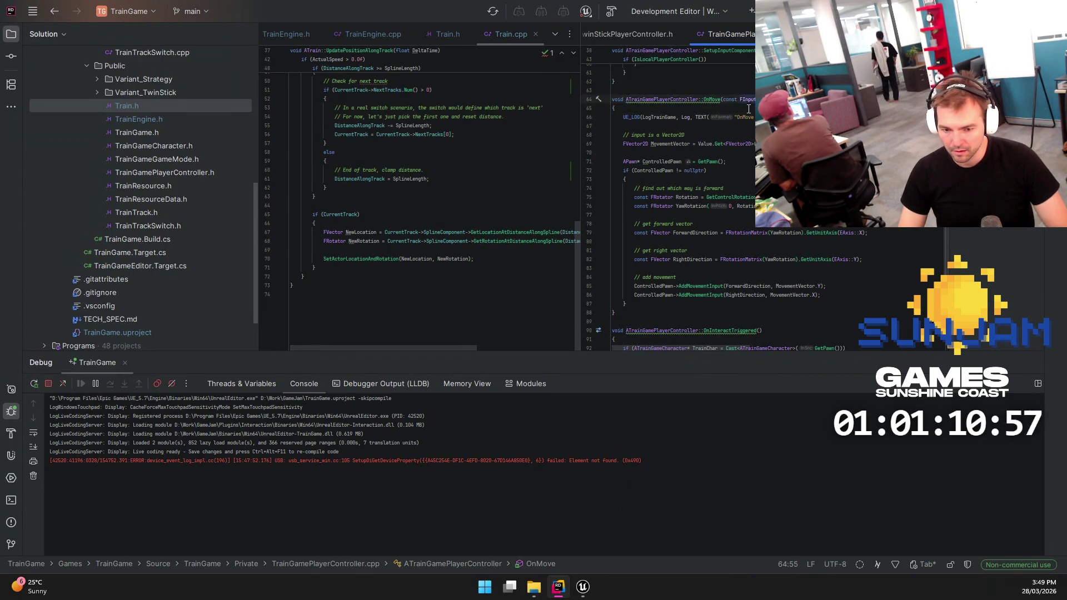
left_click(650, 100)
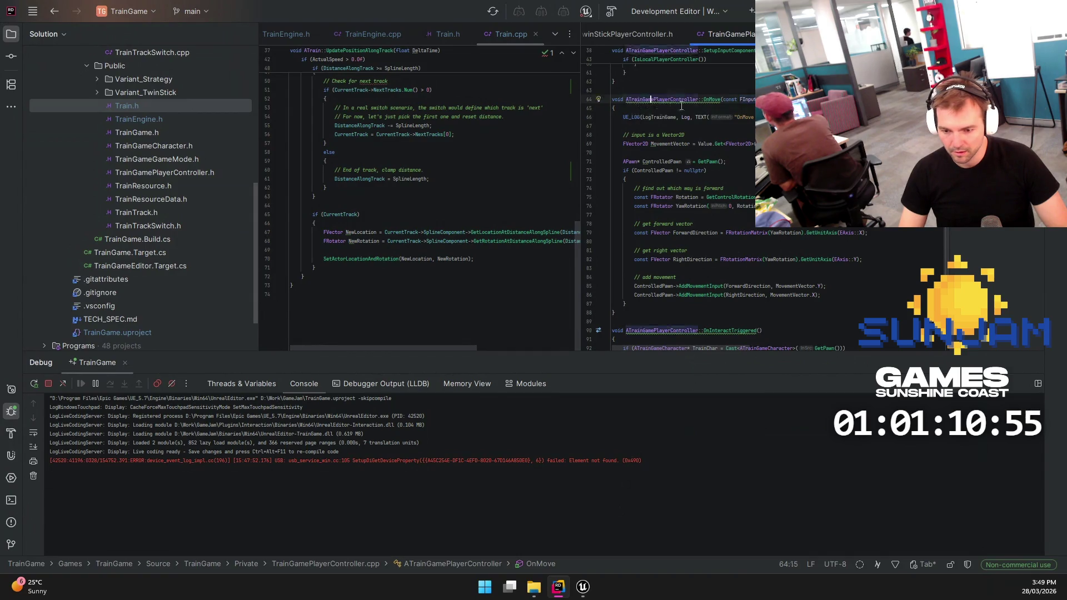
scroll(683, 194, "down", 4)
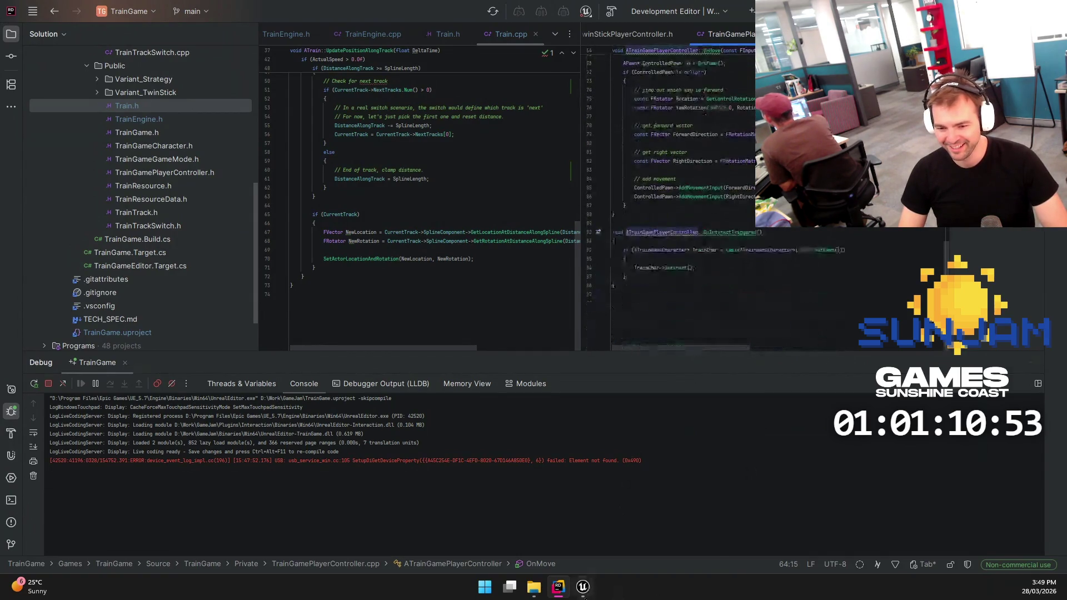
mouse_move(587, 596)
Review the right- and forward-direction AddMovementInput lines, then return to the Unreal Editor
left_click(740, 197)
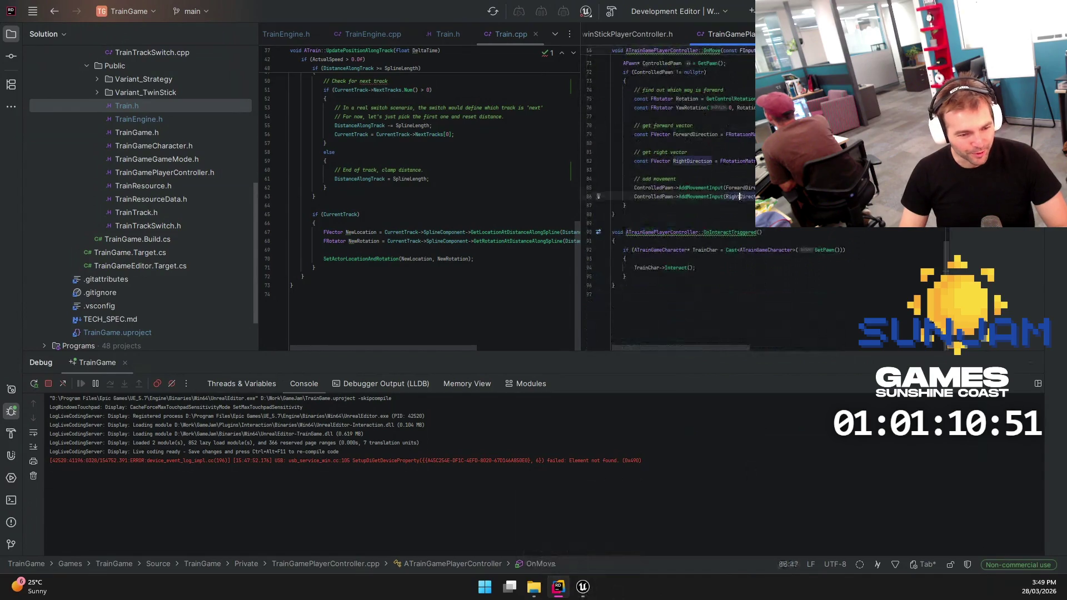
left_click(817, 188)
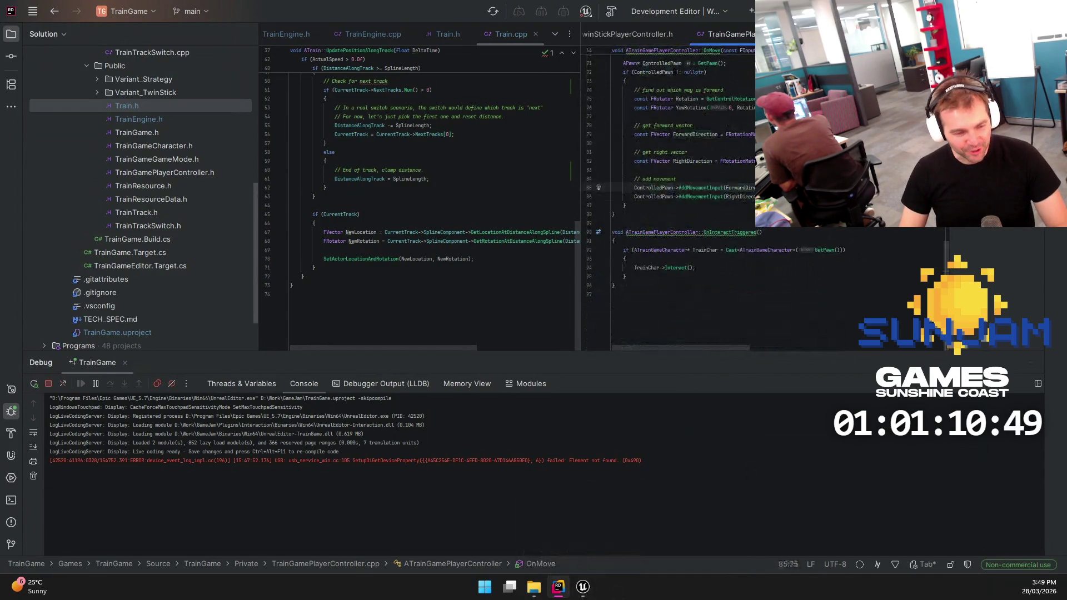
right_click(695, 187)
key("Escape")
left_click_drag(692, 188, 695, 188)
left_click(692, 188)
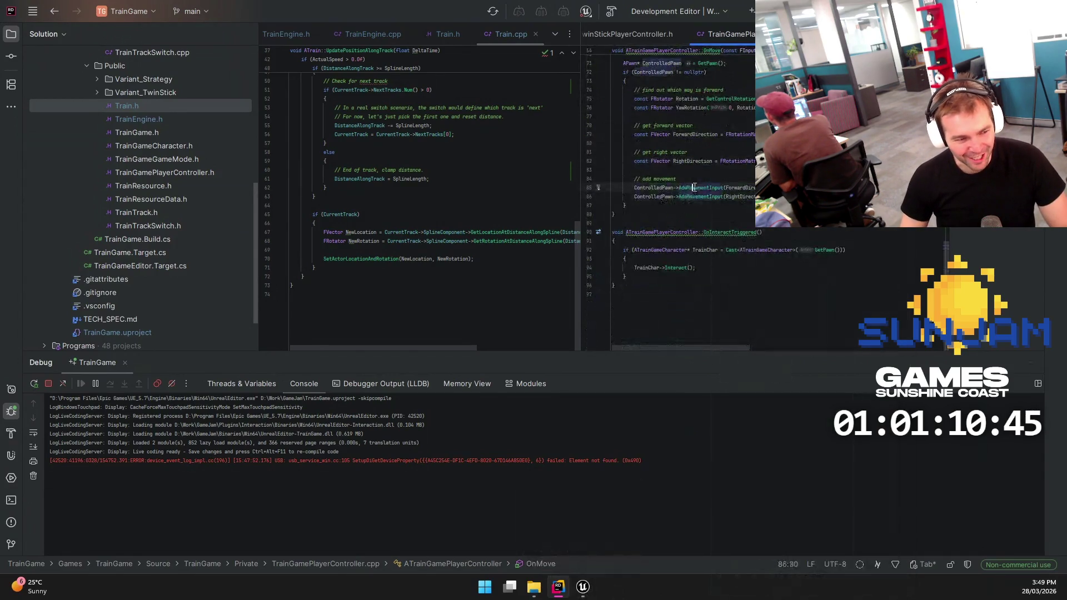
mouse_move(583, 587)
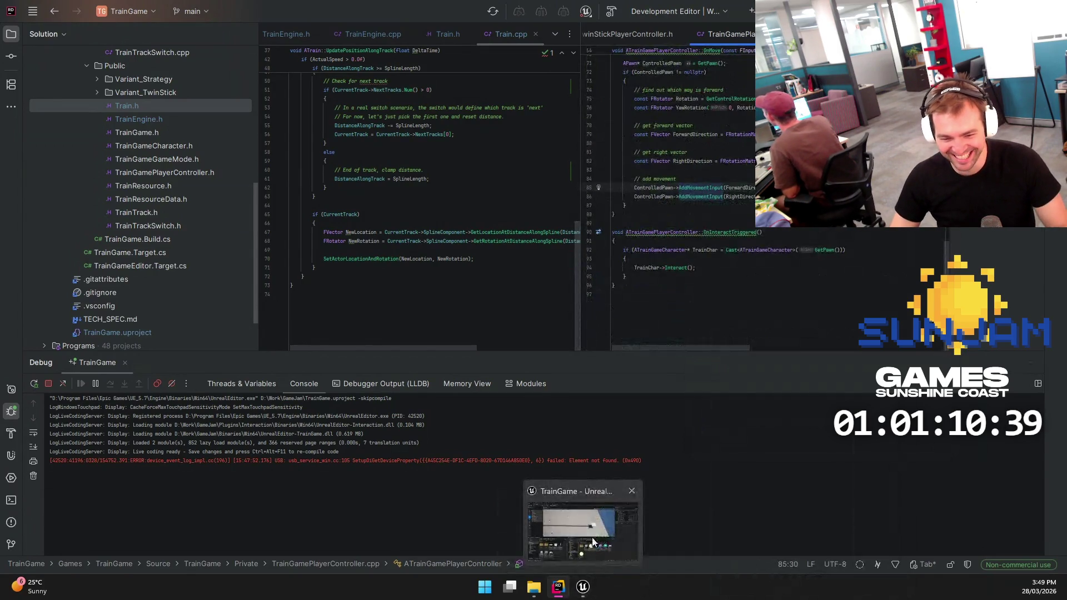
left_click(583, 525)
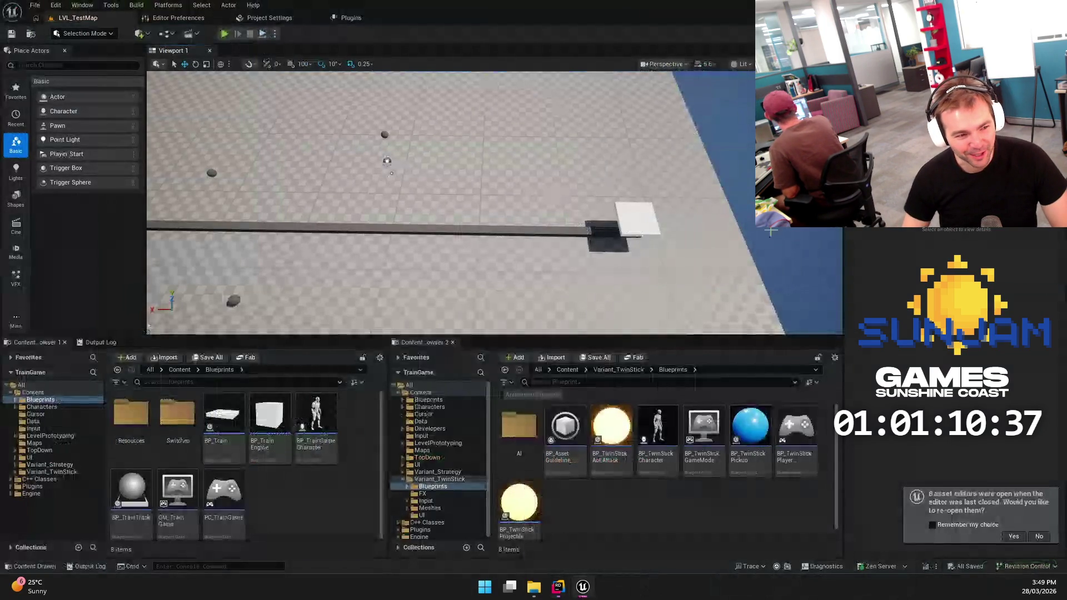
Decline reopening the previous asset editors, select BP_Train, and open the GM_TrainGame Blueprint
mouse_move(758, 232)
left_mouse_down()
mouse_move(695, 239)
mouse_move(695, 281)
left_mouse_up()
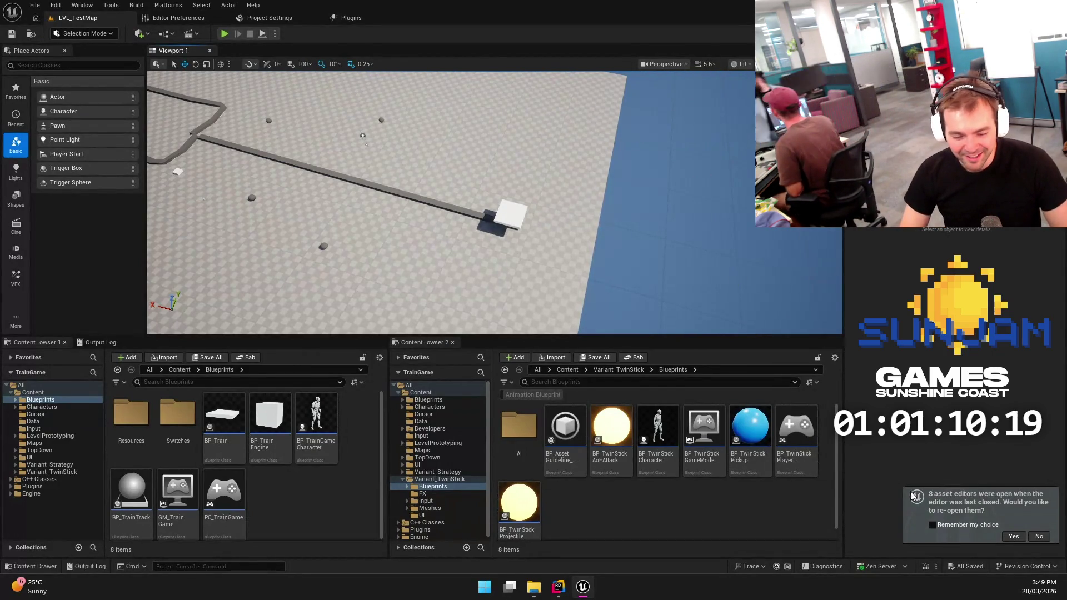
left_click(1038, 537)
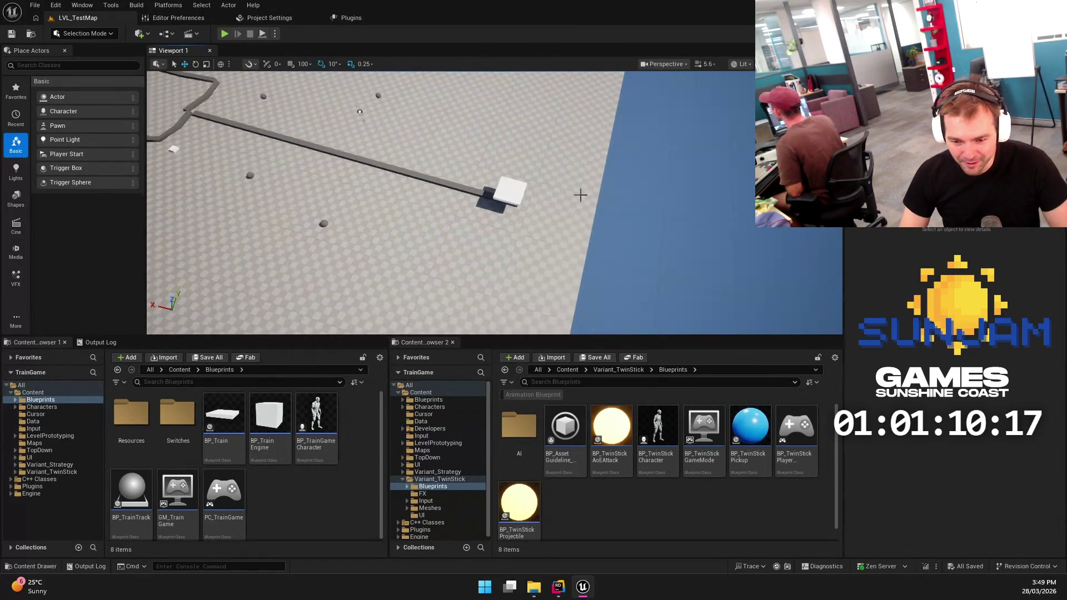
left_click(509, 191)
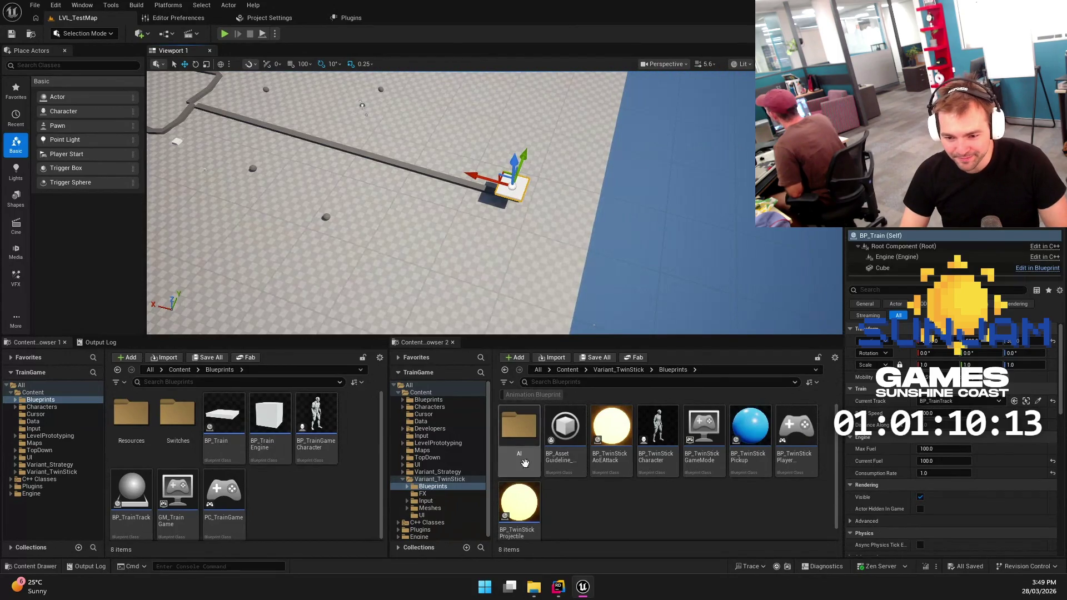
left_click(559, 586)
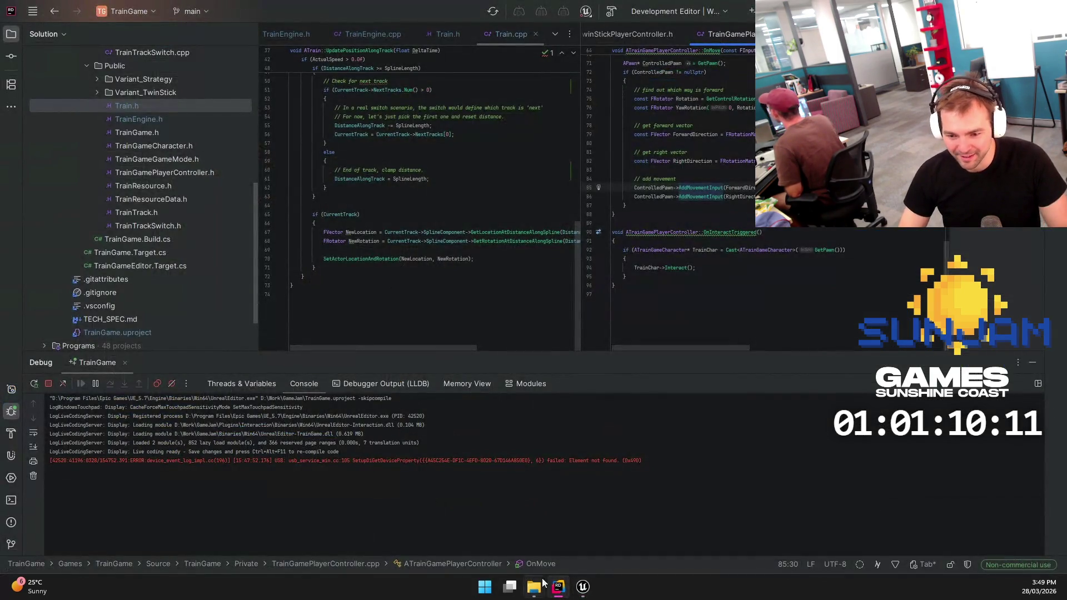
left_click(582, 586)
mouse_move(176, 489)
left_mouse_down()
mouse_move(447, 235)
mouse_move(446, 259)
mouse_move(511, 182)
left_mouse_up()
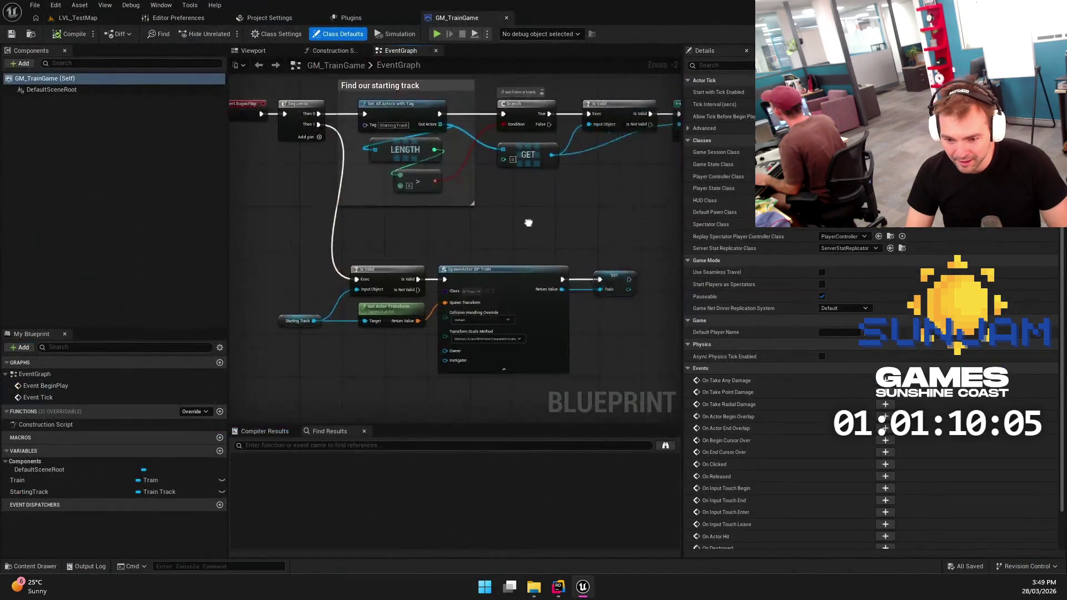
In GM_TrainGame, call Initialise Train on the spawned Train, passing the StartingTrack variable
scroll(529, 223, "up", 2)
left_click_drag(510, 256, 561, 253)
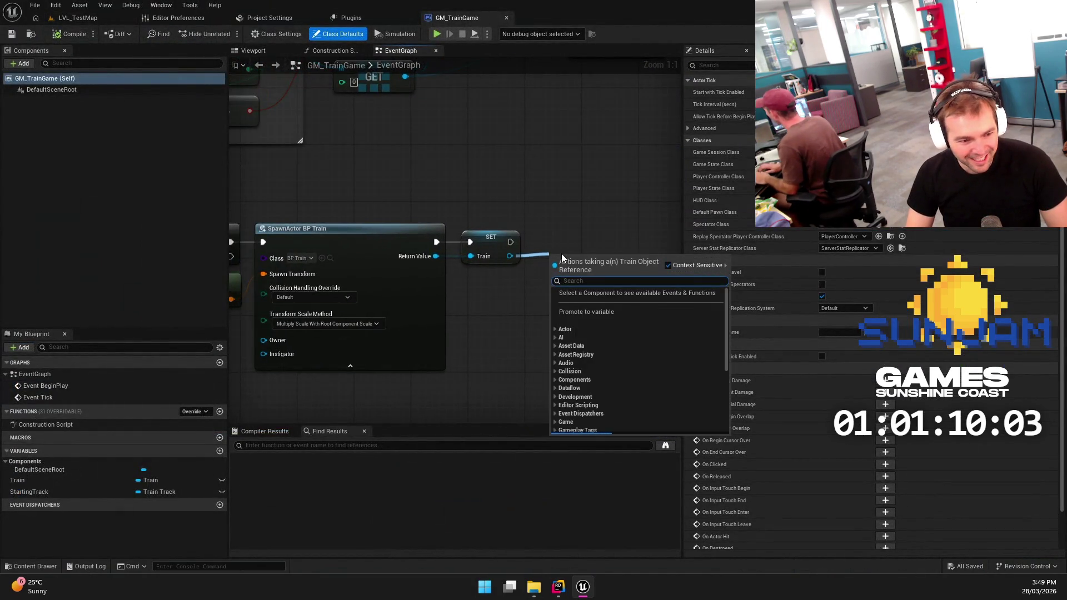
type("init")
key("Return")
left_click_drag(616, 229, 625, 236)
mouse_move(29, 492)
left_mouse_down()
mouse_move(289, 445)
mouse_move(581, 278)
mouse_move(528, 270)
mouse_move(521, 295)
left_mouse_up()
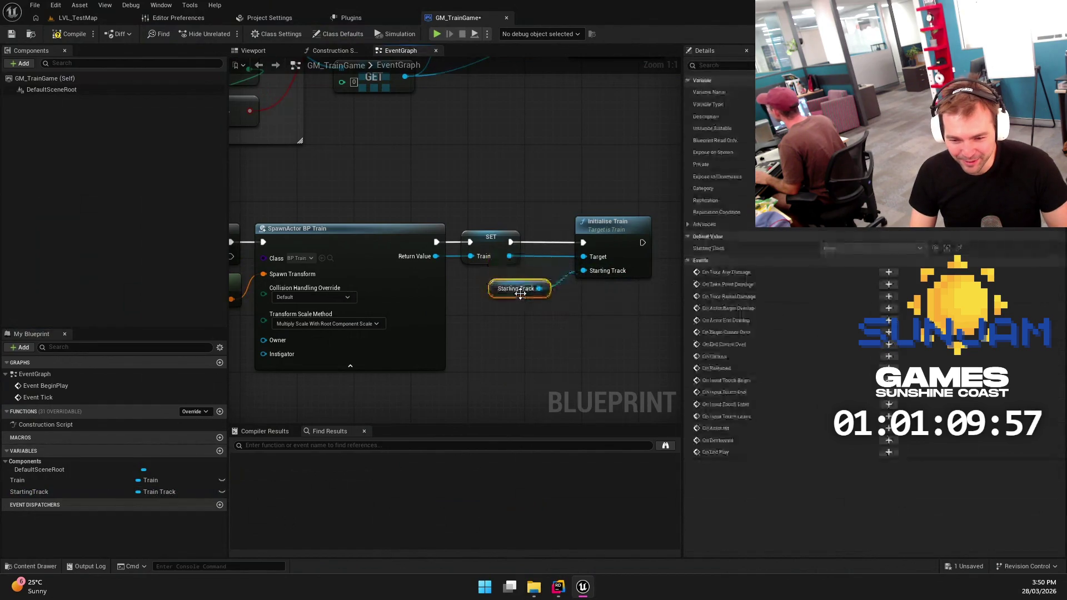
Save the Blueprint, then run and stop a play test of LVL_TestMap
left_click(11, 33)
left_click(78, 18)
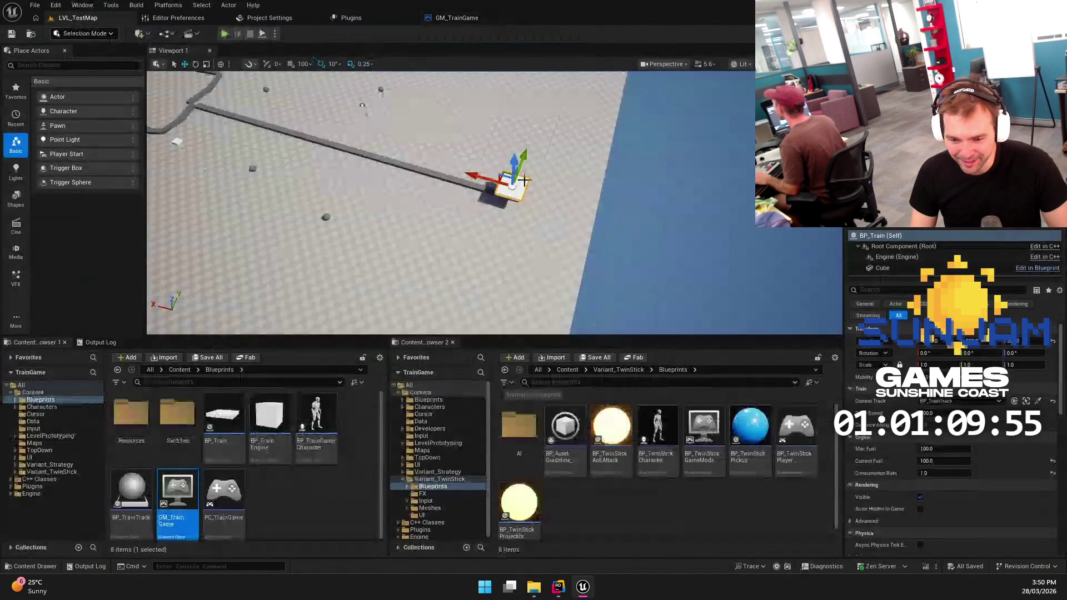
left_click(263, 34)
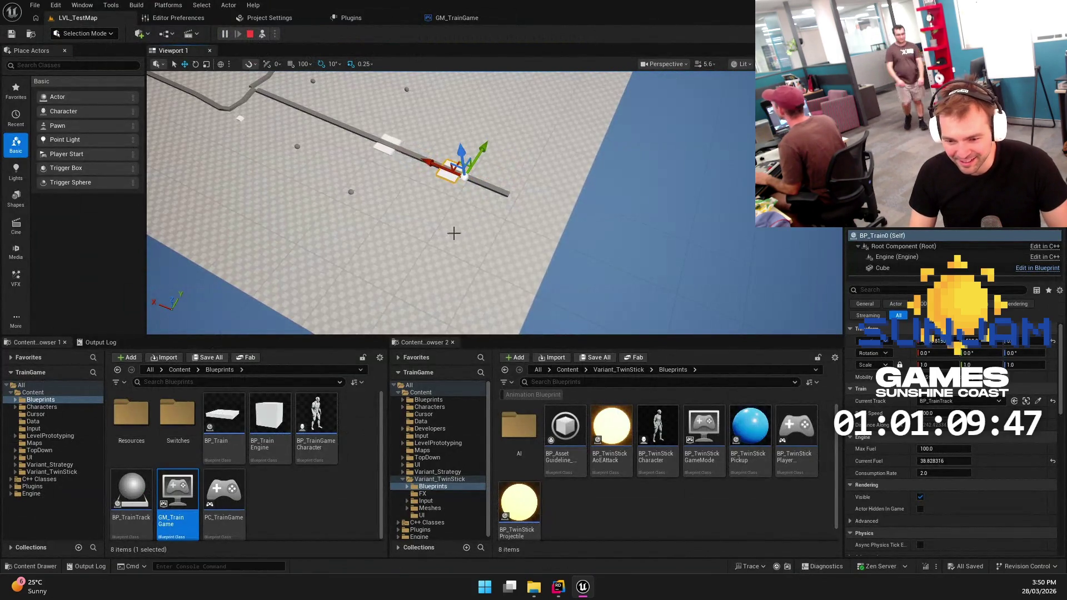
left_click(250, 34)
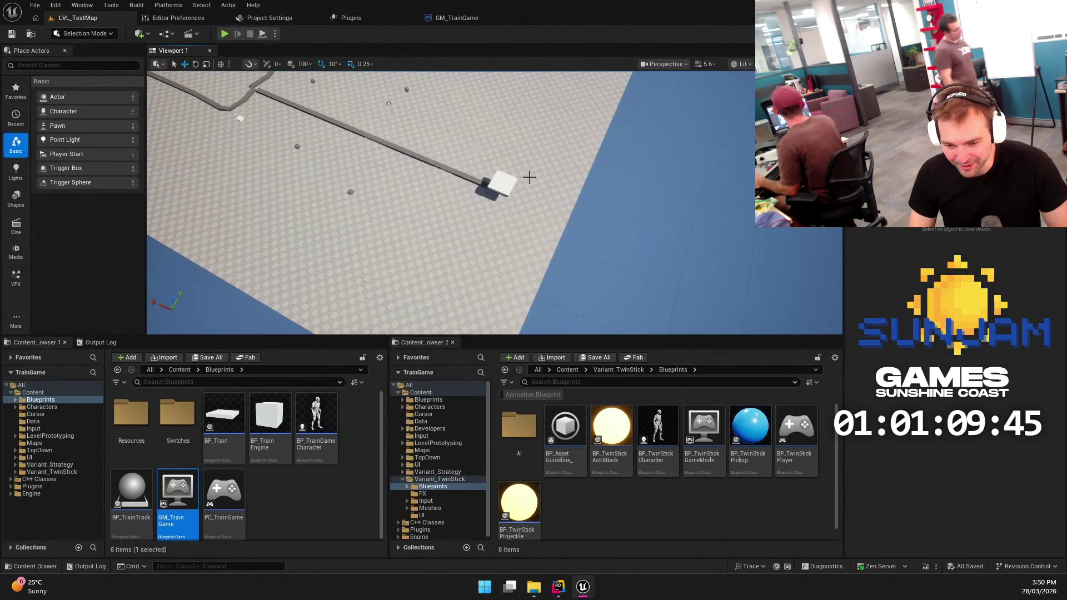
right_click(528, 210)
left_click(35, 5)
left_click(65, 114)
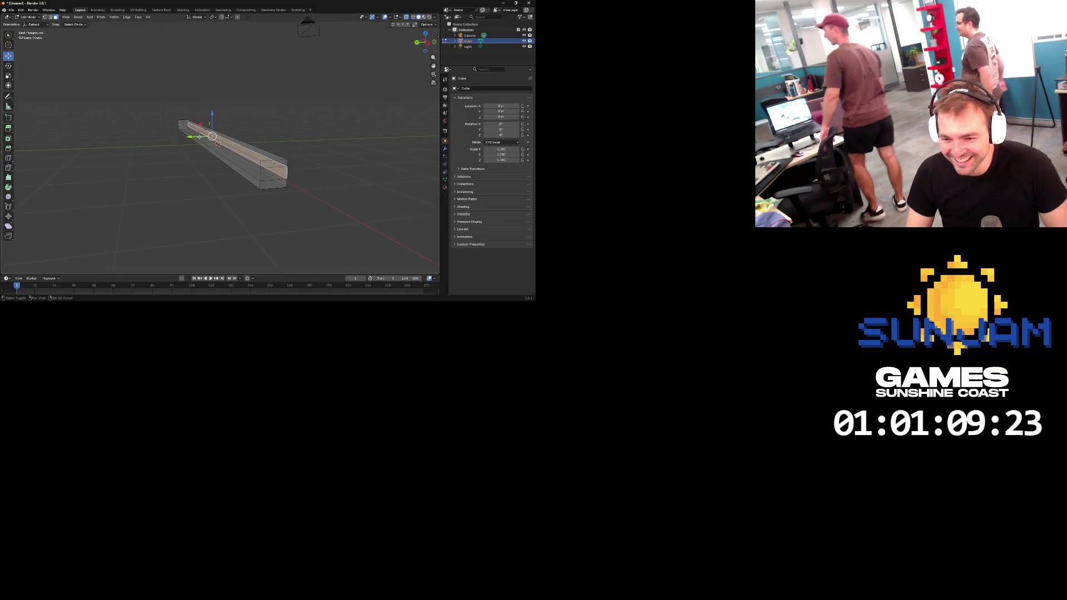
Extrude the selected faces in place and scale the new section down along Y
left_click_drag(209, 145, 296, 150)
key("F3")
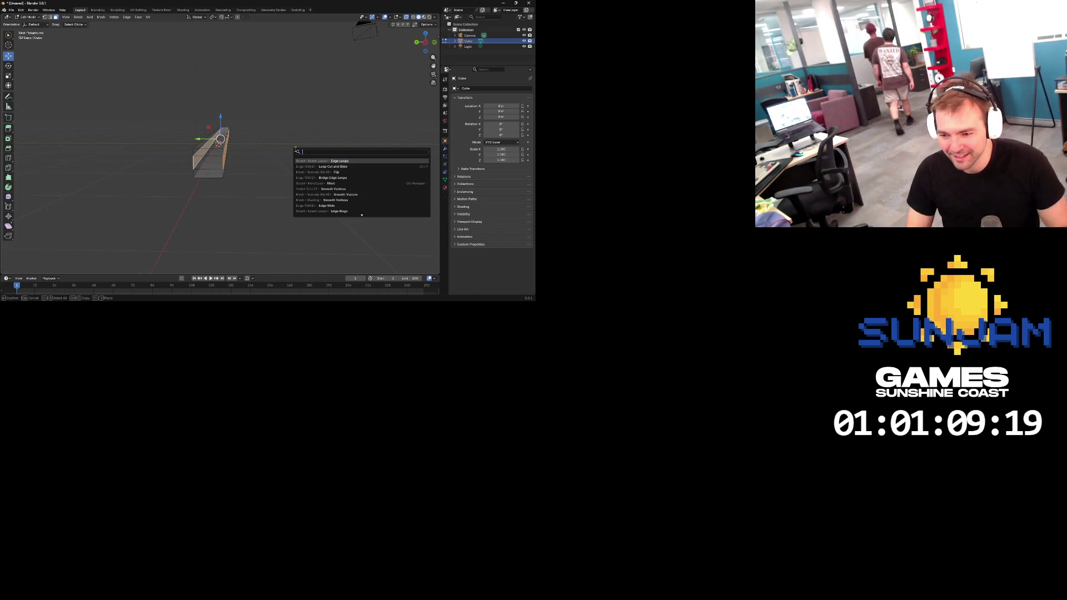
type("extr")
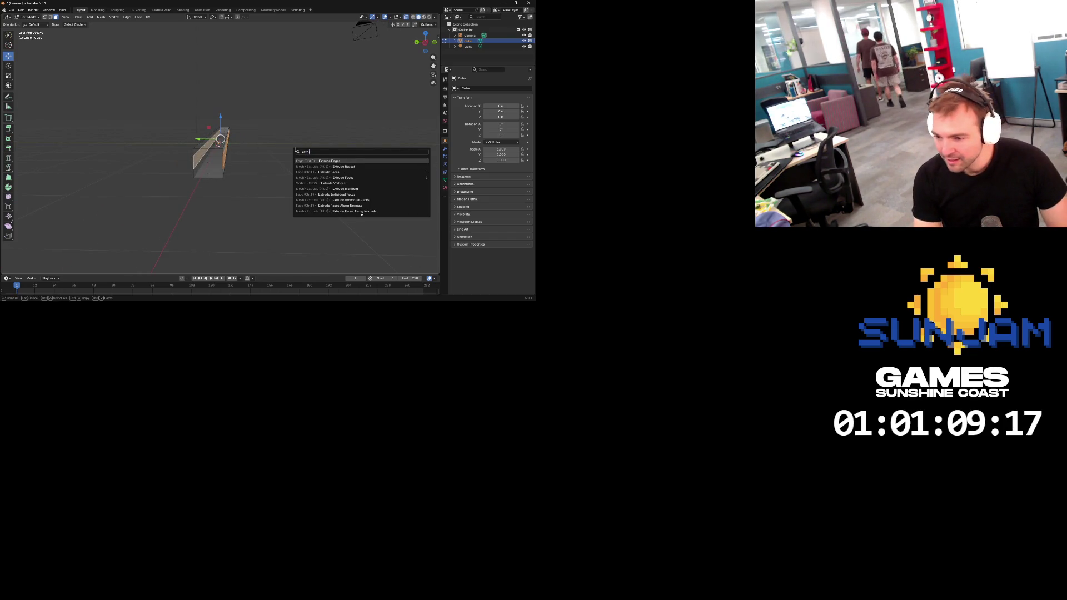
key("Down")
key("Down")
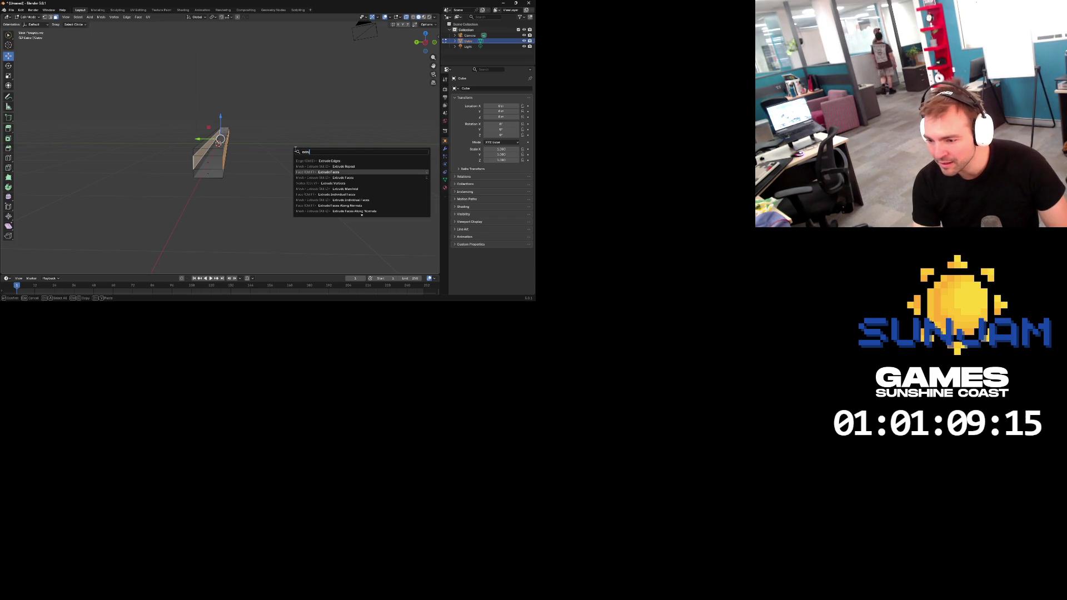
key("Return")
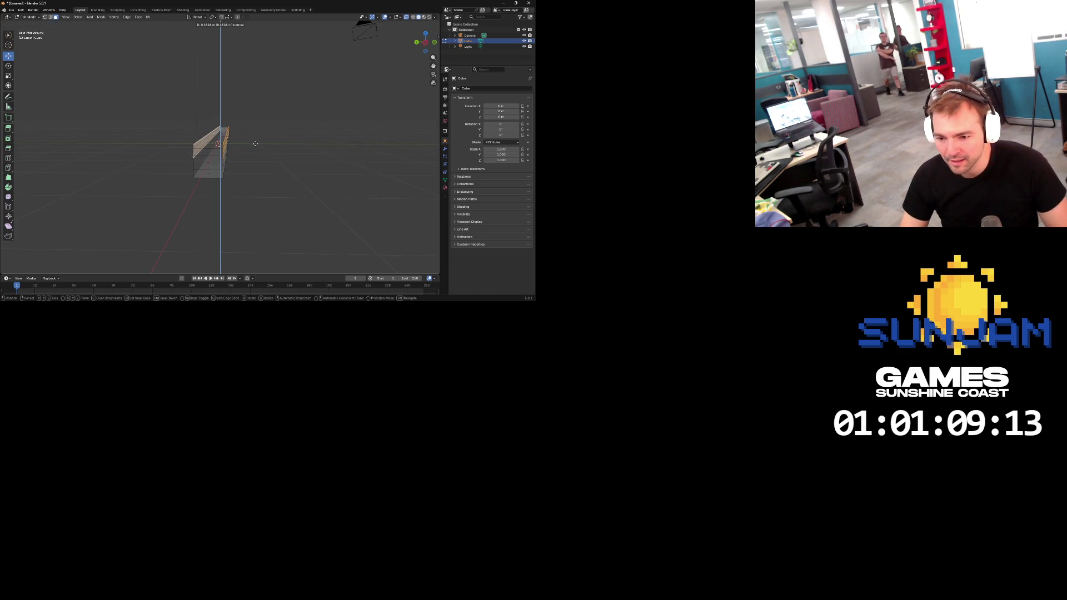
left_click(253, 150)
key("r")
key("s")
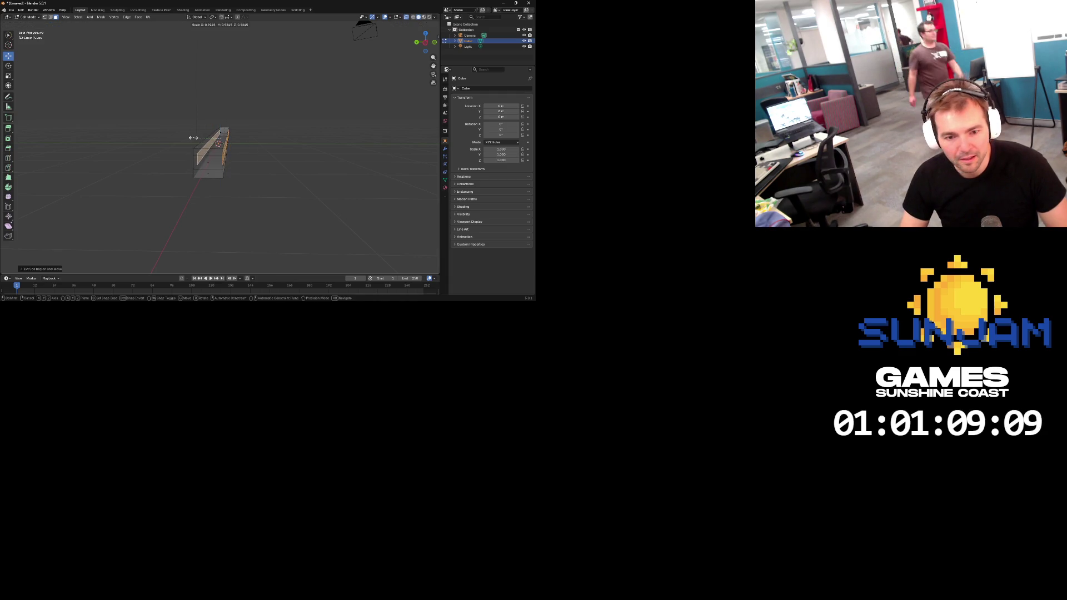
key("Escape")
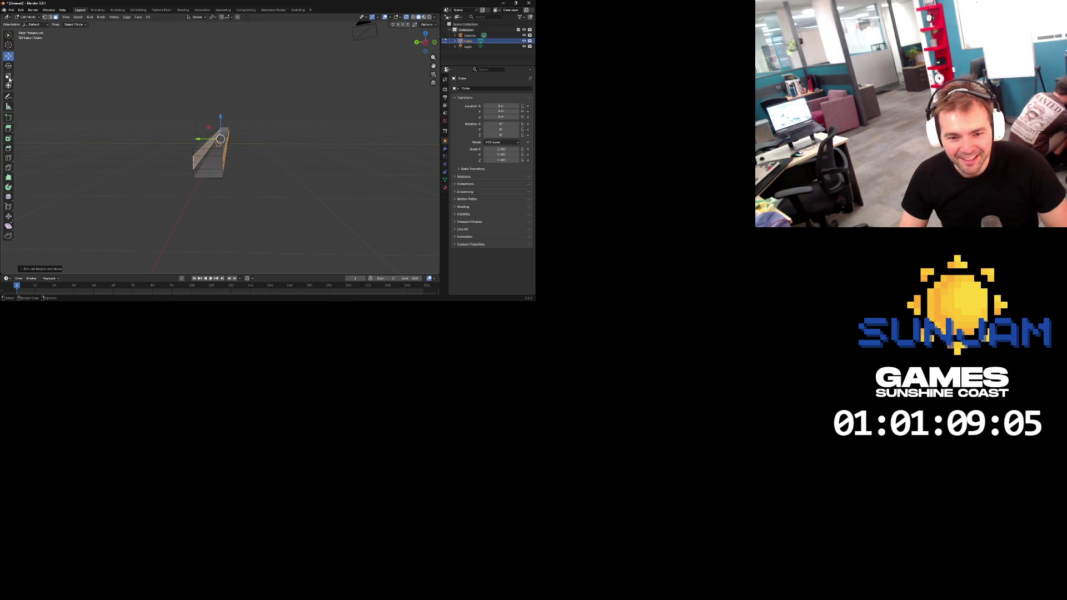
left_click(9, 77)
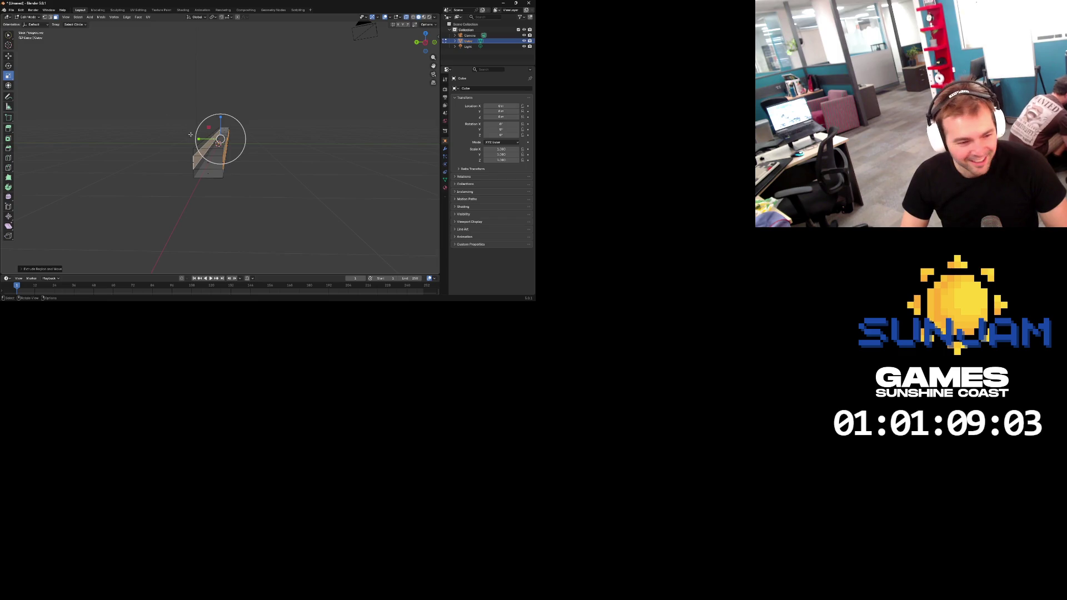
mouse_move(199, 139)
left_mouse_down()
mouse_move(219, 142)
mouse_move(209, 139)
left_mouse_up()
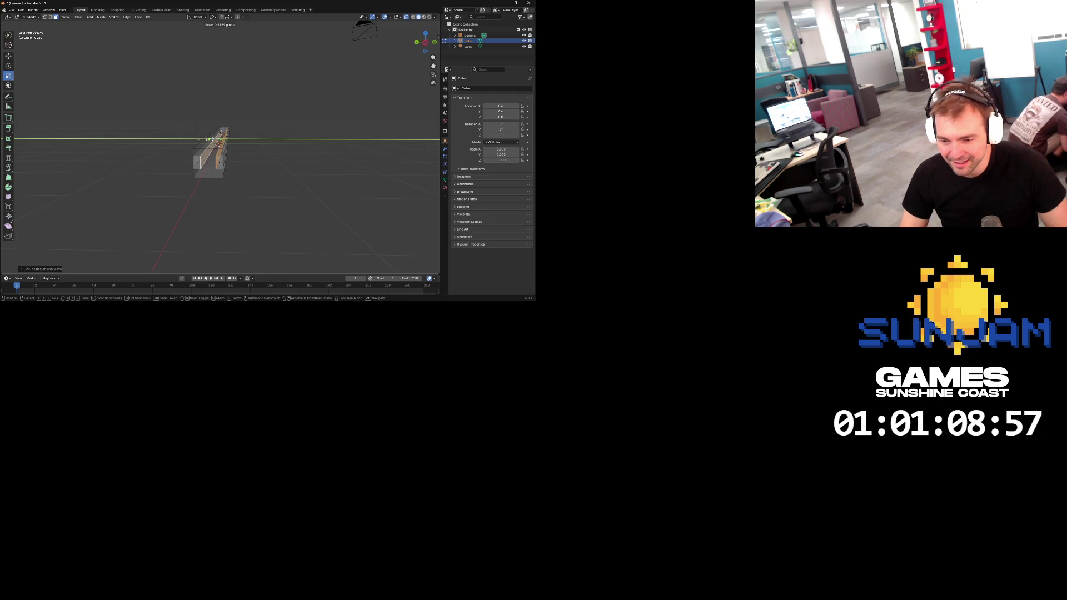
left_click_drag(210, 139, 210, 139)
Delete the beam's front end face and return to Object Mode
left_click_drag(246, 156, 244, 161)
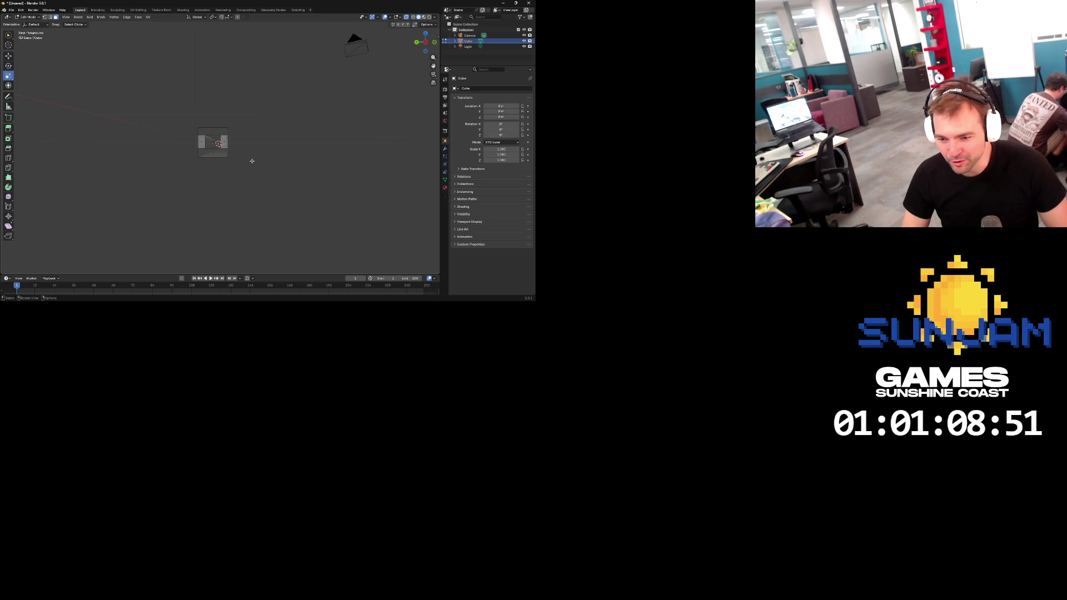
left_click(228, 138)
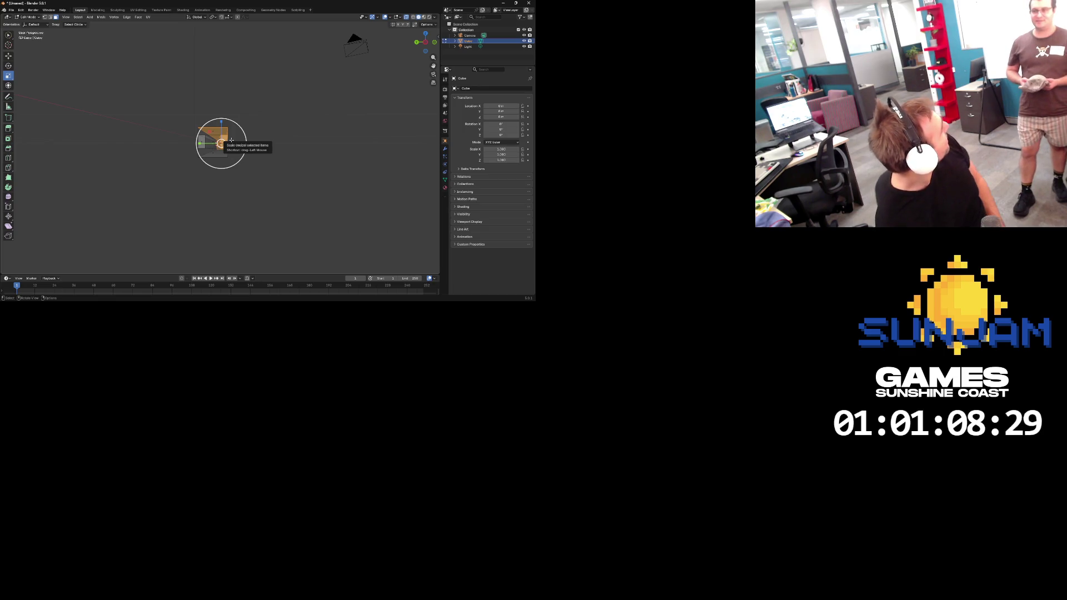
left_click(260, 148)
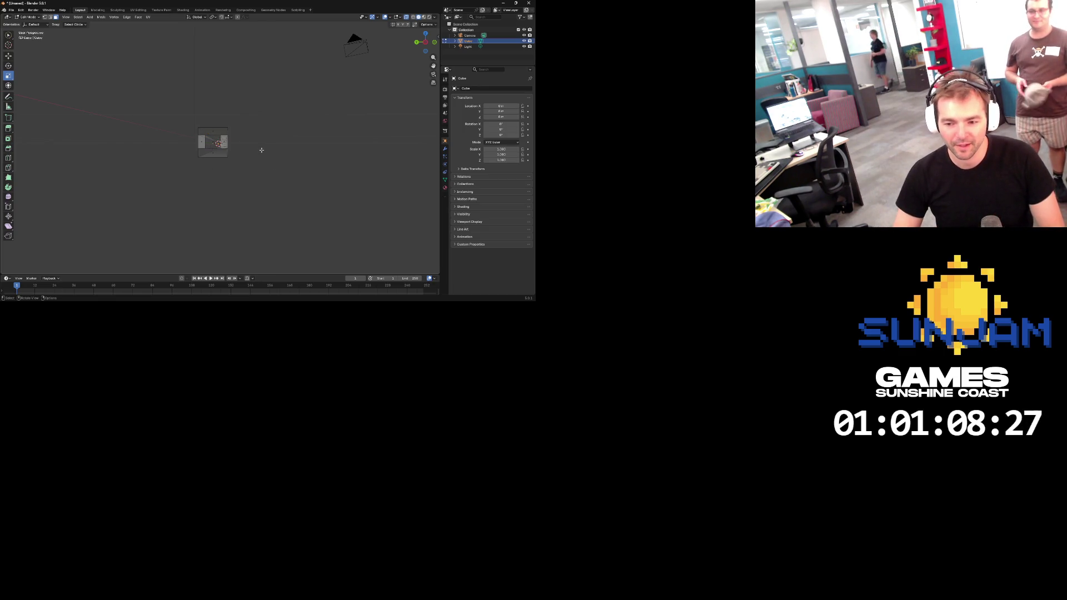
scroll(231, 145, "down", 3)
scroll(208, 162, "up", 5)
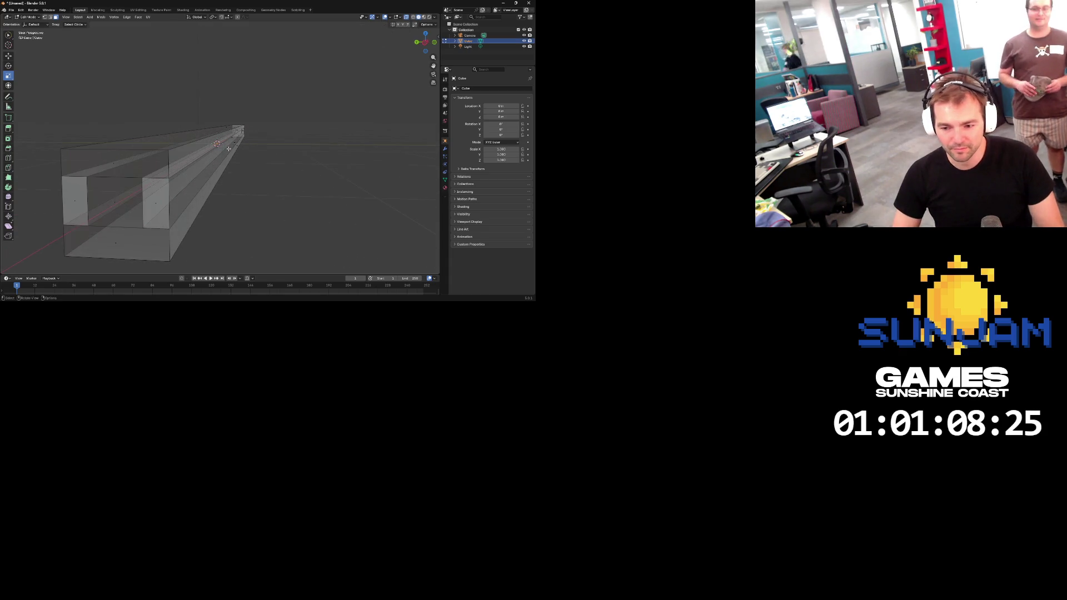
left_click(184, 178)
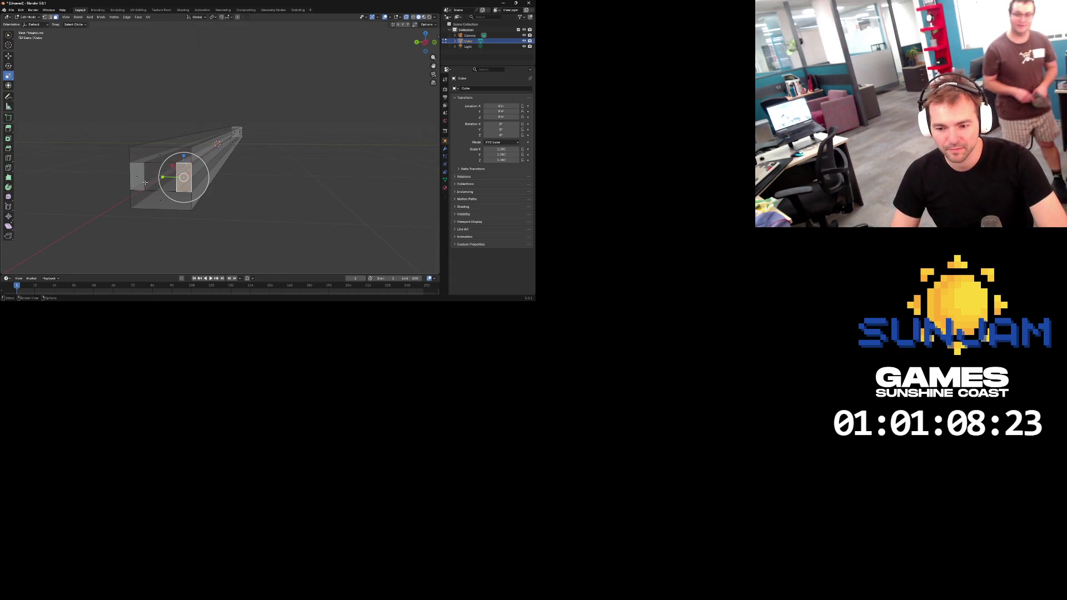
key("x")
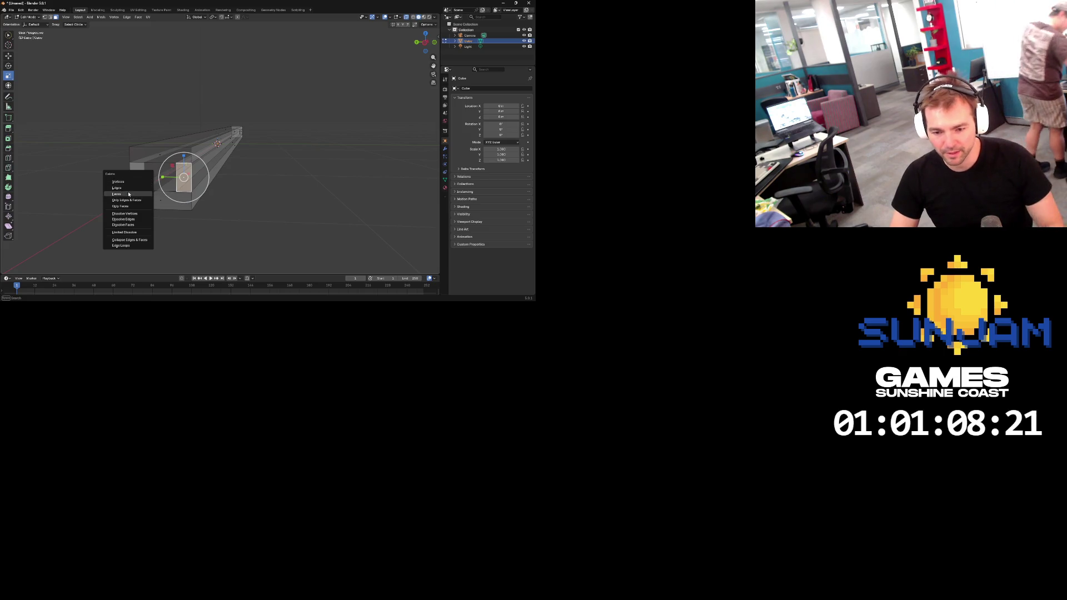
left_click(127, 189)
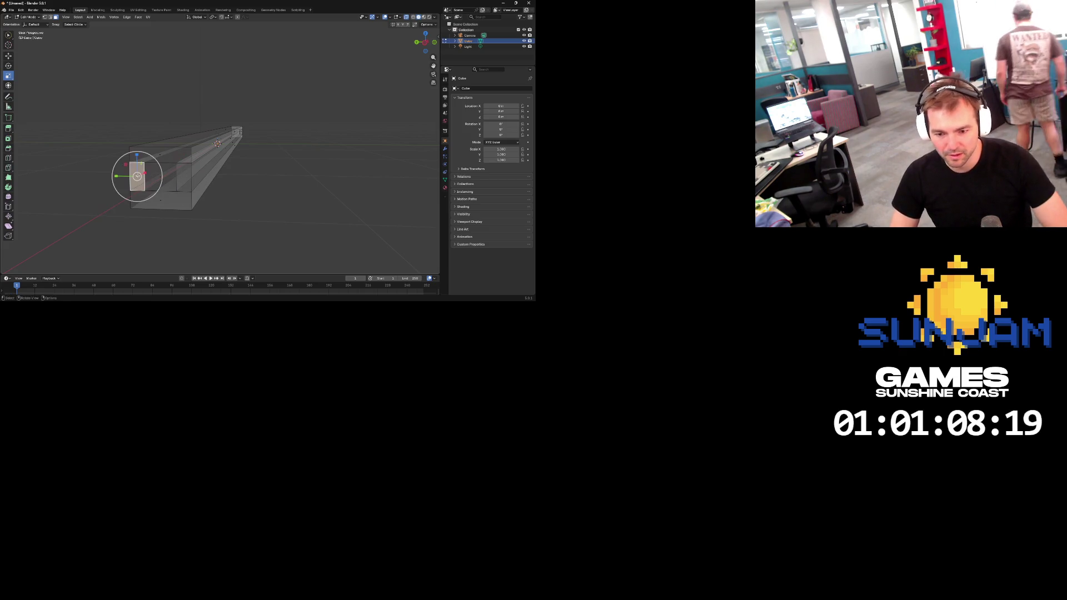
key("x")
left_click(120, 178)
mouse_move(223, 149)
left_mouse_down()
mouse_move(298, 148)
mouse_move(215, 160)
mouse_move(248, 159)
left_mouse_up()
key("Tab")
scroll(282, 159, "down", 3)
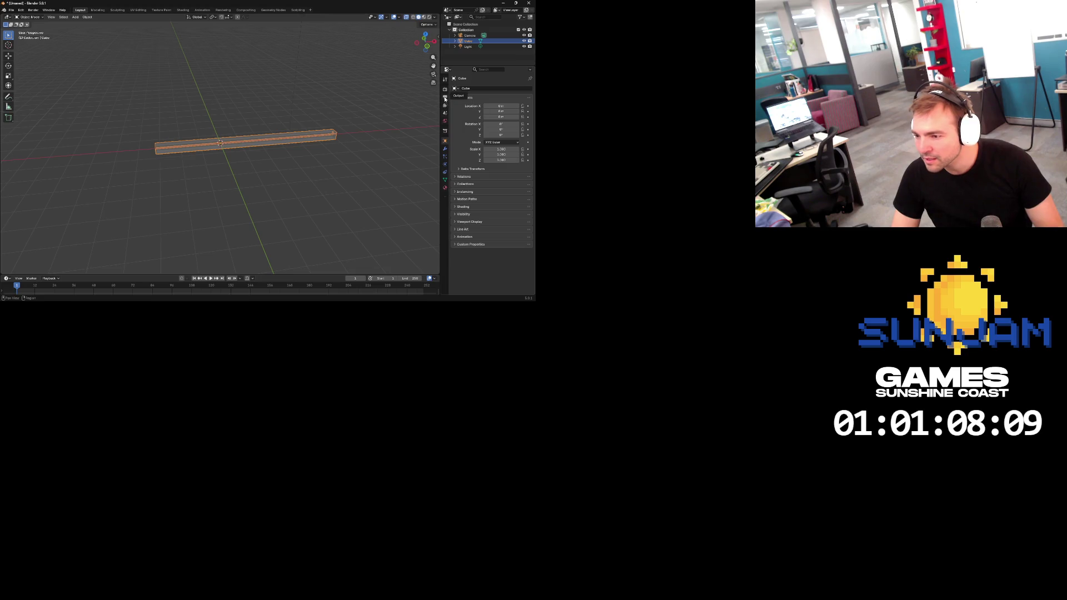
Add a Mirror modifier to the Cube
left_click(444, 149)
left_click(486, 89)
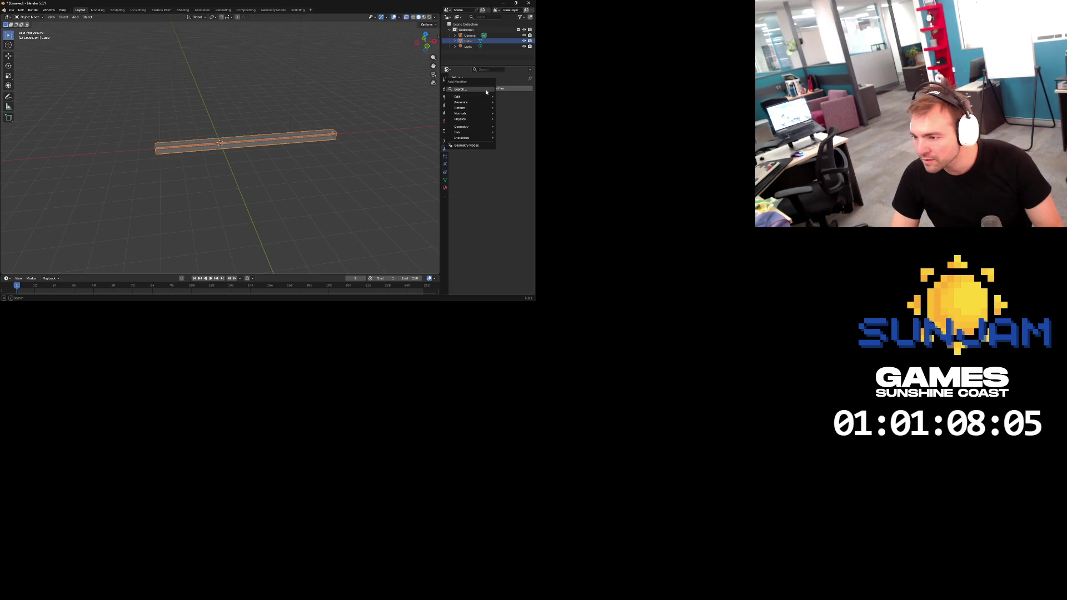
type("mirror")
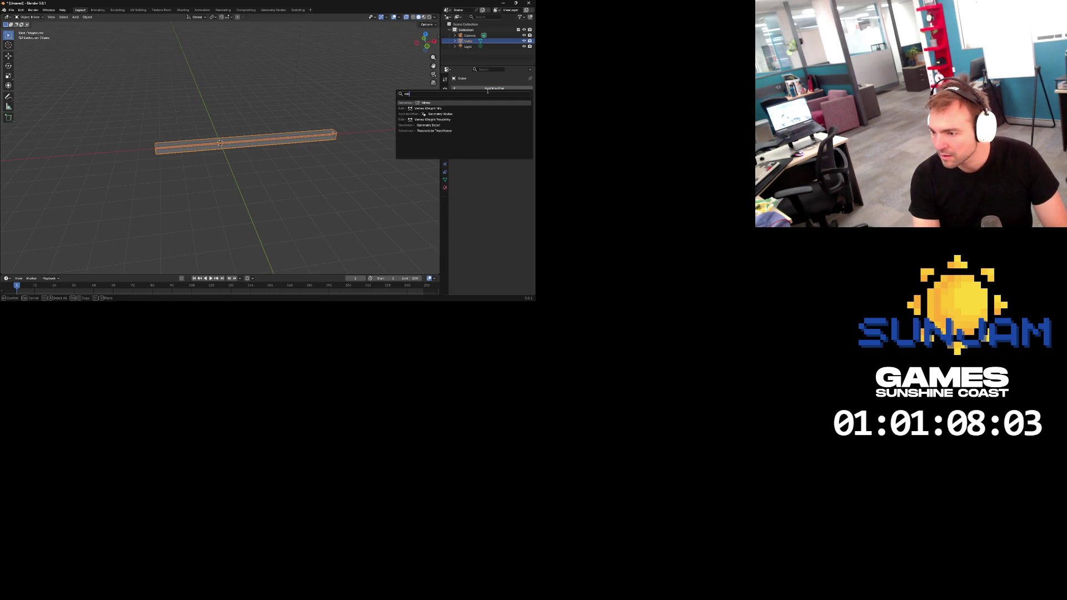
key("Return")
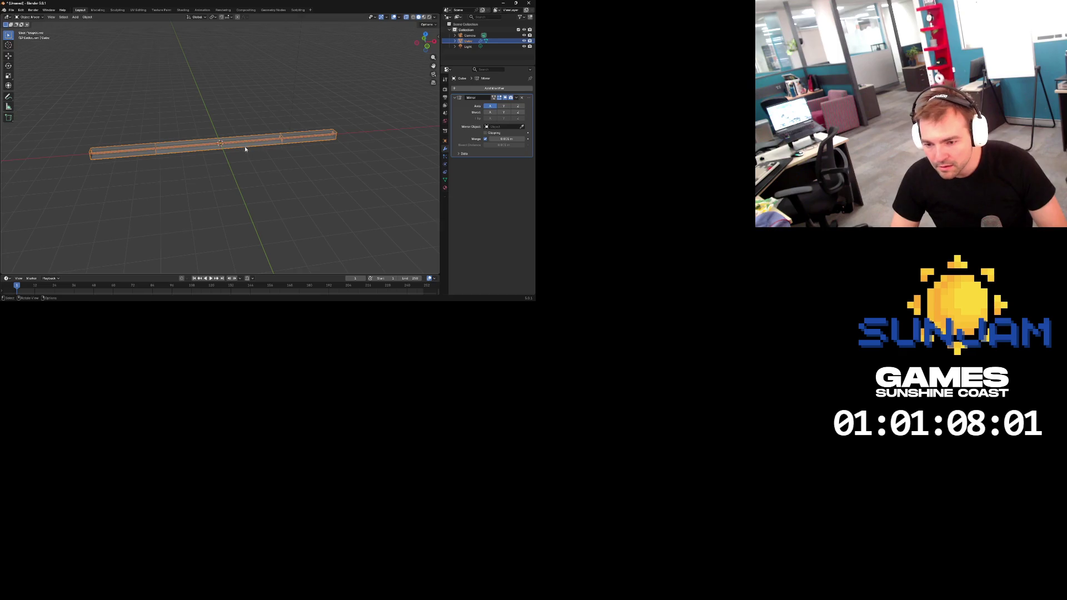
In Edit Mode, select the right portion of the bar with a box selection
key("Tab")
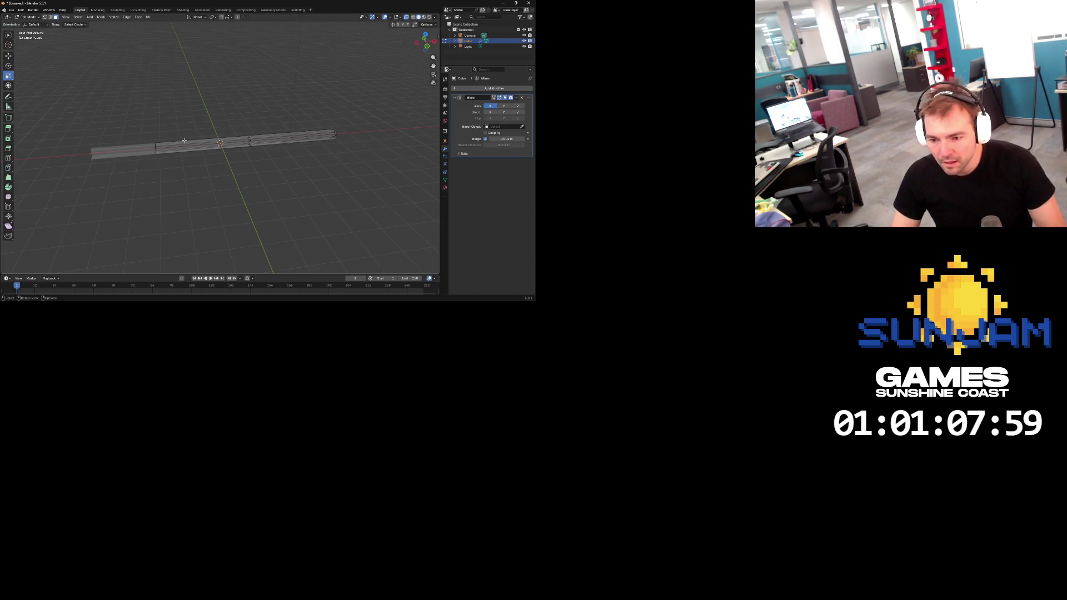
key("c")
left_click(155, 143)
middle_click(156, 145)
left_click(157, 144)
key("Escape")
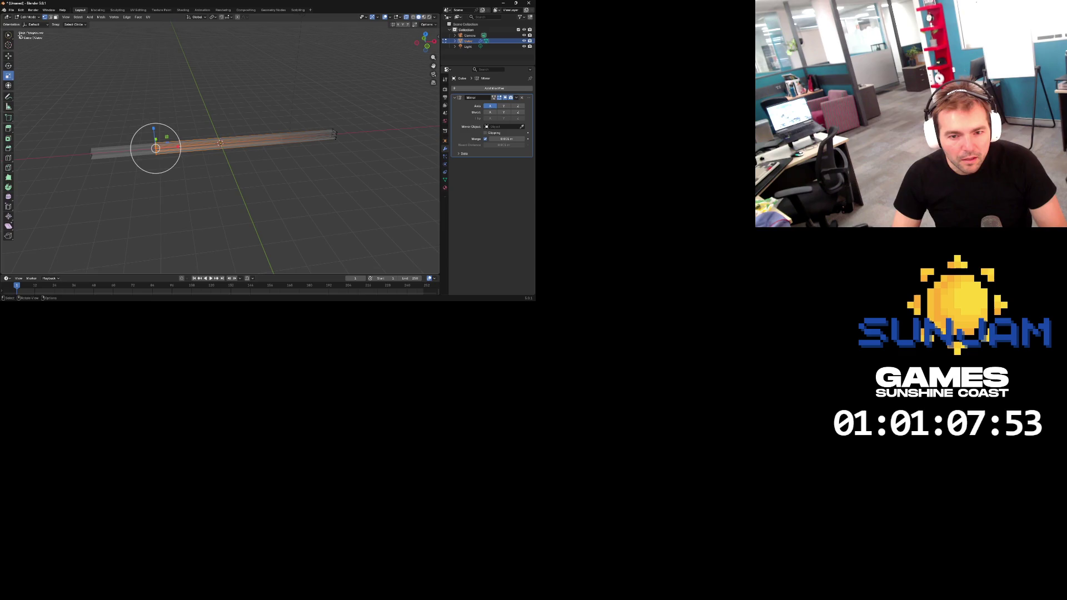
left_click(8, 37)
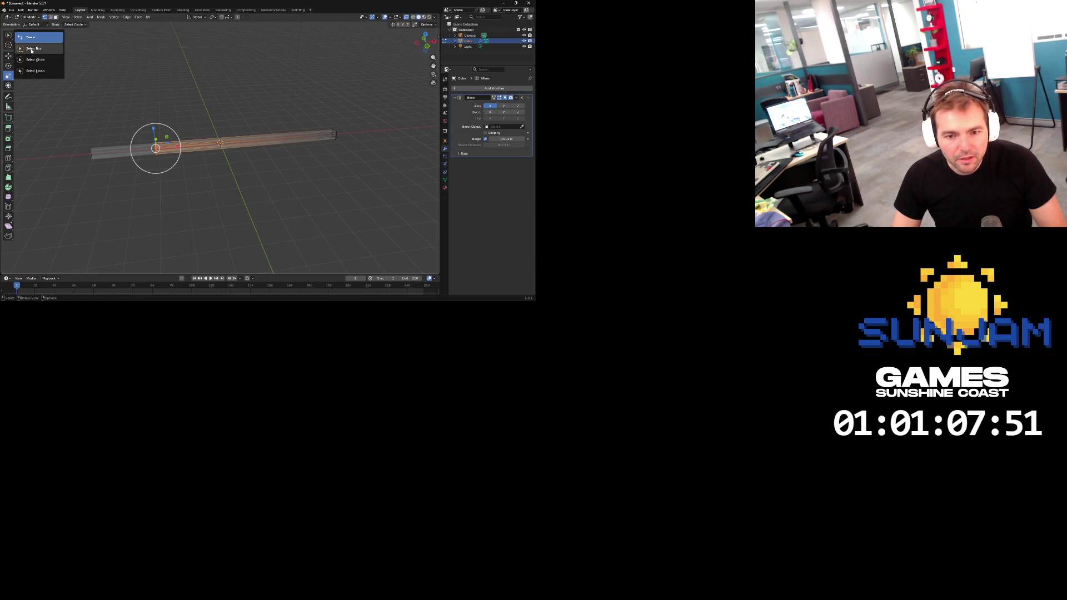
left_click(36, 52)
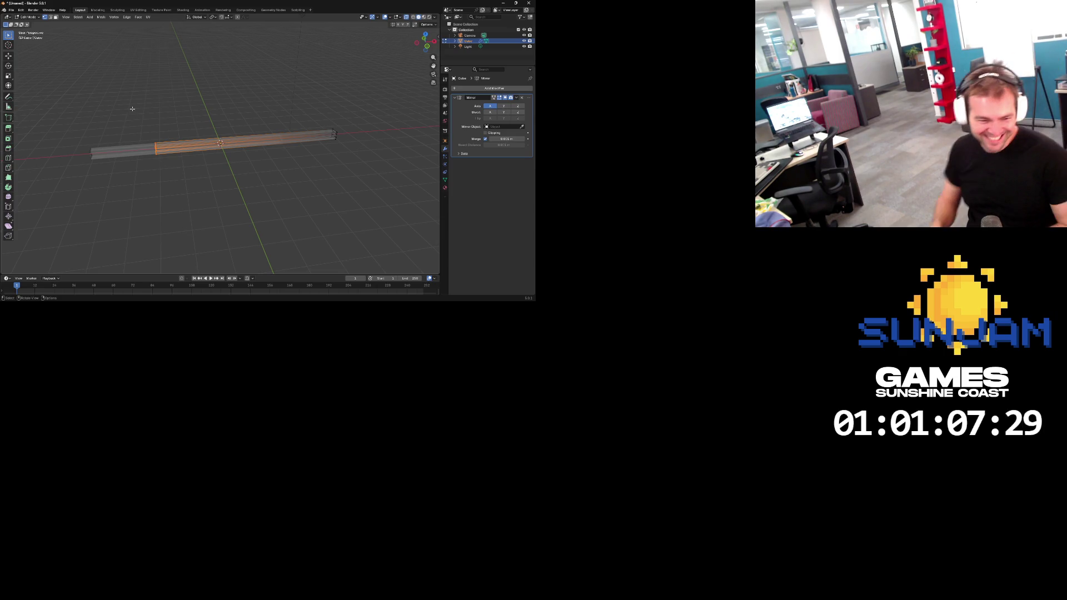
left_click_drag(144, 124, 178, 184)
Slide the selected part of the beam along X by 1 m, then by 4 m
key("c")
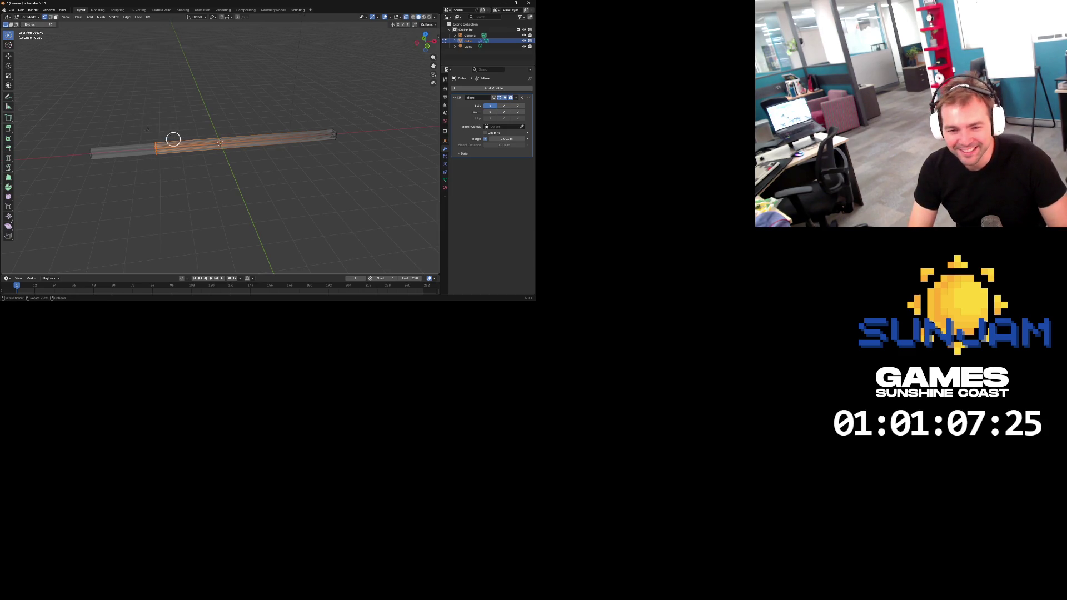
left_click(9, 56)
left_click_drag(187, 146, 253, 137)
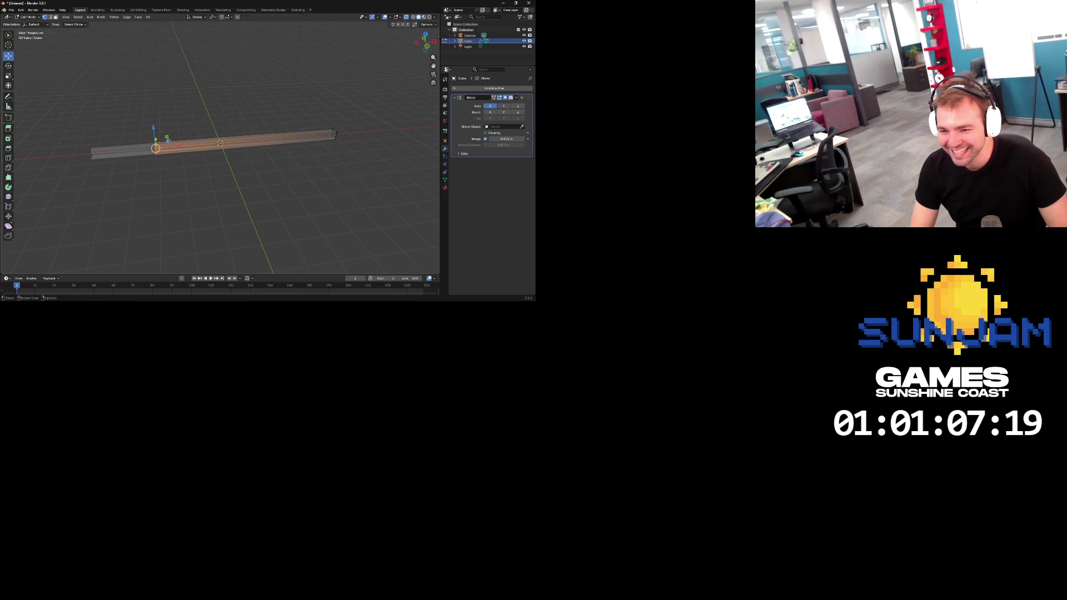
mouse_move(174, 146)
left_mouse_down()
mouse_move(304, 136)
mouse_move(240, 141)
left_mouse_up()
scroll(278, 139, "up", 4)
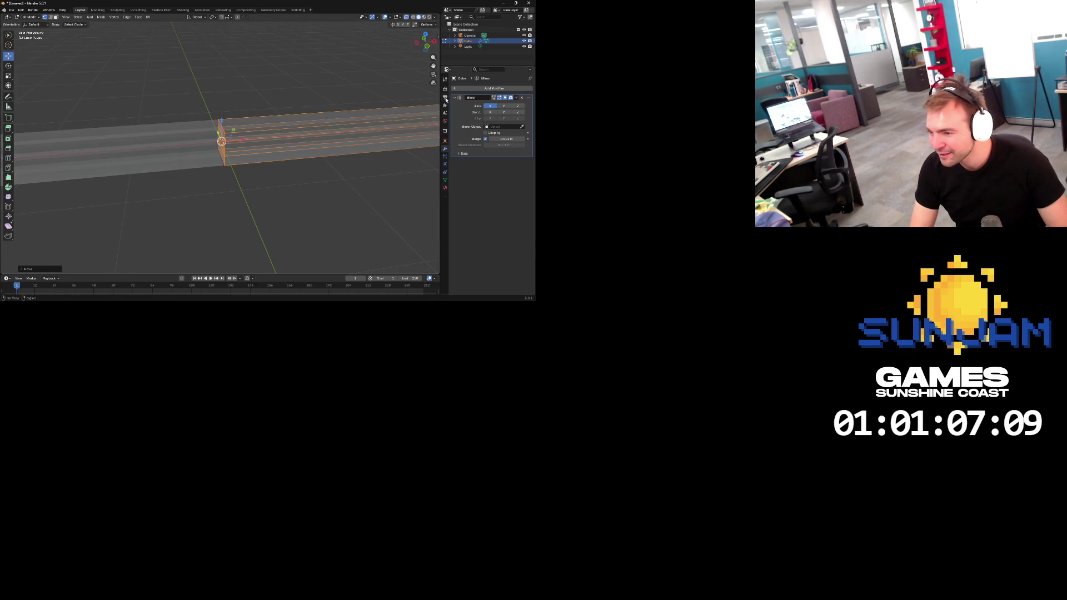
Check the Move tool's options and nudge the selected edge loop slightly along X
left_click(444, 79)
left_click(455, 104)
left_click(455, 103)
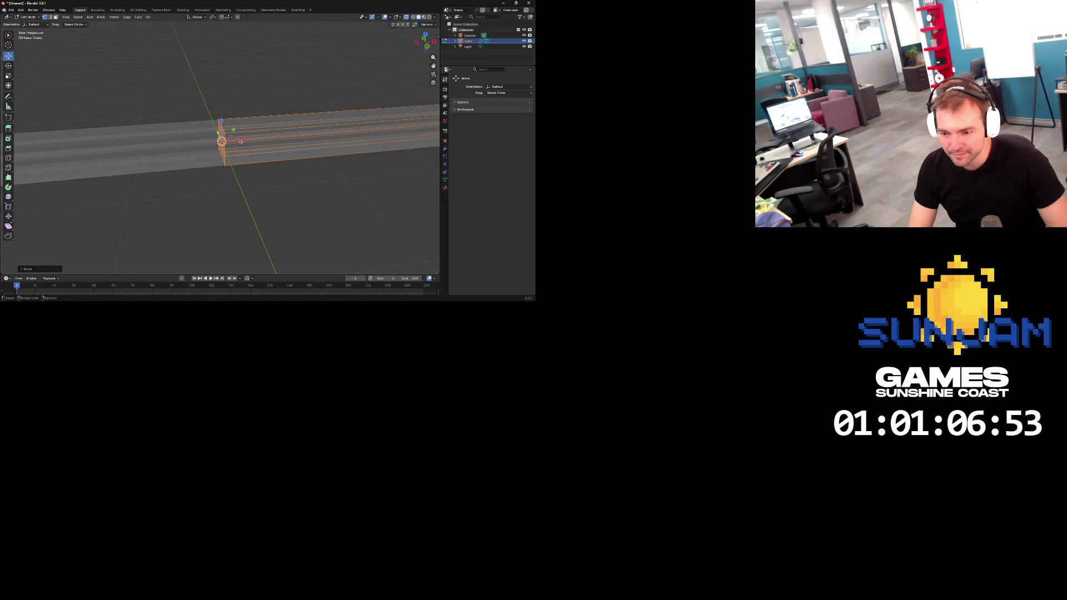
left_click_drag(243, 138, 295, 161)
Return to Object Mode, then re-enter Edit Mode and select the beam's end block
key("Tab")
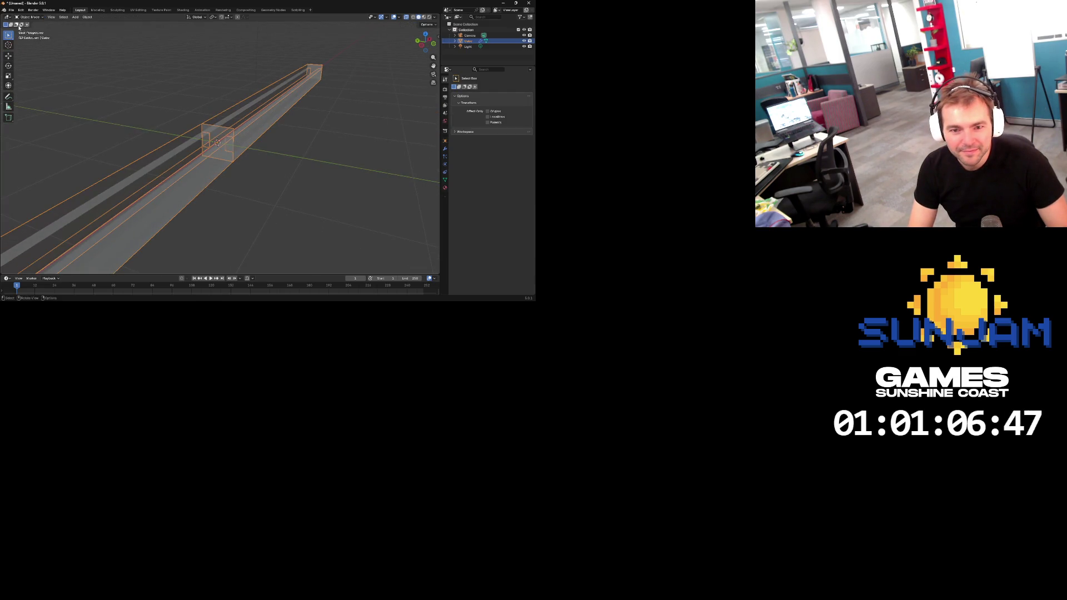
key("Tab")
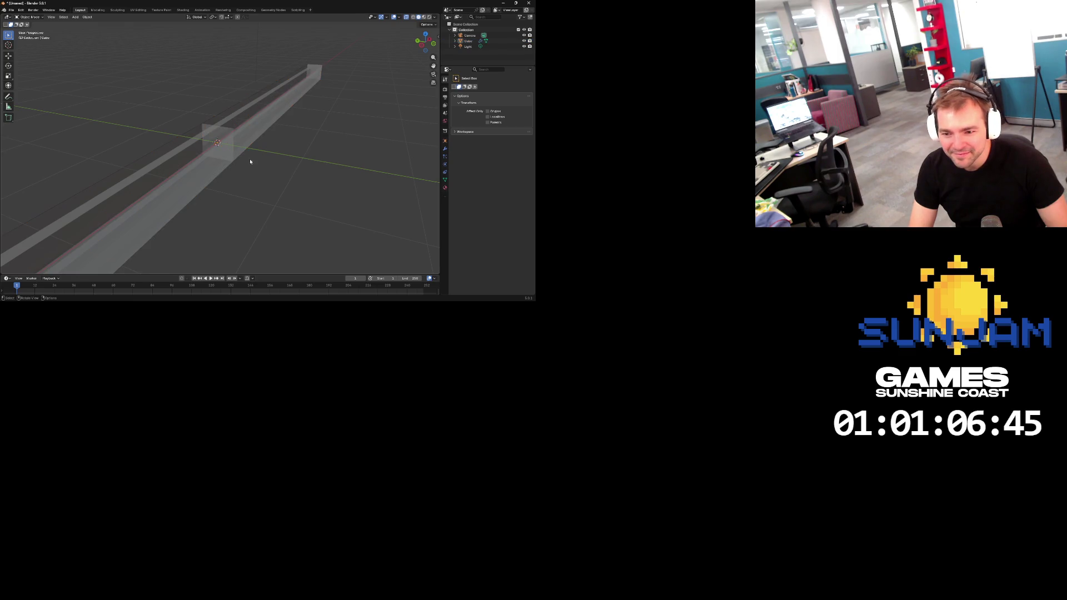
left_click(219, 143)
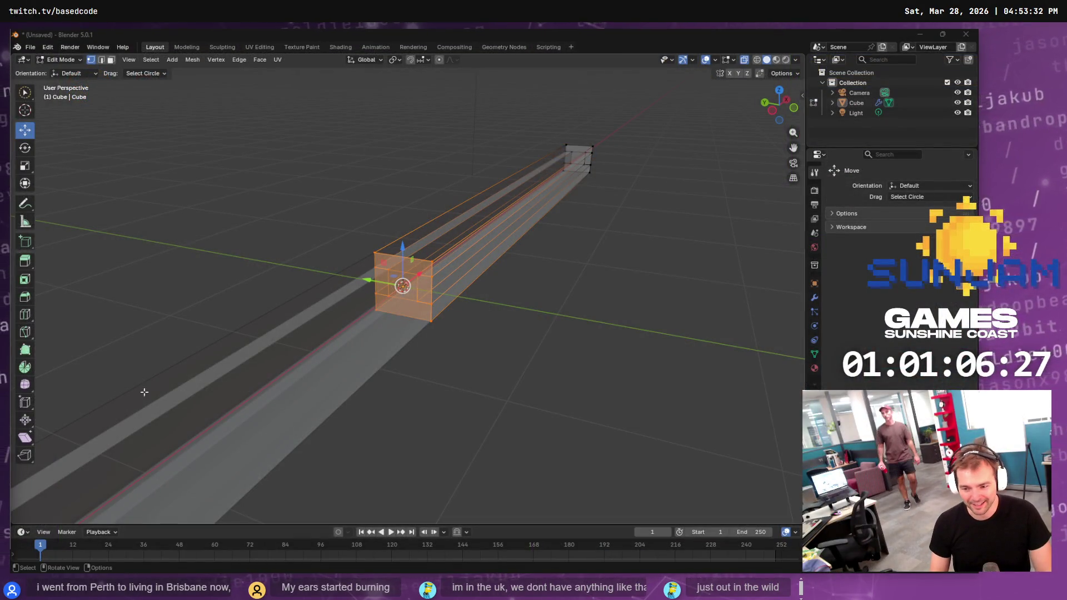
Pick corner vertices on the end block, then switch to face select and select its top face
left_click(466, 310)
left_click(417, 300)
left_click(431, 319)
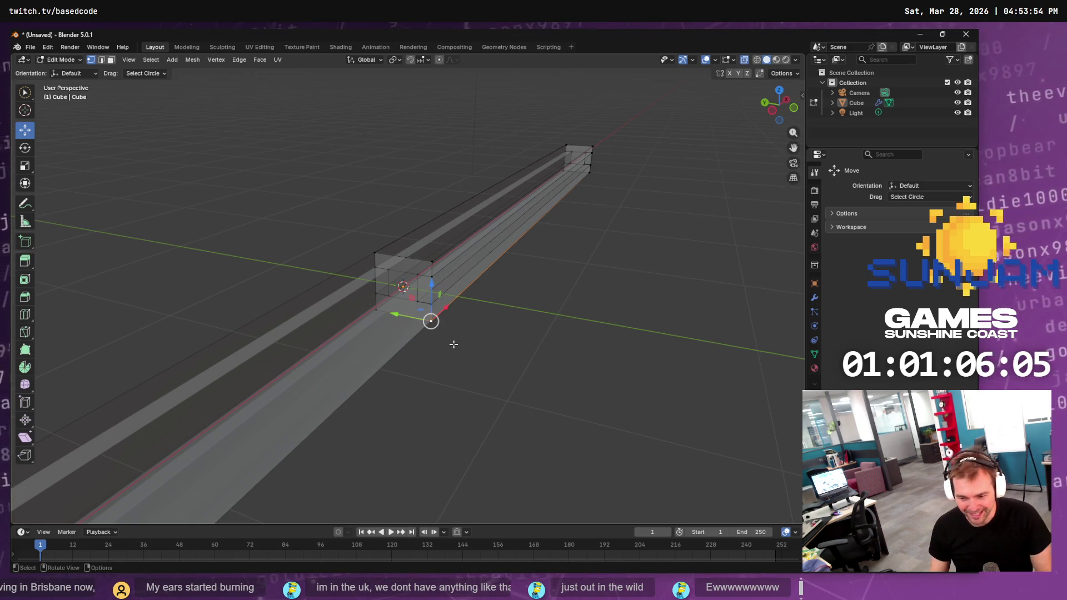
left_click(392, 272)
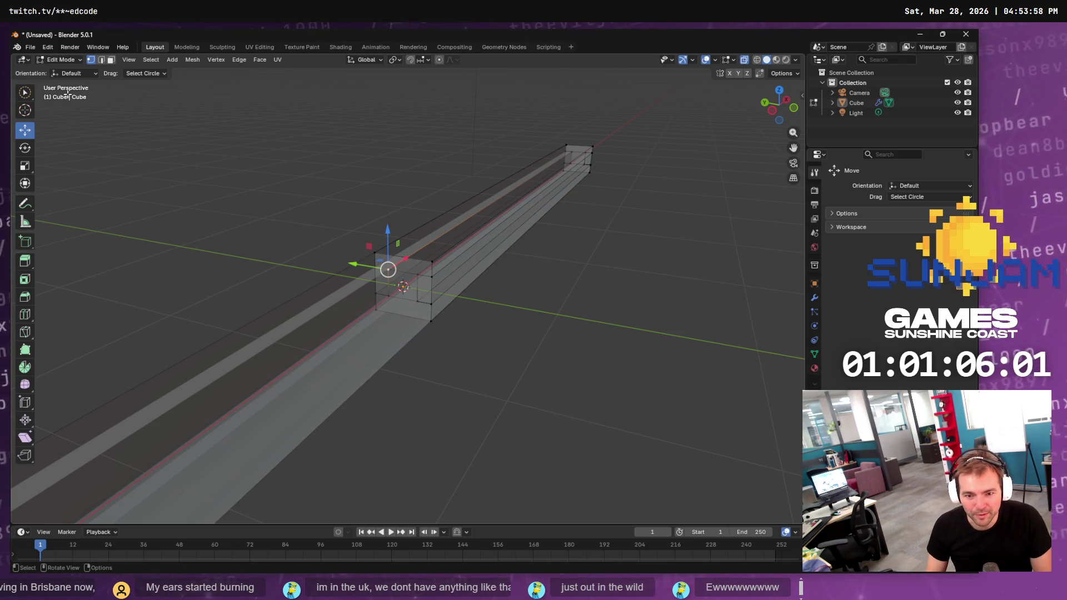
key("3")
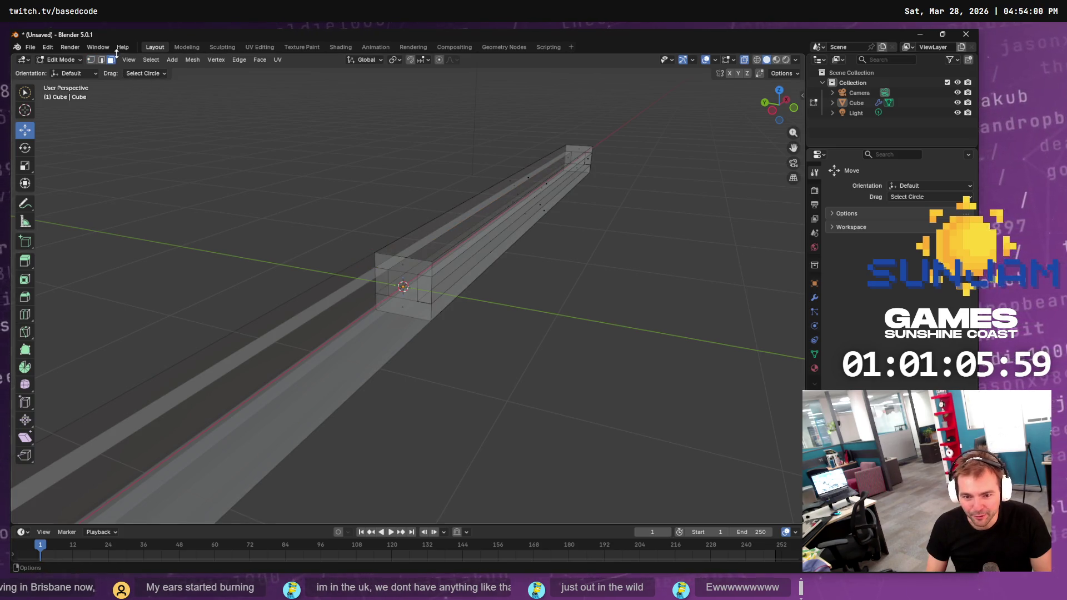
left_click(405, 260)
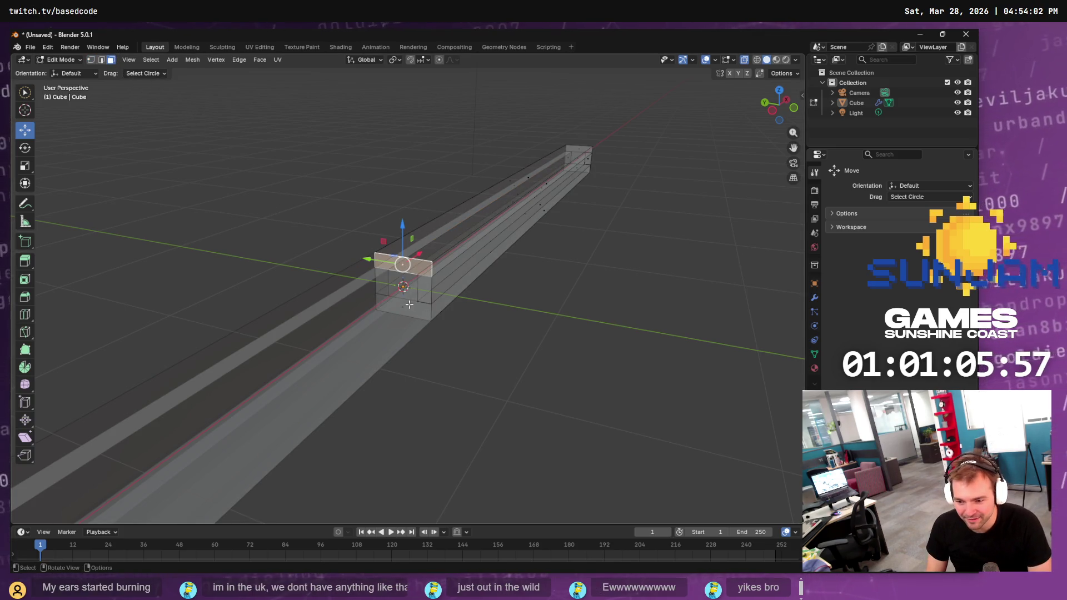
Delete the end block's front and bottom faces
right_click(407, 308)
key("Escape")
left_click(403, 287)
key("x")
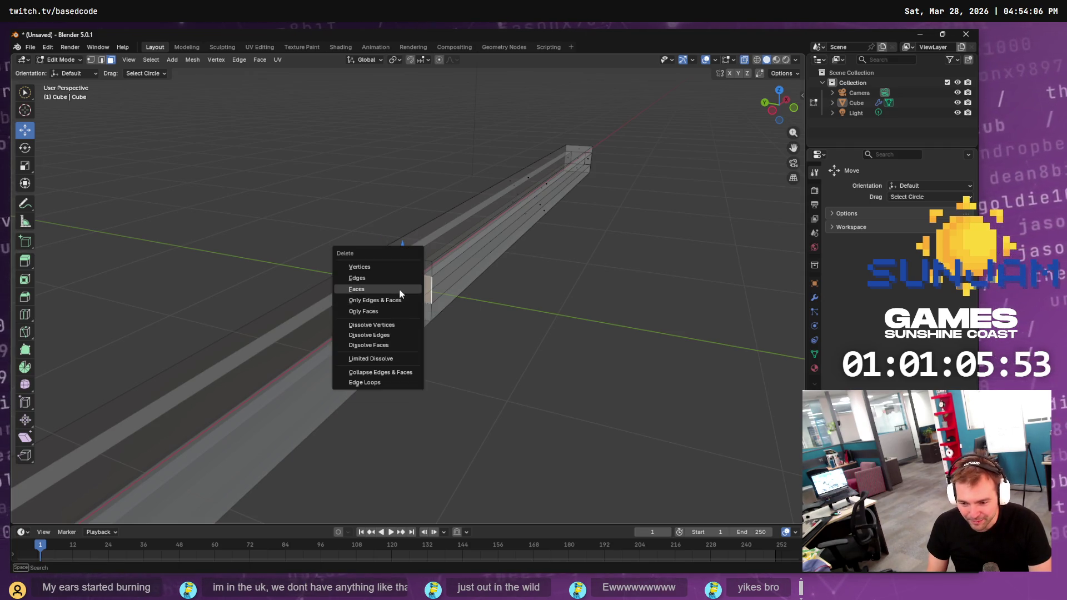
left_click(401, 288)
left_click(407, 301)
key("x")
left_click(410, 304)
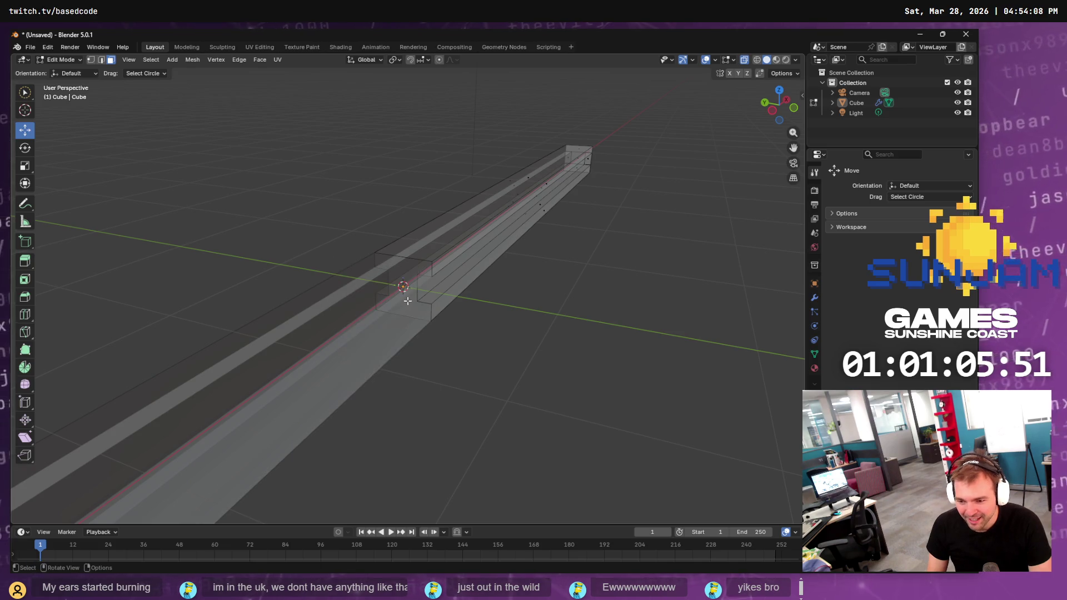
Delete the two faces at the beam's far end
mouse_move(487, 286)
left_mouse_down()
mouse_move(440, 286)
mouse_move(614, 269)
left_mouse_up()
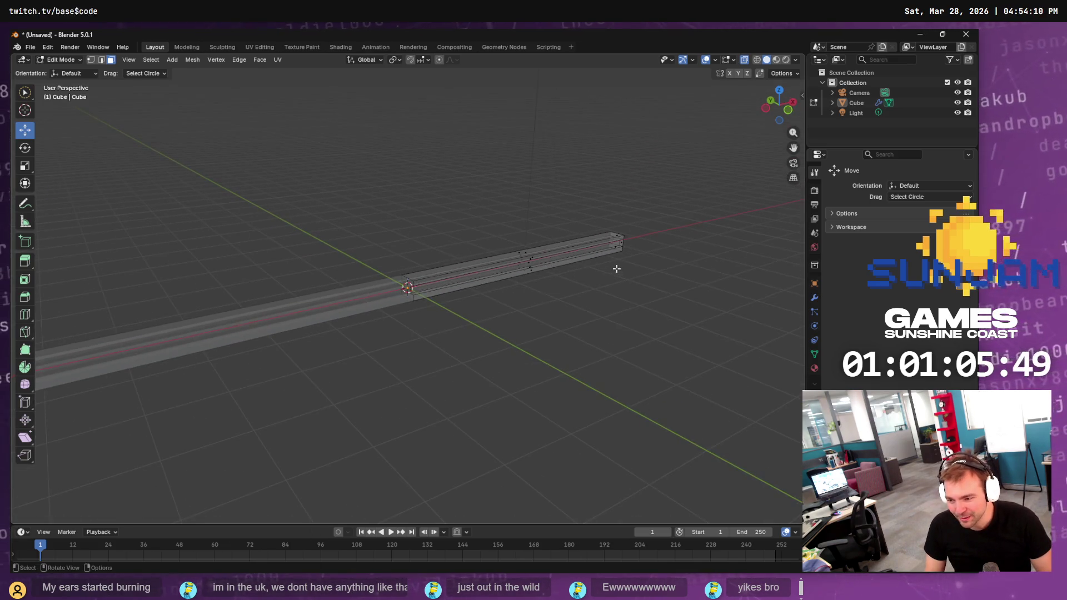
left_click(625, 242)
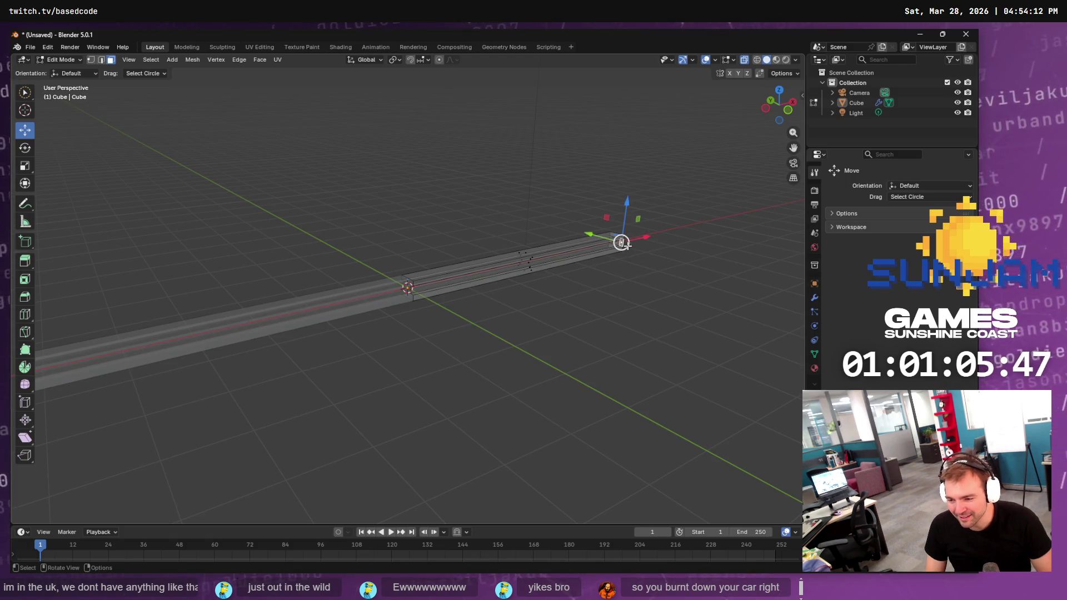
key("x")
left_click(630, 247)
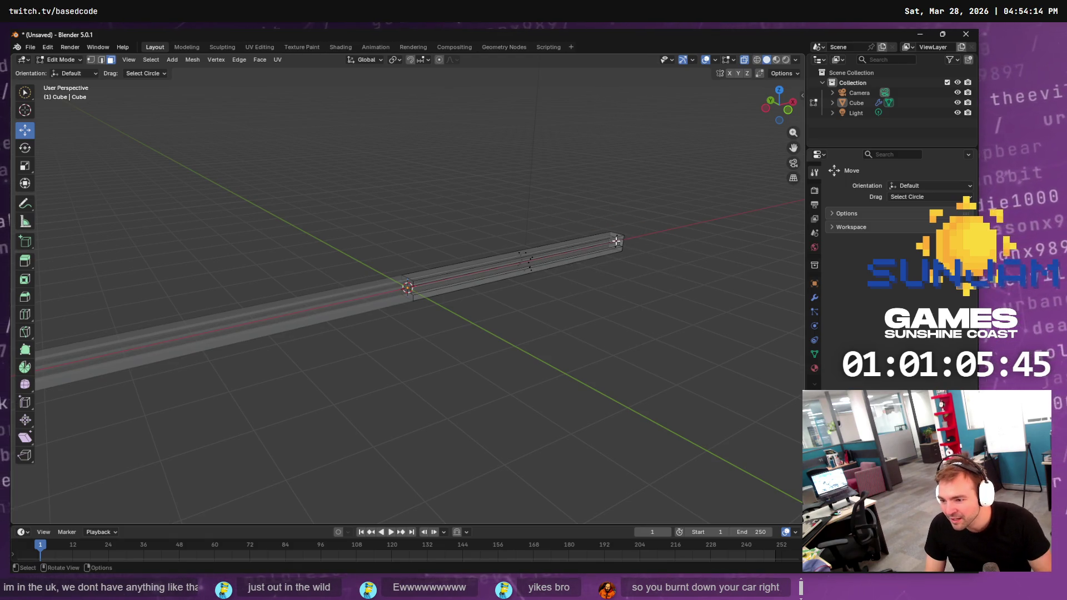
key("x")
left_click(622, 245)
Delete the beam's end face to open up the end of the profile
mouse_move(623, 245)
left_mouse_down()
mouse_move(602, 258)
mouse_move(543, 195)
mouse_move(555, 368)
mouse_move(519, 312)
mouse_move(548, 328)
mouse_move(550, 345)
mouse_move(519, 307)
left_mouse_up()
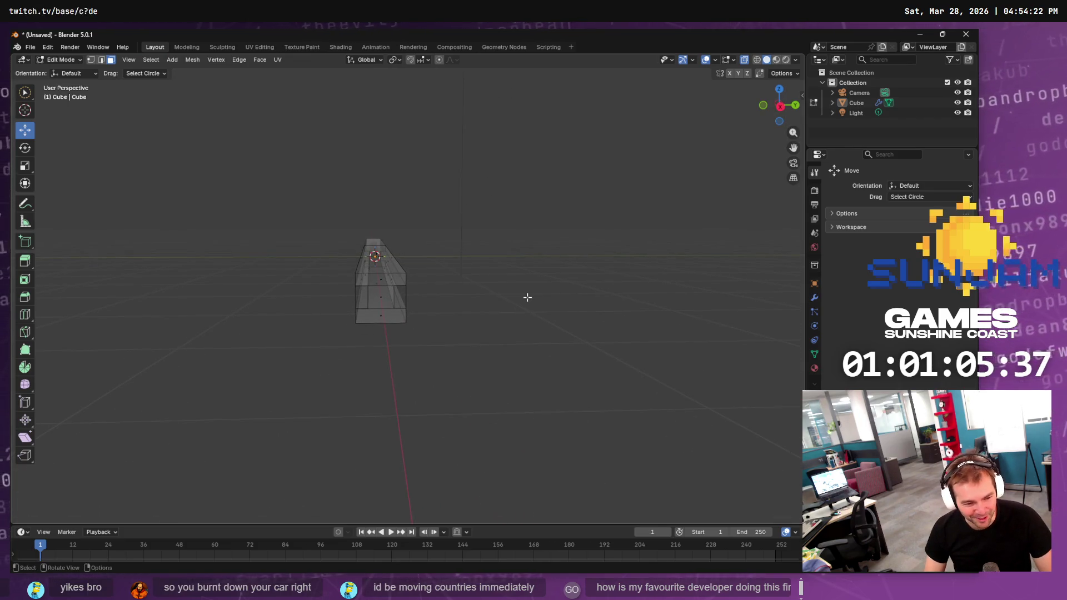
scroll(527, 297, "up", 4)
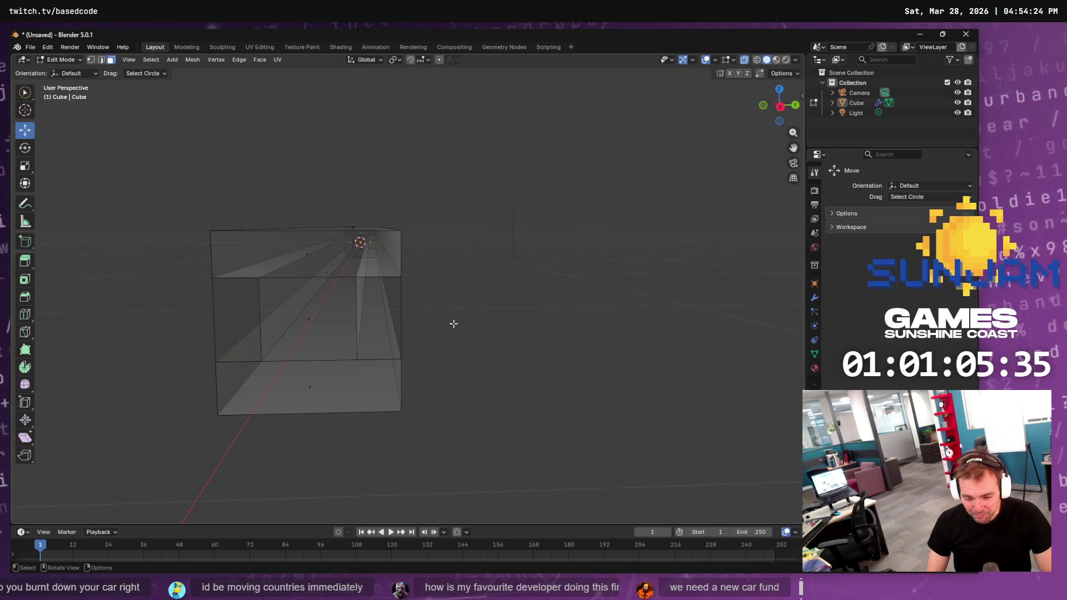
key("g")
key("Escape")
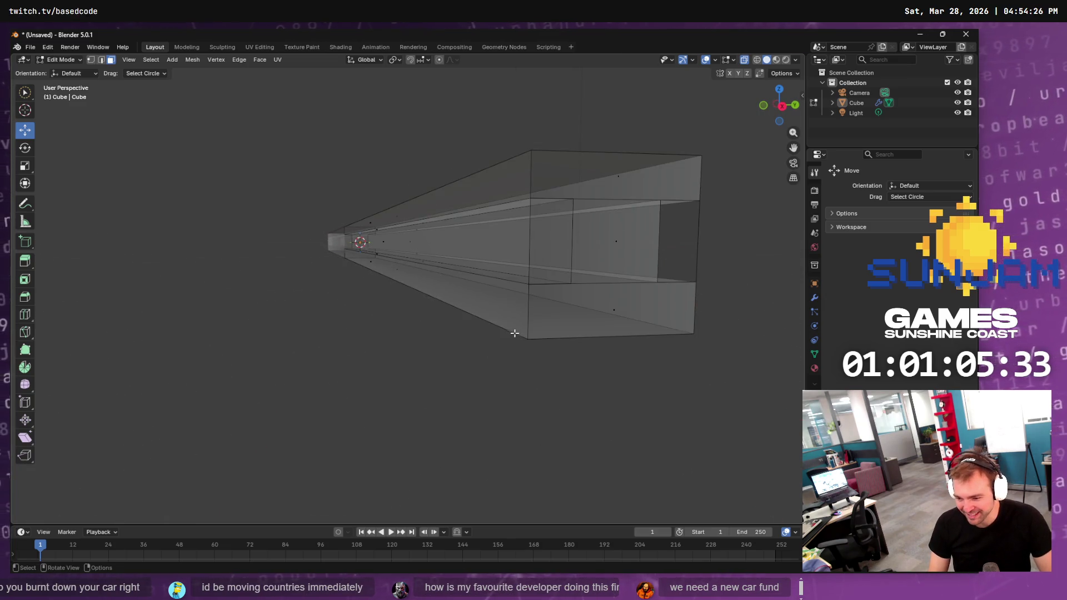
mouse_move(557, 237)
left_mouse_down()
mouse_move(626, 246)
mouse_move(457, 233)
mouse_move(486, 245)
left_mouse_up()
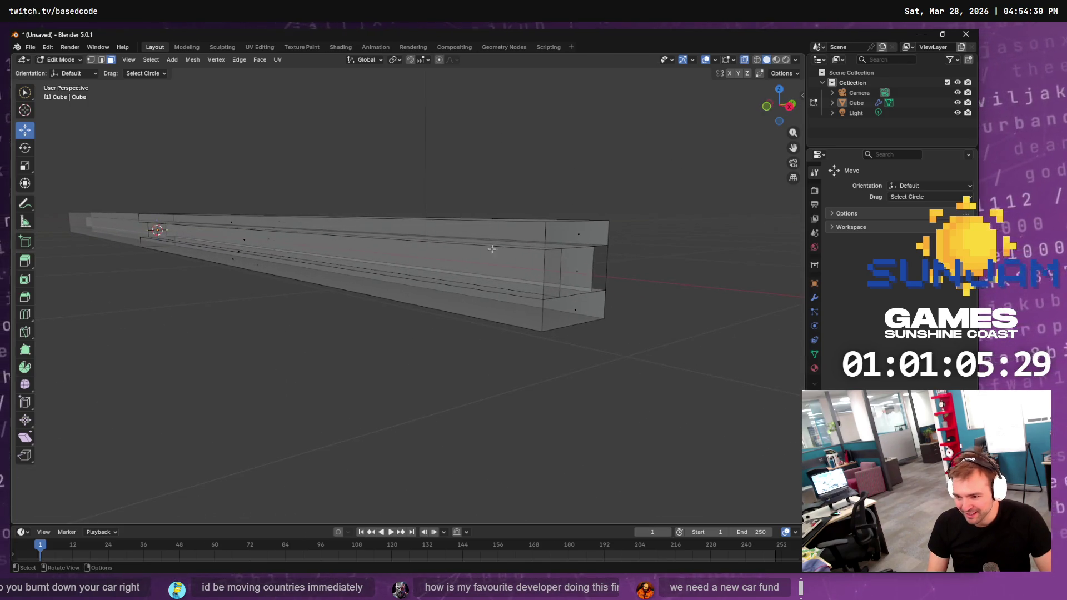
left_click(558, 291)
key("x")
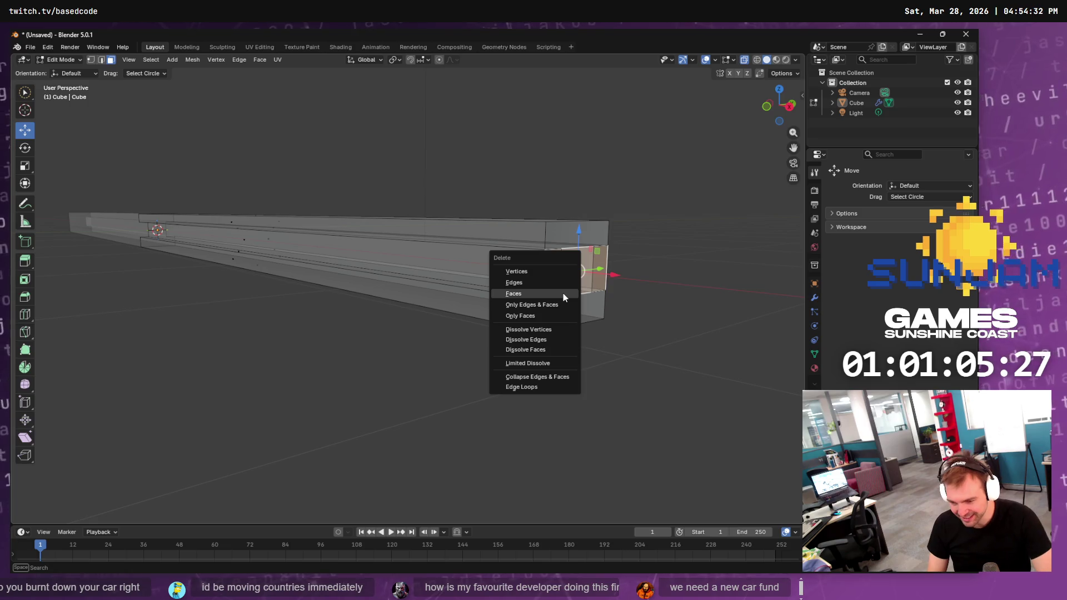
left_click(557, 294)
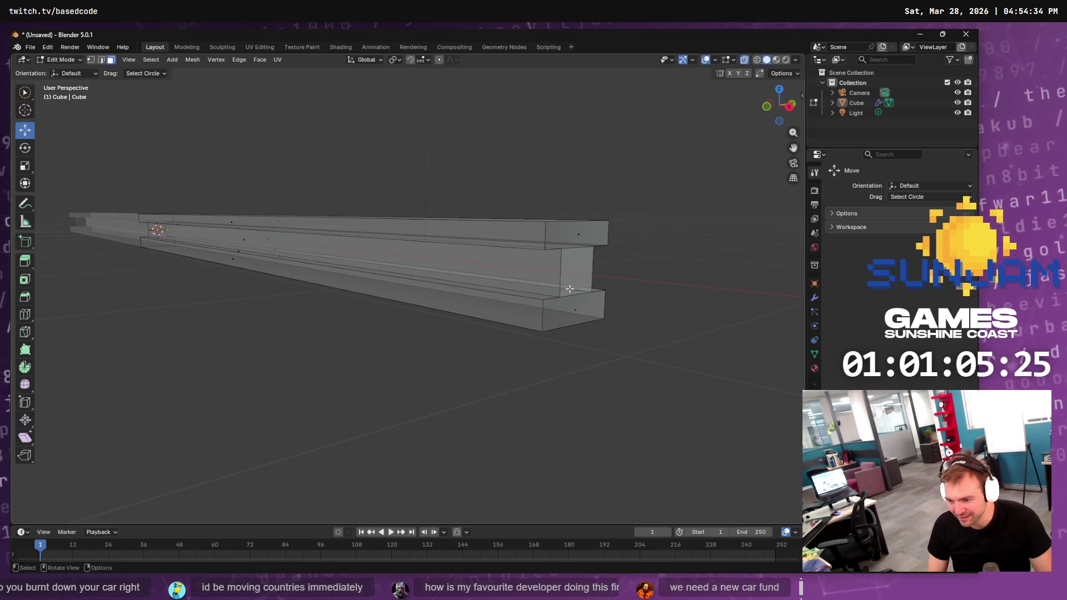
left_click_drag(619, 273, 589, 271)
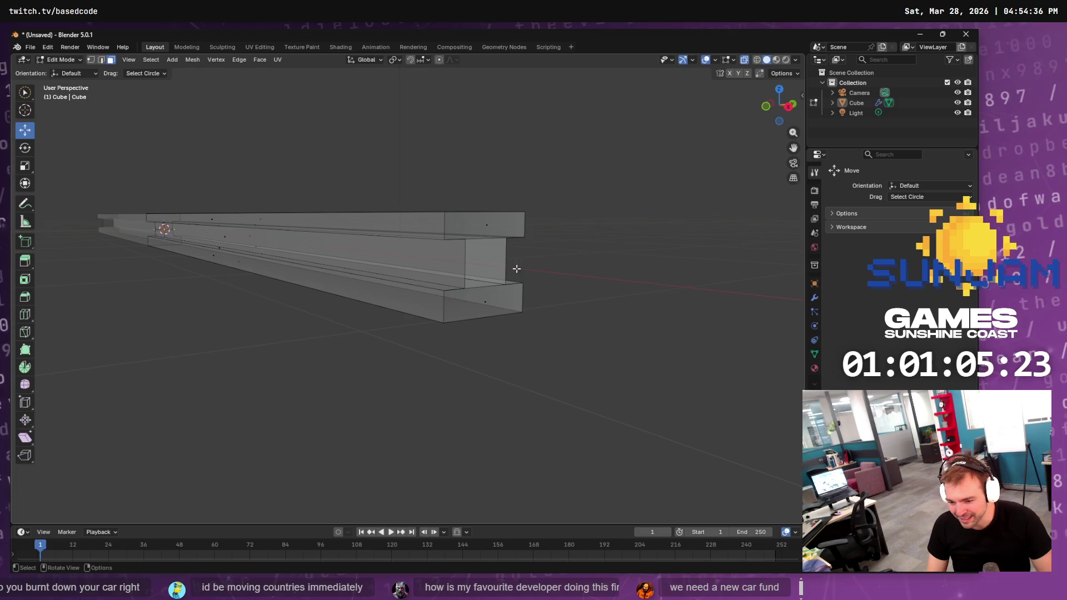
Return to Object Mode and select the whole beam object
key("Tab")
left_click(464, 261)
right_click(465, 261)
key("Escape")
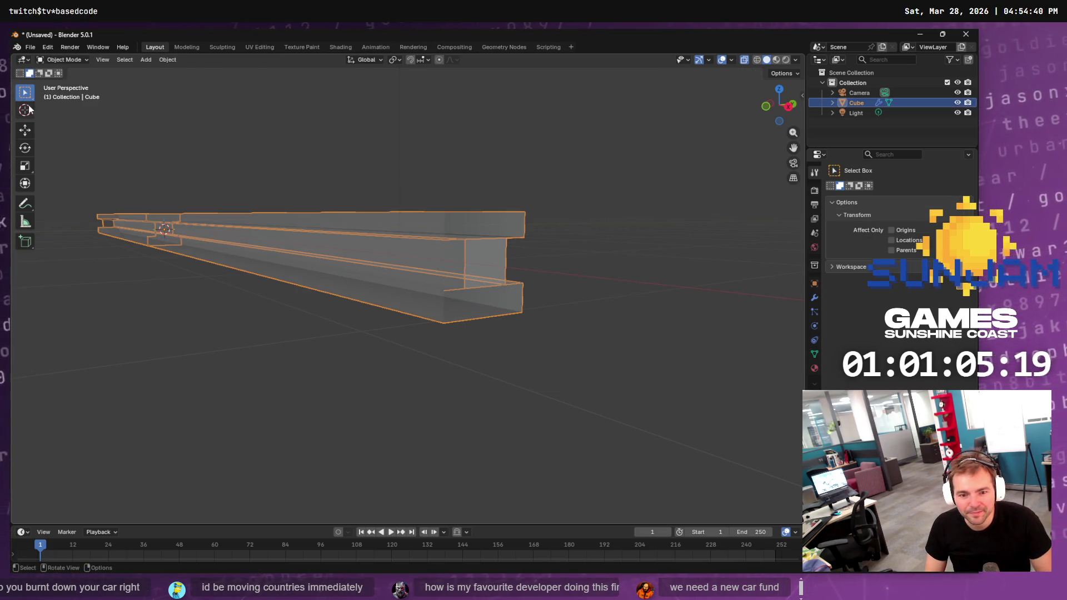
Bridge two vertical edges at the beam end with Bridge Edge Loops to form a new face
key("Tab")
left_click(101, 60)
left_click(463, 259)
left_click(505, 260, "shift")
key("F3")
type("bridge")
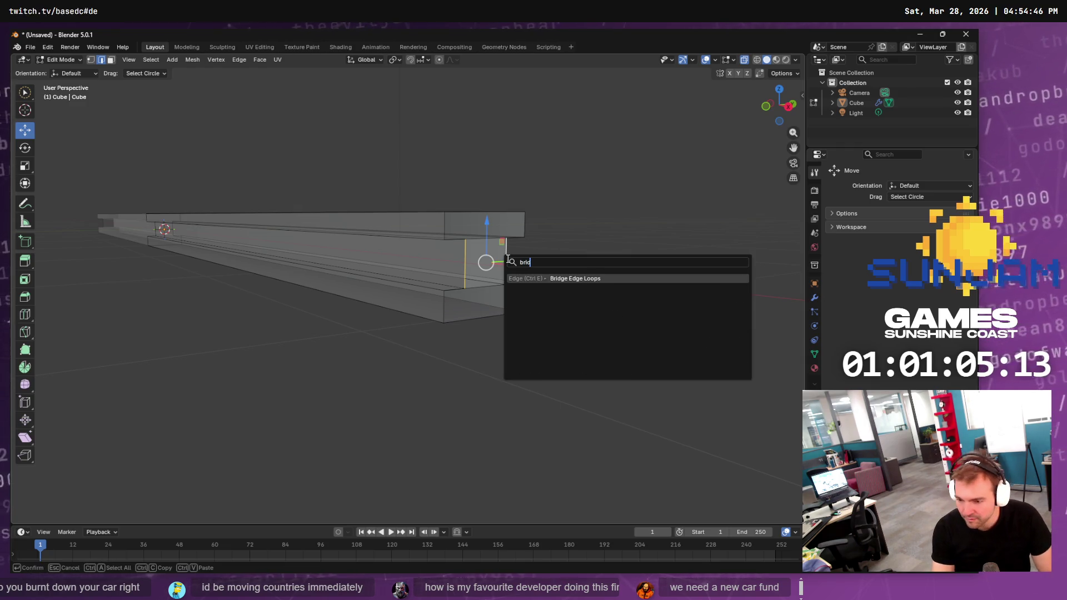
key("Return")
mouse_move(584, 240)
left_mouse_down()
mouse_move(543, 262)
mouse_move(409, 280)
left_mouse_up()
Re-enter Edit Mode on the beam in face select and grow the selection over most faces
key("Tab")
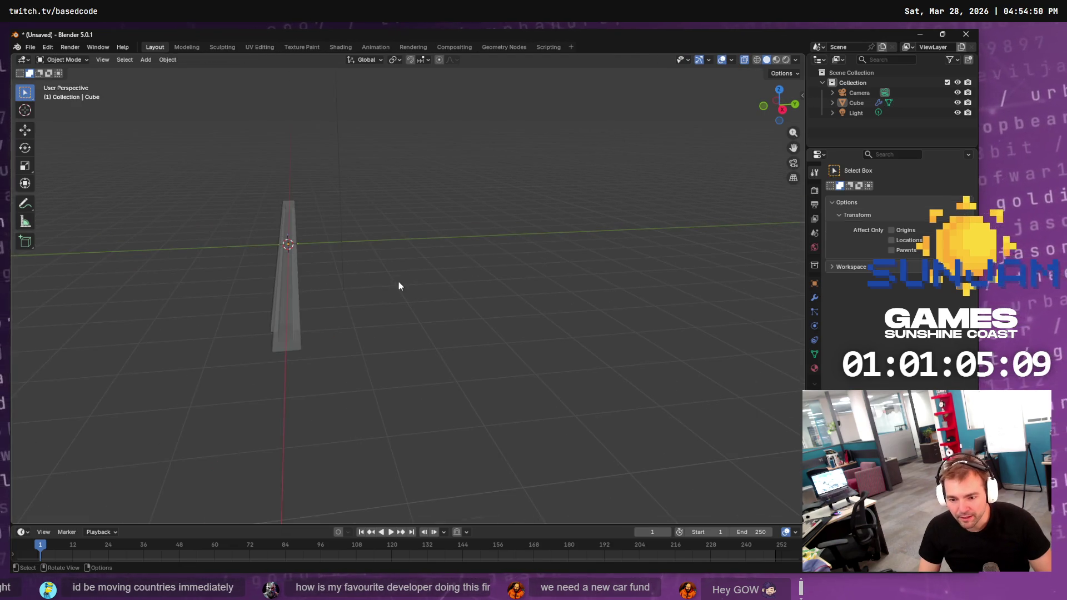
left_click(293, 294)
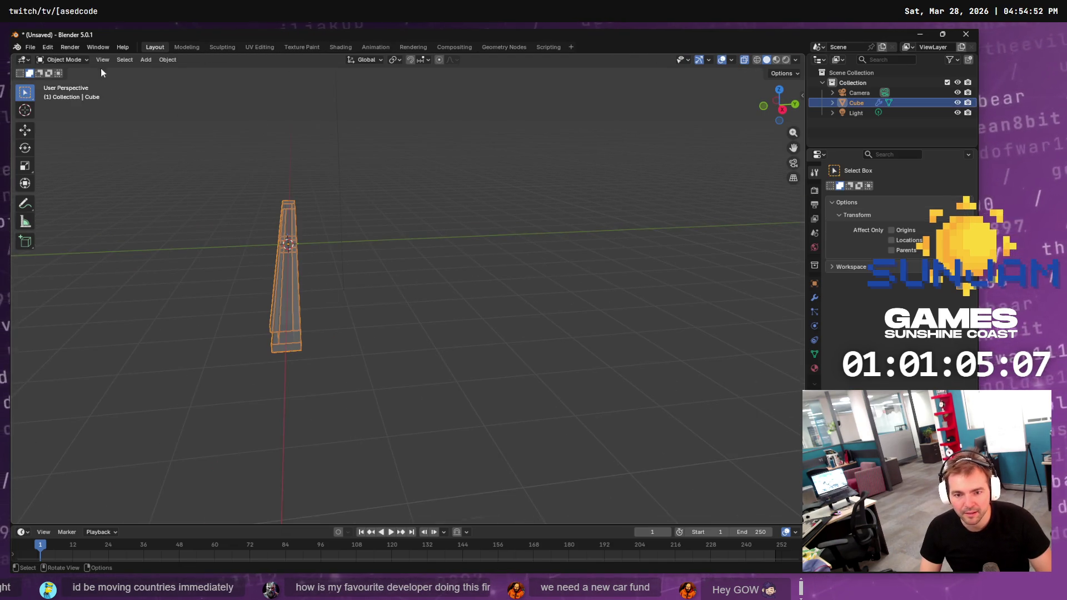
key("Tab")
key("3")
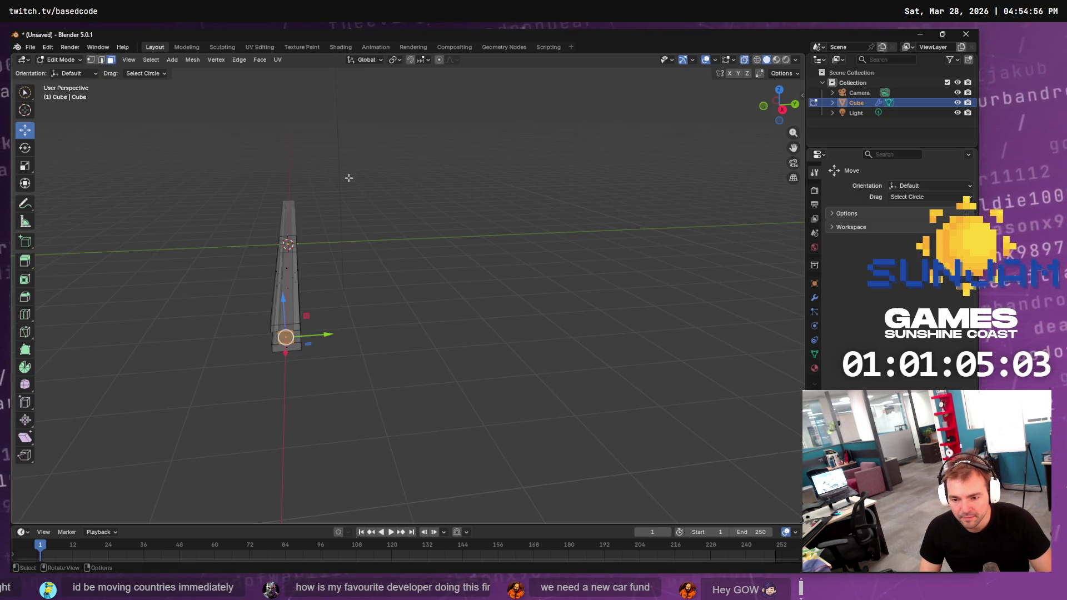
key("Tab")
key("Tab")
key("ctrl+KP_Add")
key("ctrl+KP_Add")
key("ctrl+KP_Add")
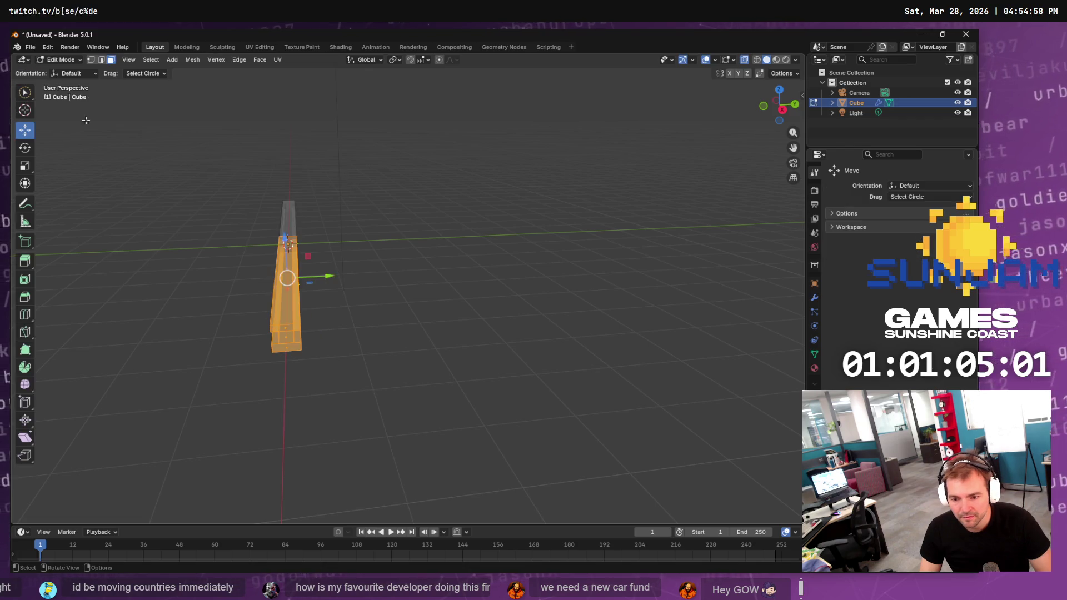
left_click(193, 60)
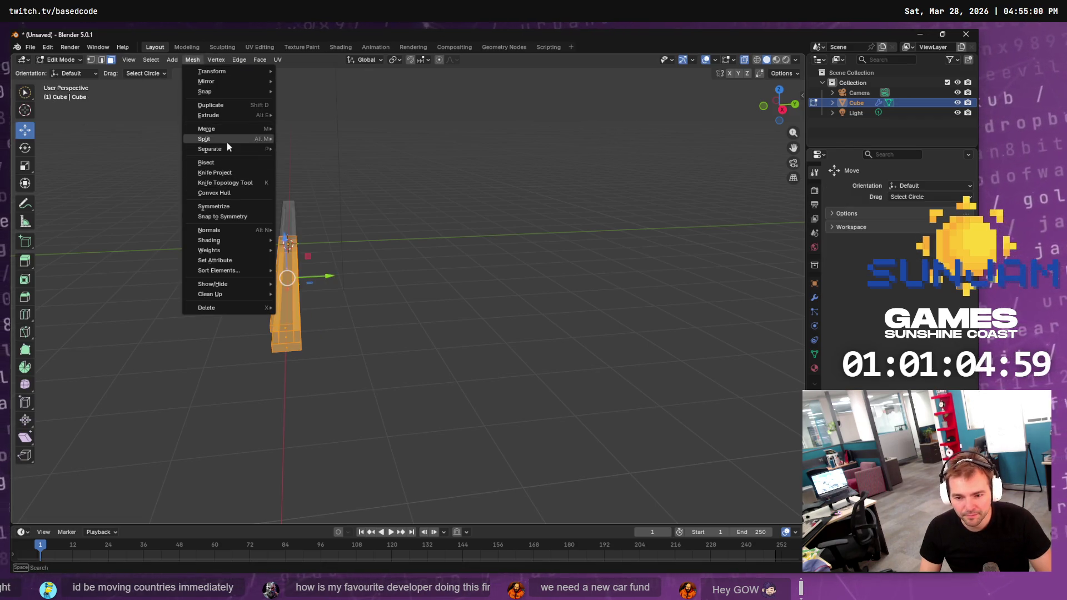
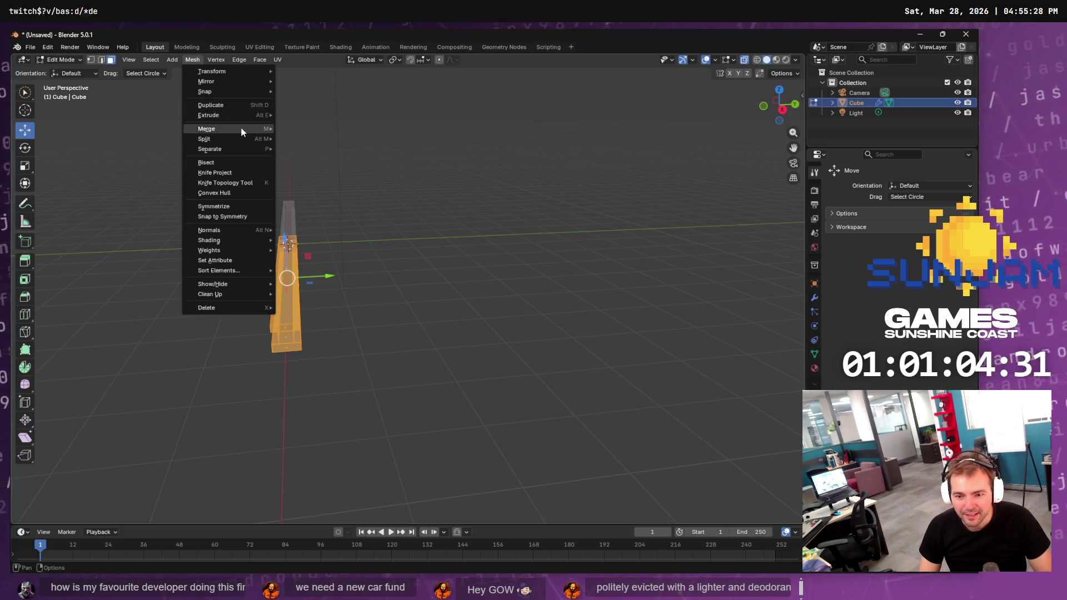
Look through the Mesh, Select, Edge and Face menus, then search operators for 'duplicate'
mouse_move(250, 129)
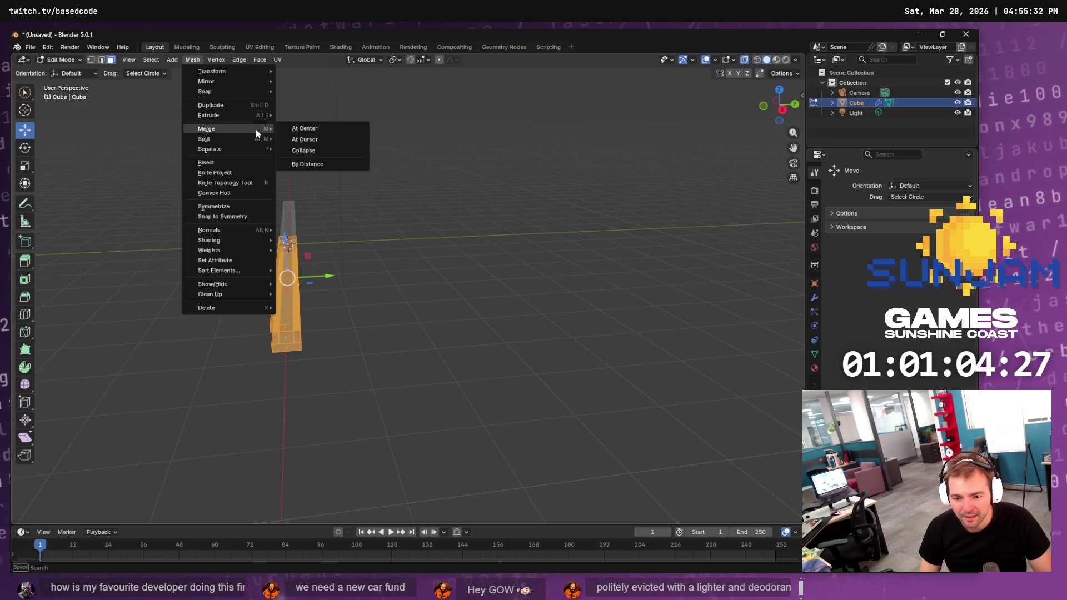
mouse_move(206, 75)
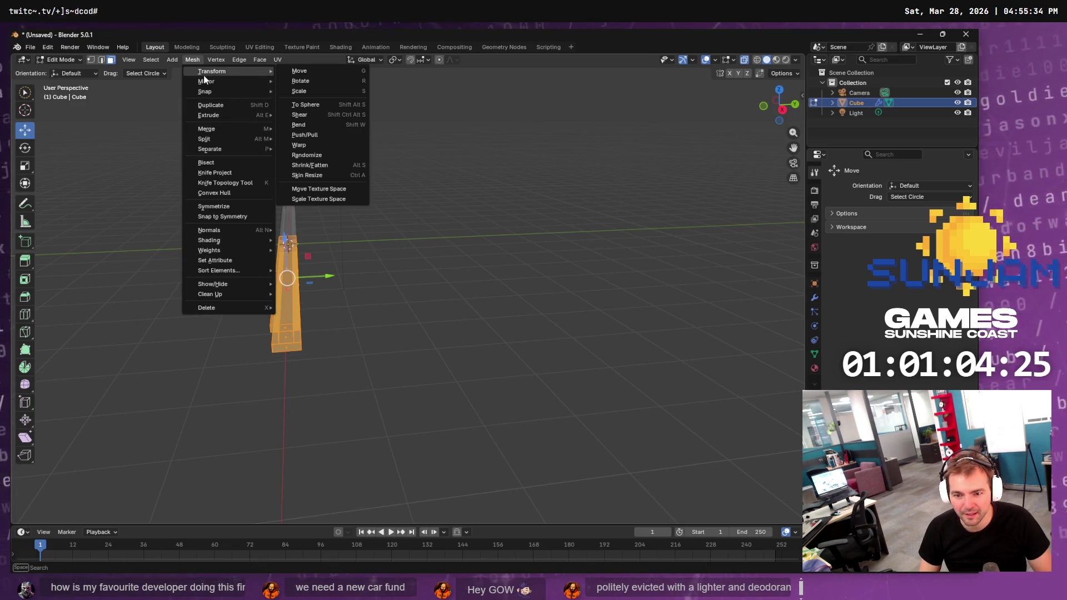
mouse_move(150, 56)
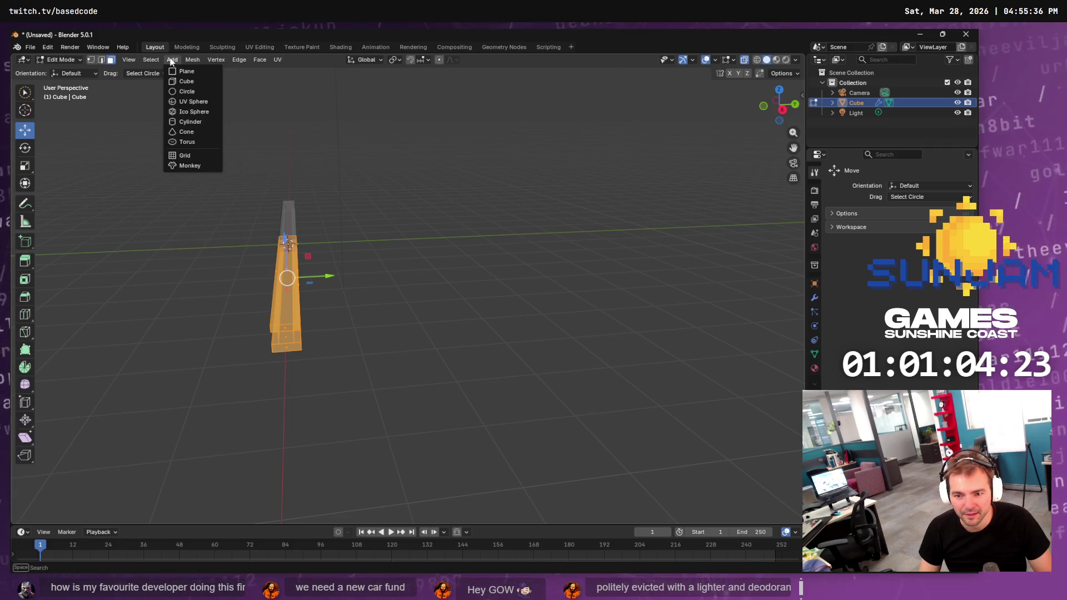
mouse_move(236, 61)
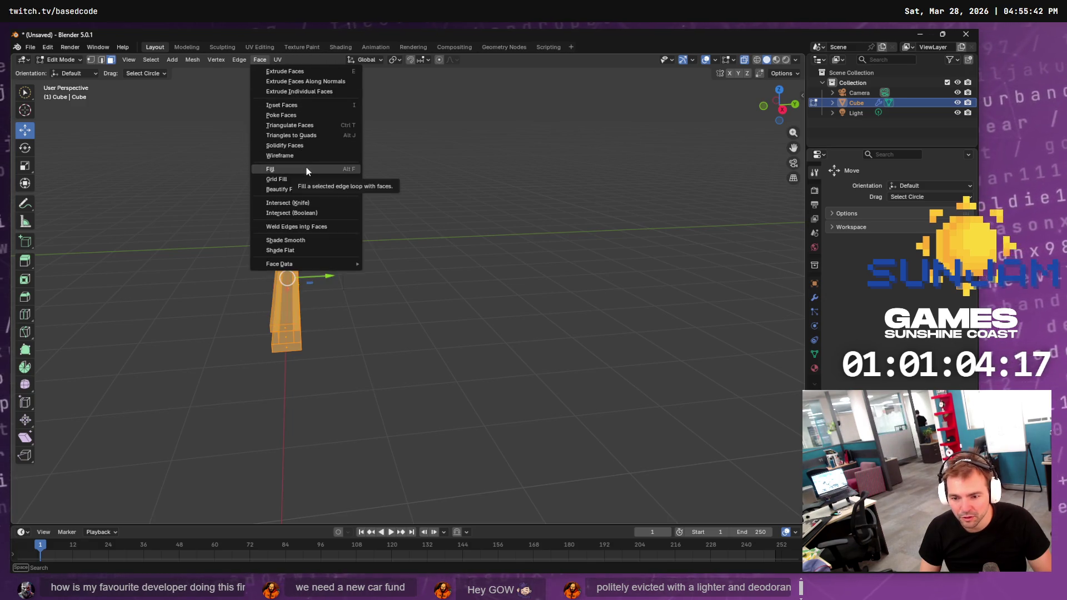
key("F3")
type("duplicate")
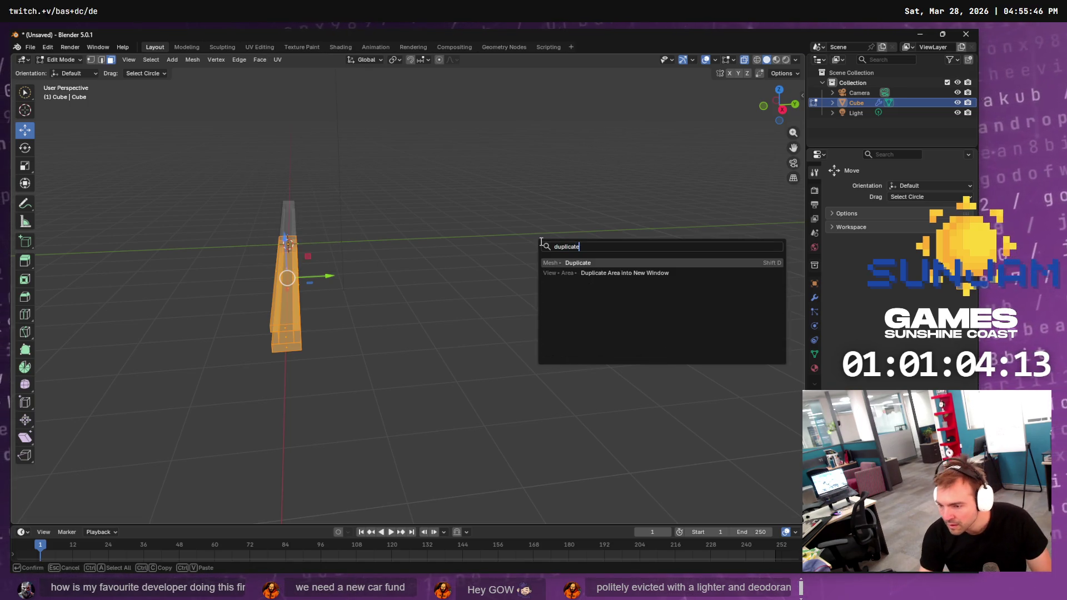
Duplicate the rail and move the copy 1 m along the Y axis
key("Return")
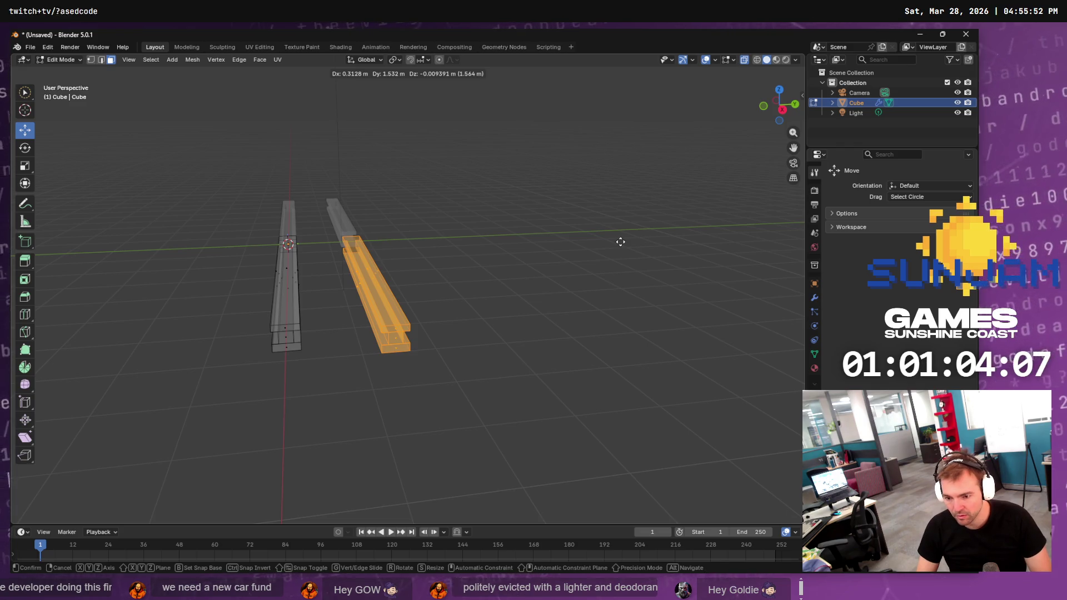
key("y")
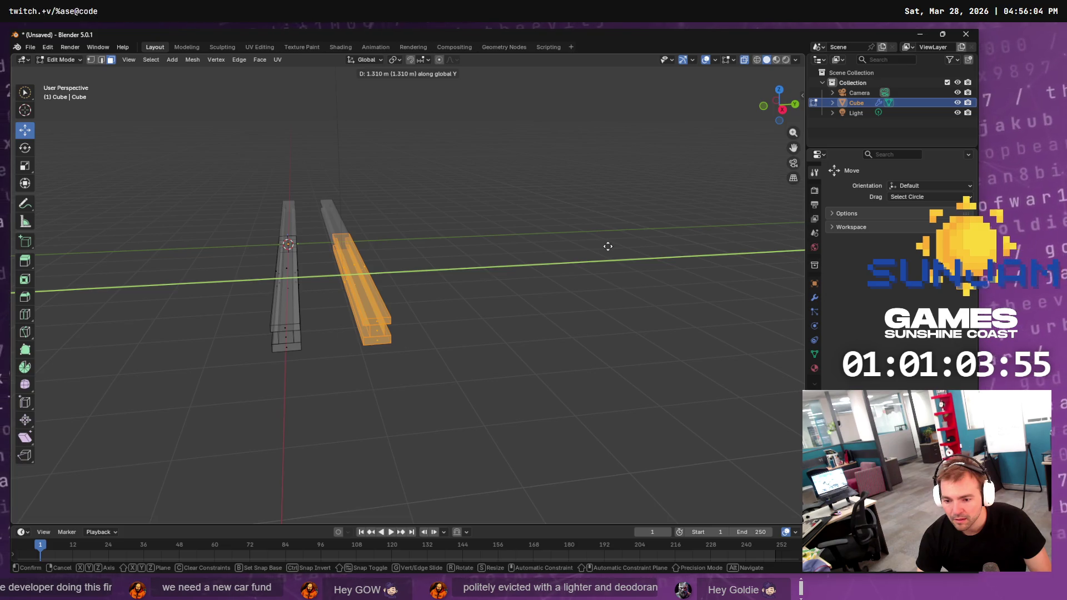
type("1")
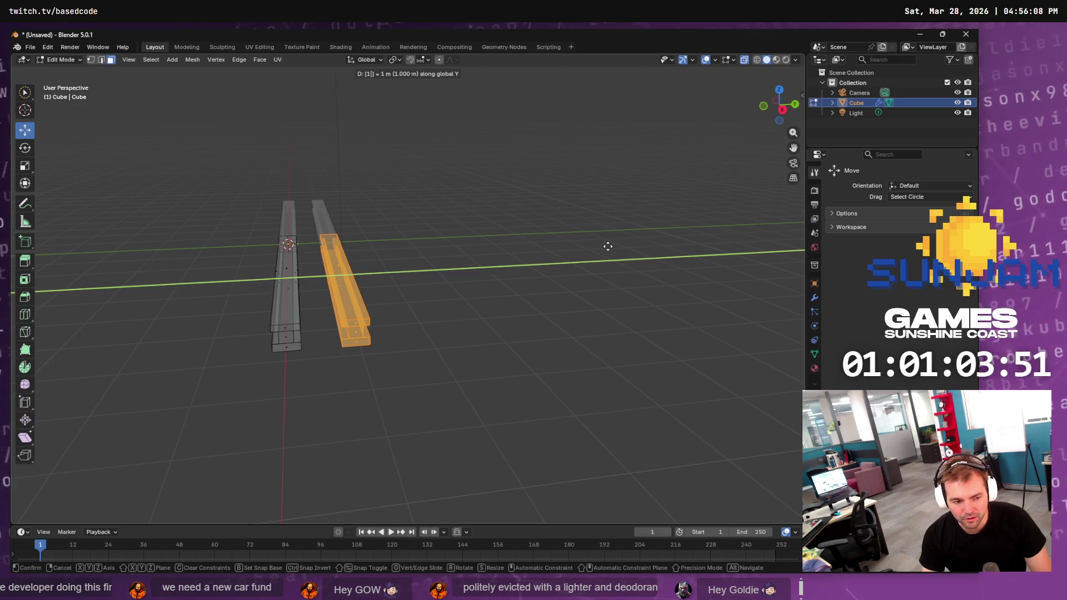
key("alt+Tab")
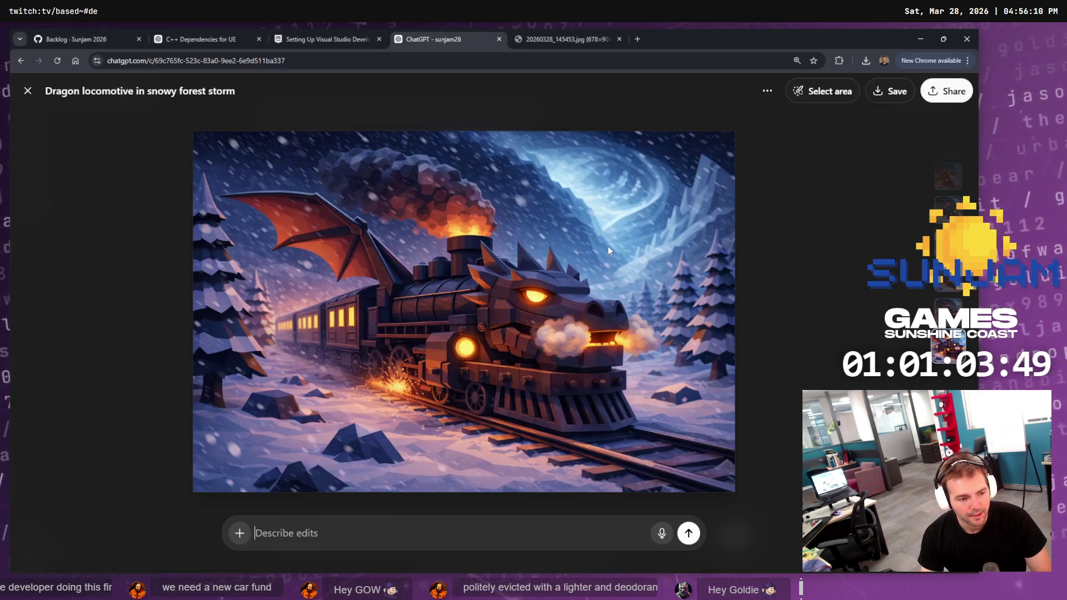
Google how wide train tracks are, then narrow it to 'How wide is a steam train track'
key("ctrl+t")
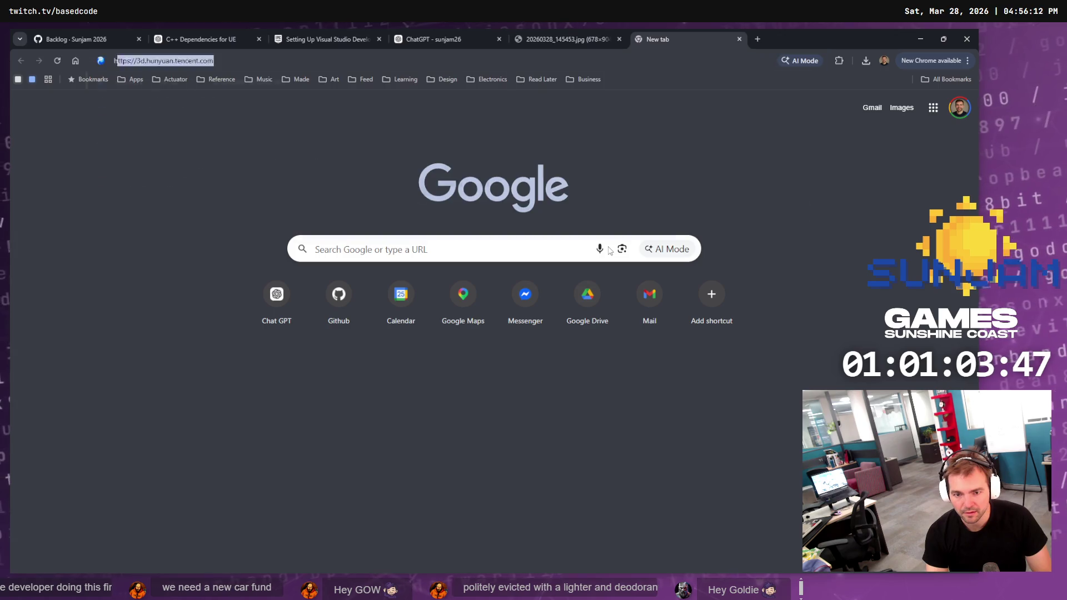
type("how wide are train tra")
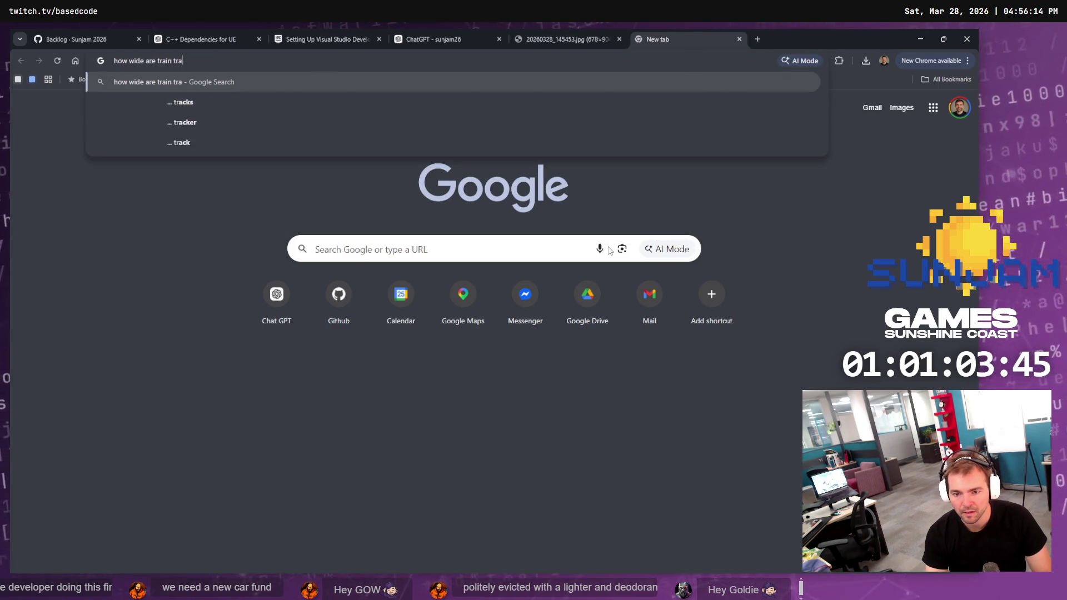
type("cks")
key("Return")
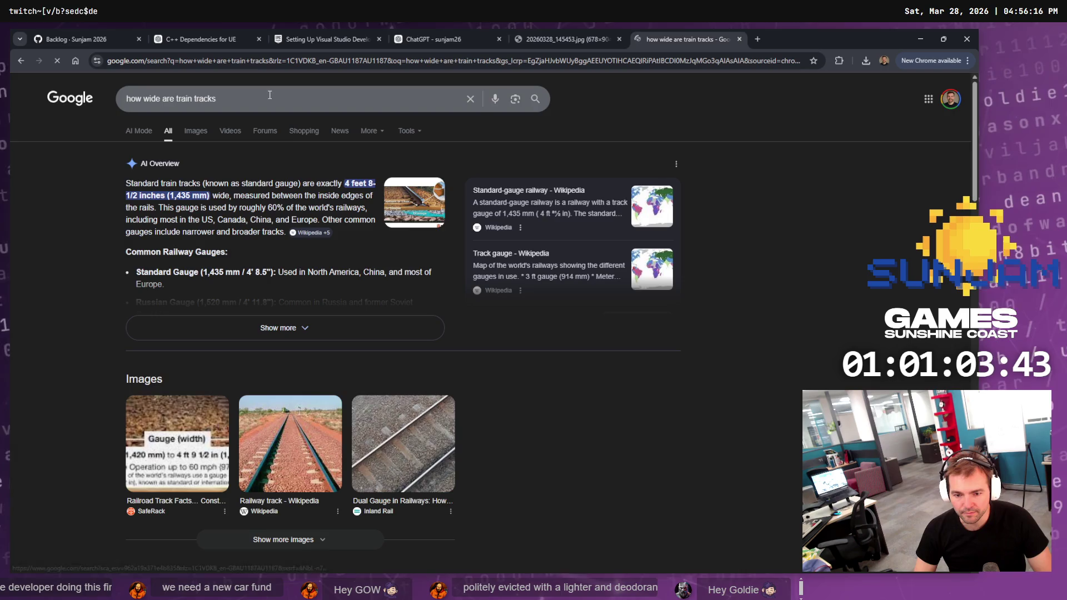
left_click(269, 95)
type("How wide is a ")
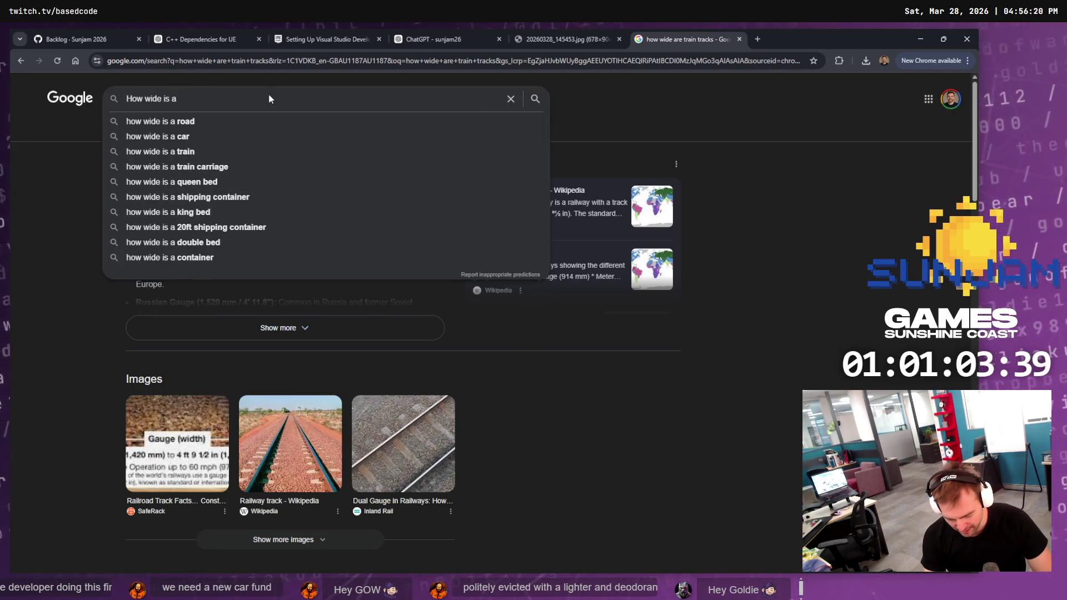
type("steam train track")
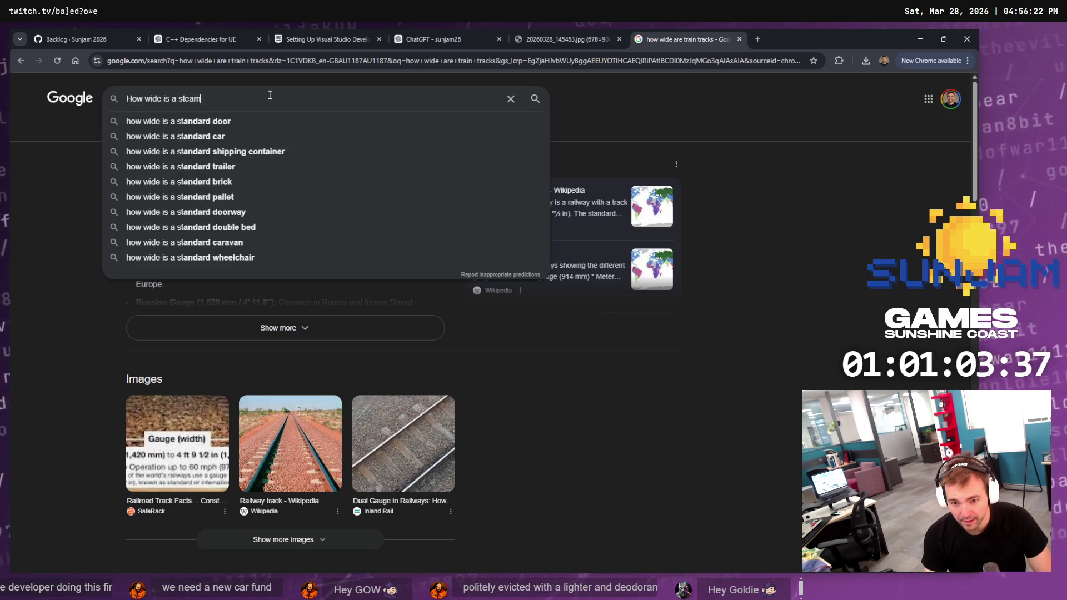
key("Return")
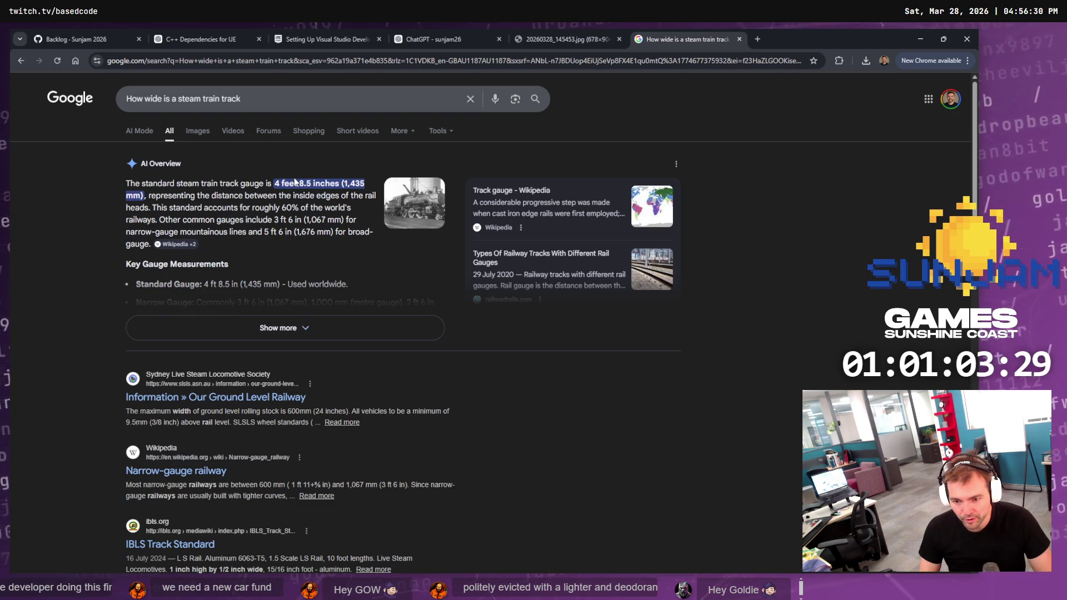
Add 'in meters' to the search to find the 1.435 m standard gauge
left_click(290, 103)
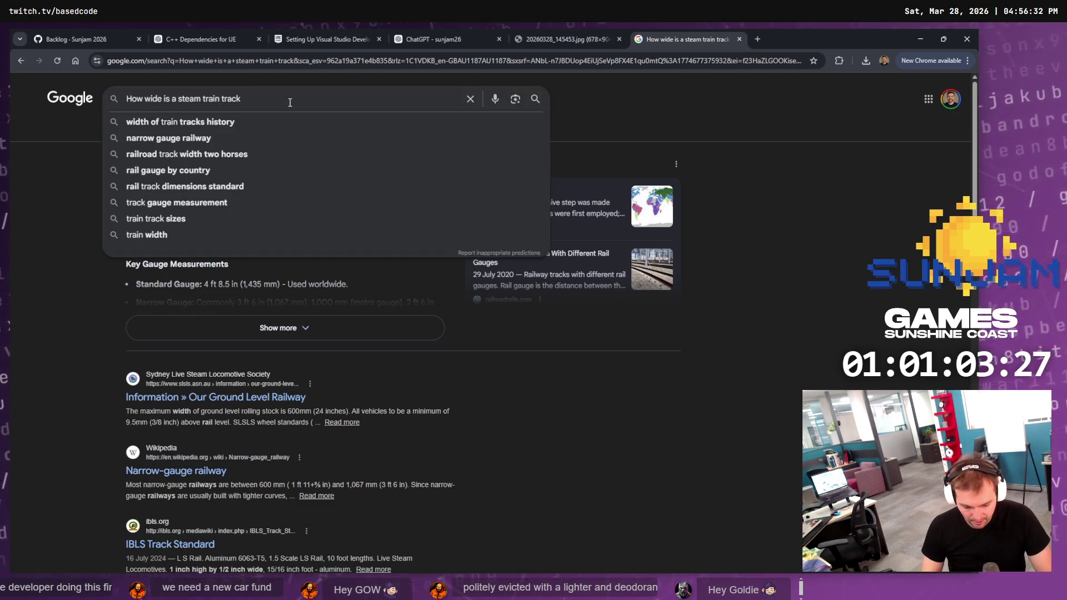
type("in w")
key("BackSpace")
type("meters")
key("Return")
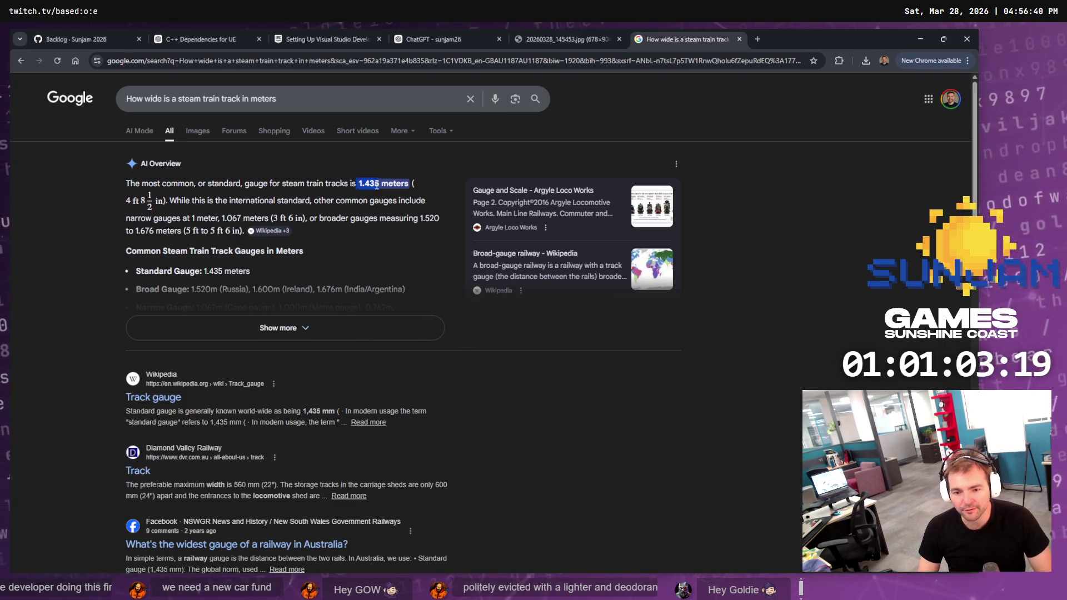
key("alt+Tab")
key("alt+Tab")
key("alt+Tab")
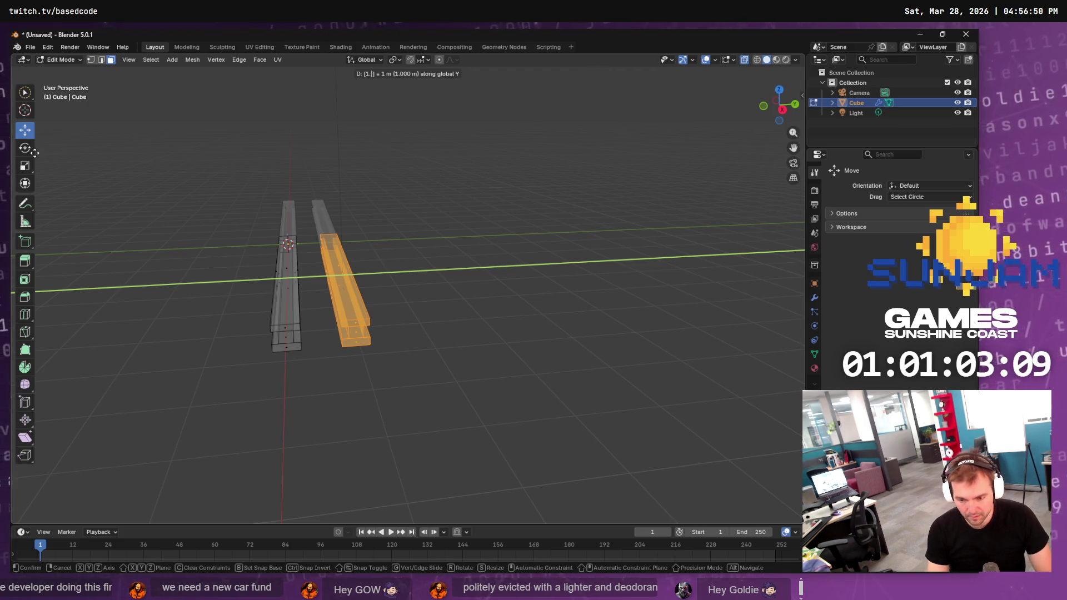
Confirm the copy at 1.75 m along Y and box-select the whole left rail
type("75")
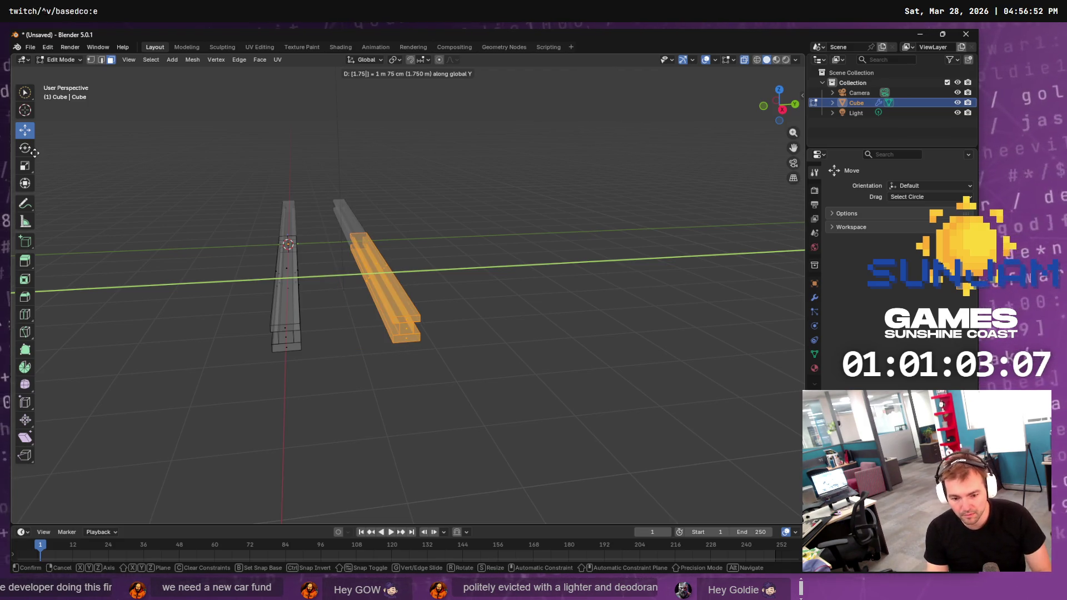
key("Return")
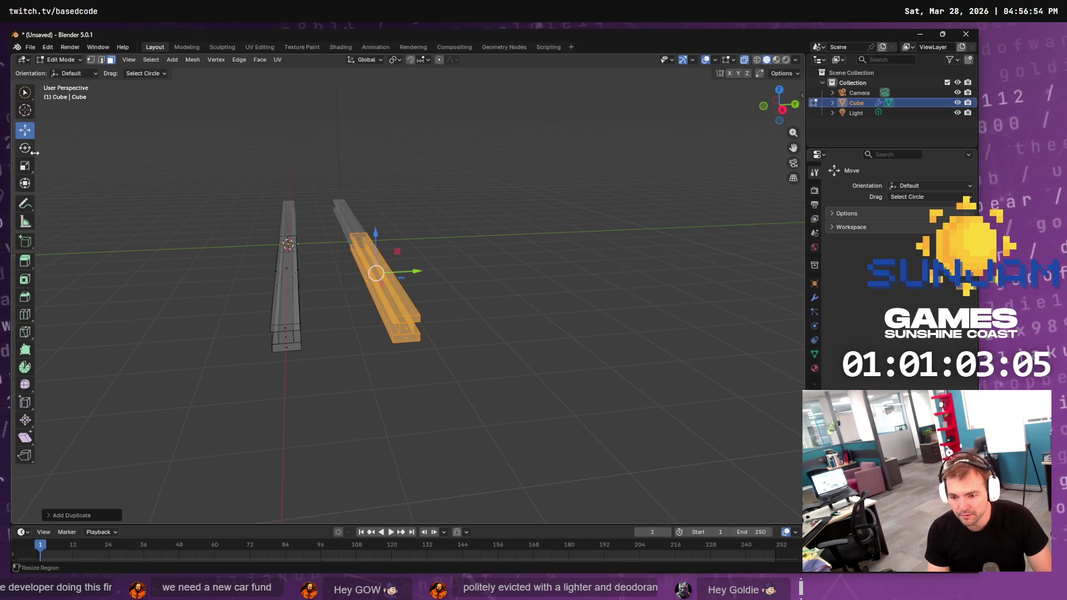
key("c")
key("ctrl+z")
key("Escape")
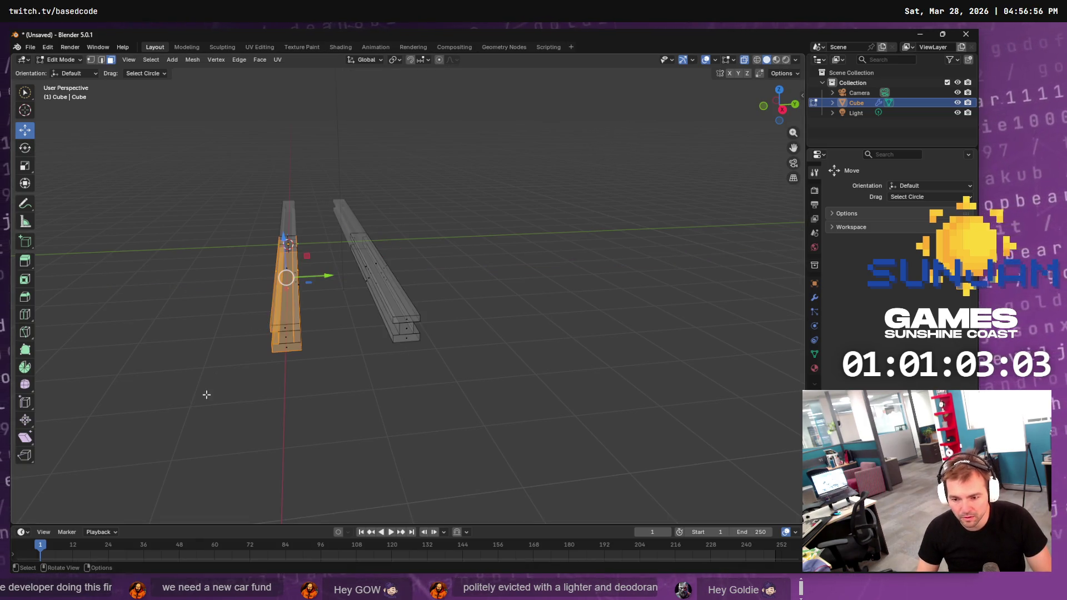
left_click_drag(21, 95, 49, 114)
left_click_drag(321, 217, 255, 465)
Try shifting the left rail 0.85 along Y in orthographic view, then undo it
key("shift+space")
key("g")
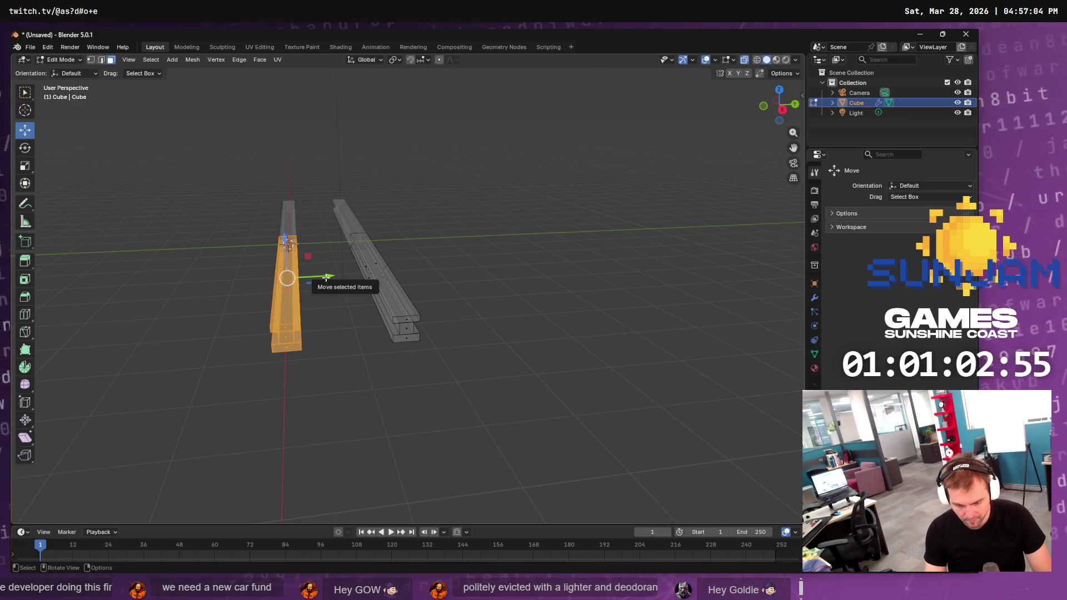
key("period")
key("Escape")
key("KP_5")
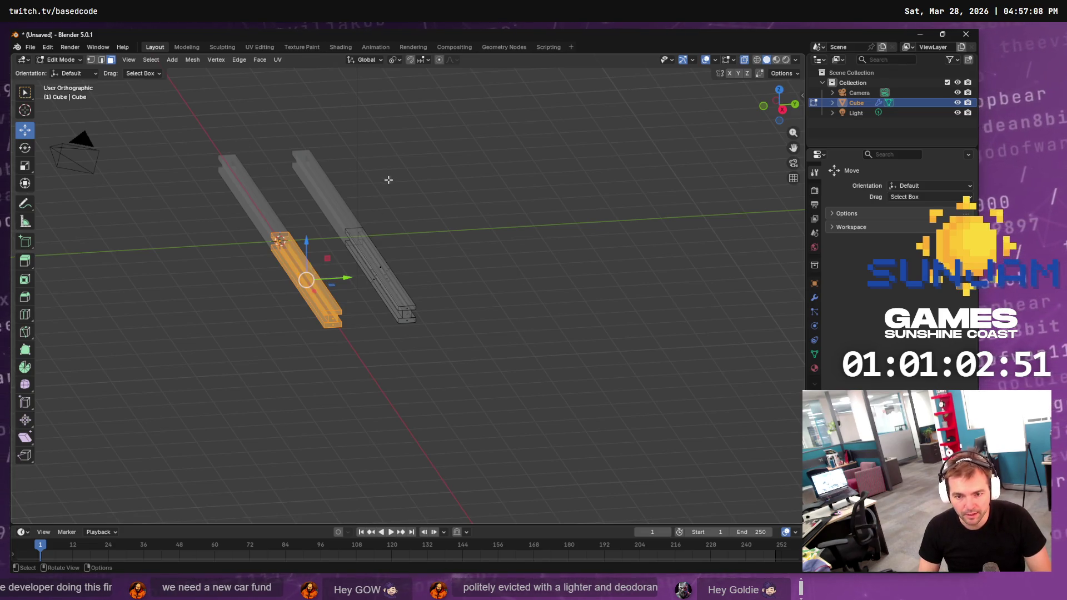
key("KP_6")
key("KP_6")
type("gy")
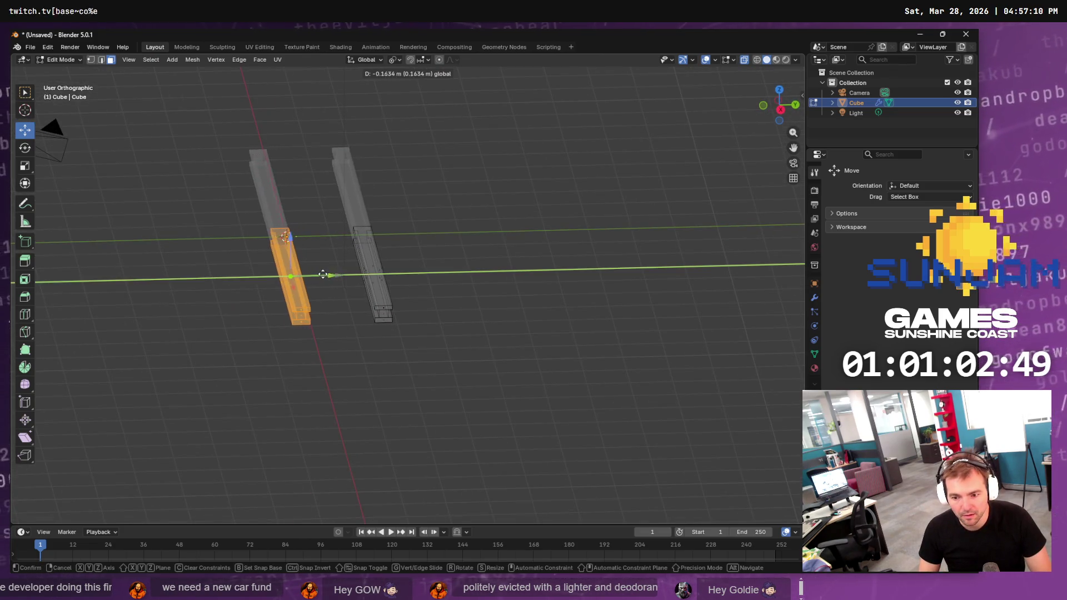
type(".85")
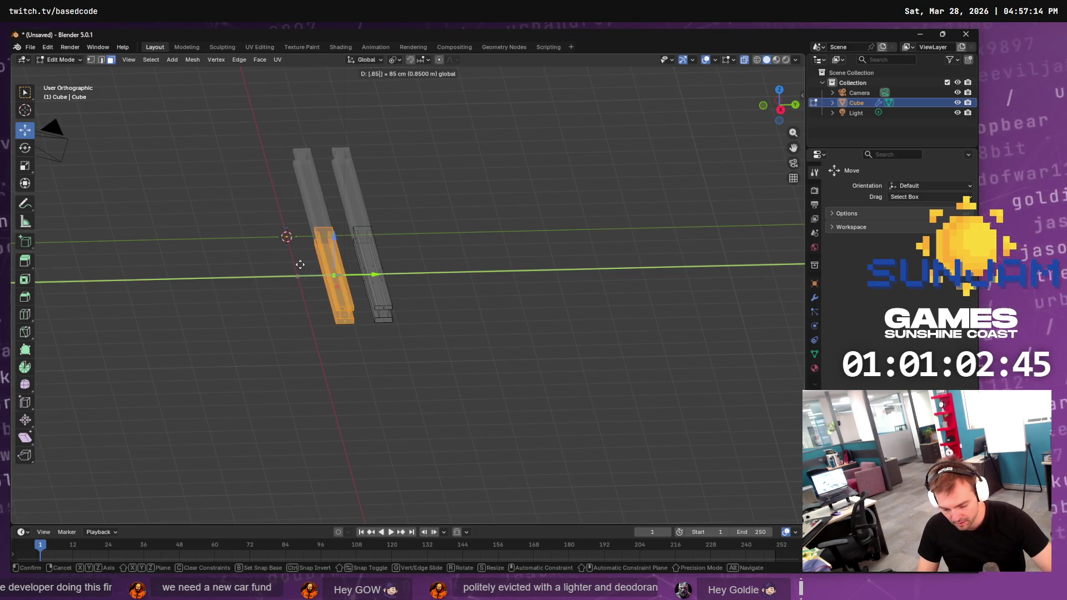
key("Return")
key("ctrl+z")
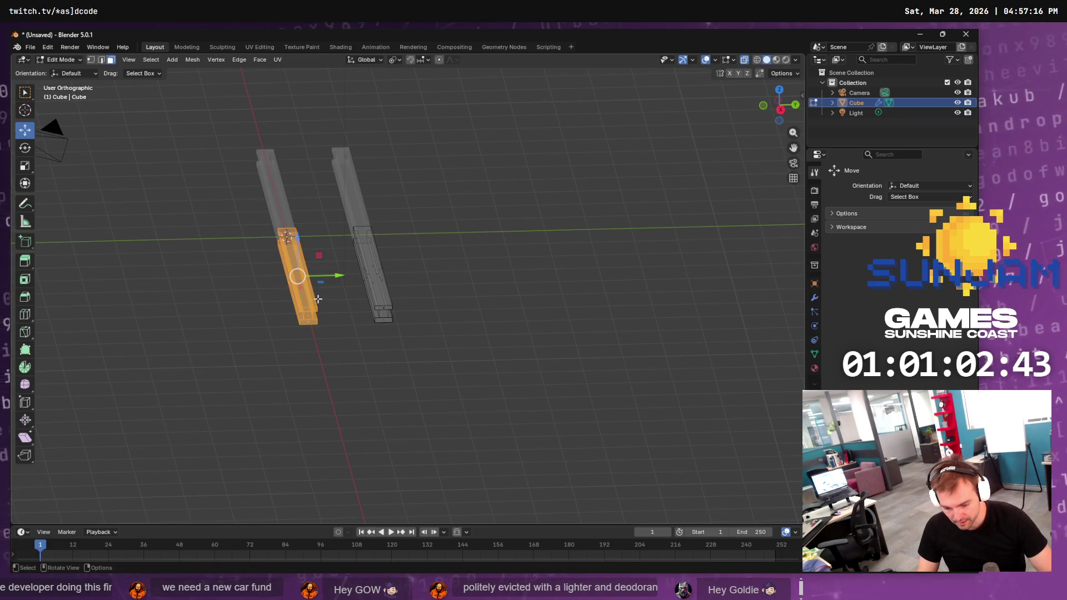
Move the left rail -0.75 m along Y, then drag it farther from the copy
key("g")
key("y")
key("minus")
key("period")
type("75")
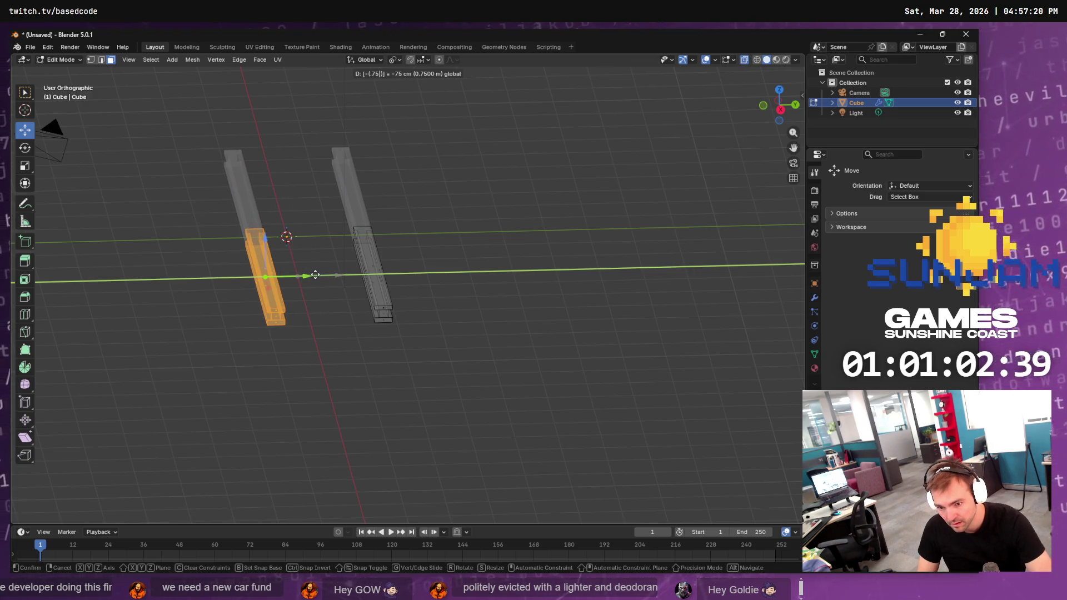
key("Return")
mouse_move(305, 267)
left_mouse_down()
mouse_move(255, 269)
mouse_move(270, 273)
left_mouse_up()
key("KP_Decimal")
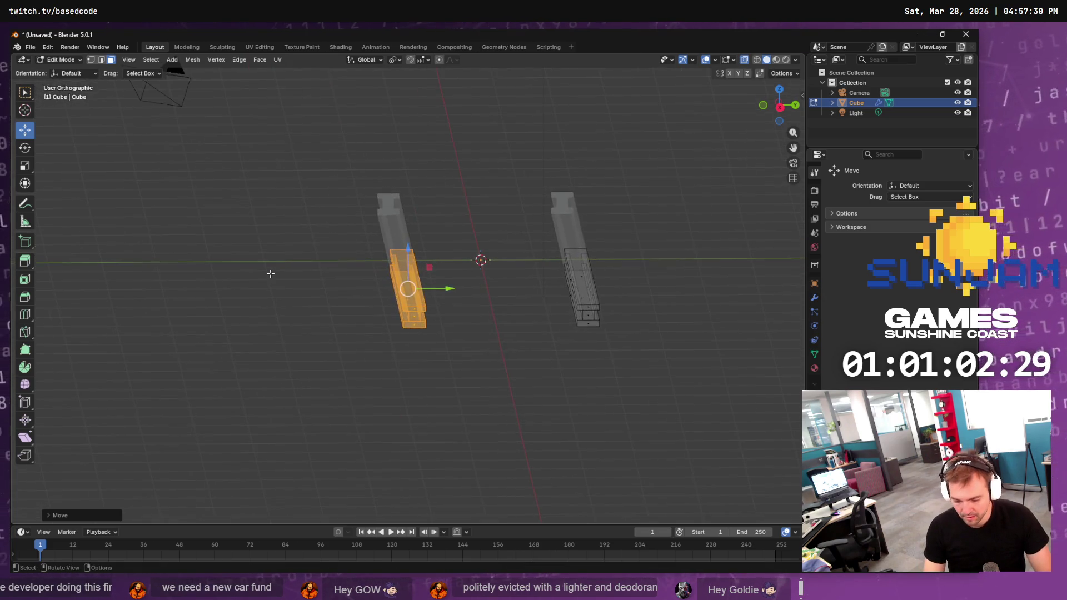
From the top view, shift the orange rail copy about 0.75 m and slide it farther along Y
key("KP_7")
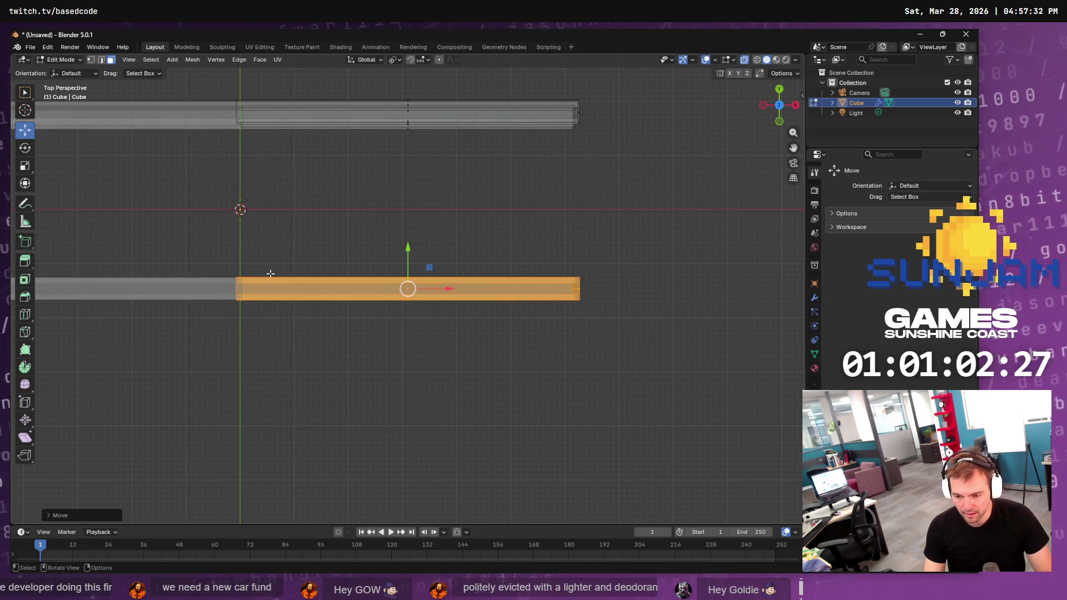
mouse_move(572, 271)
left_mouse_down()
mouse_move(484, 239)
mouse_move(447, 273)
mouse_move(390, 285)
left_mouse_up()
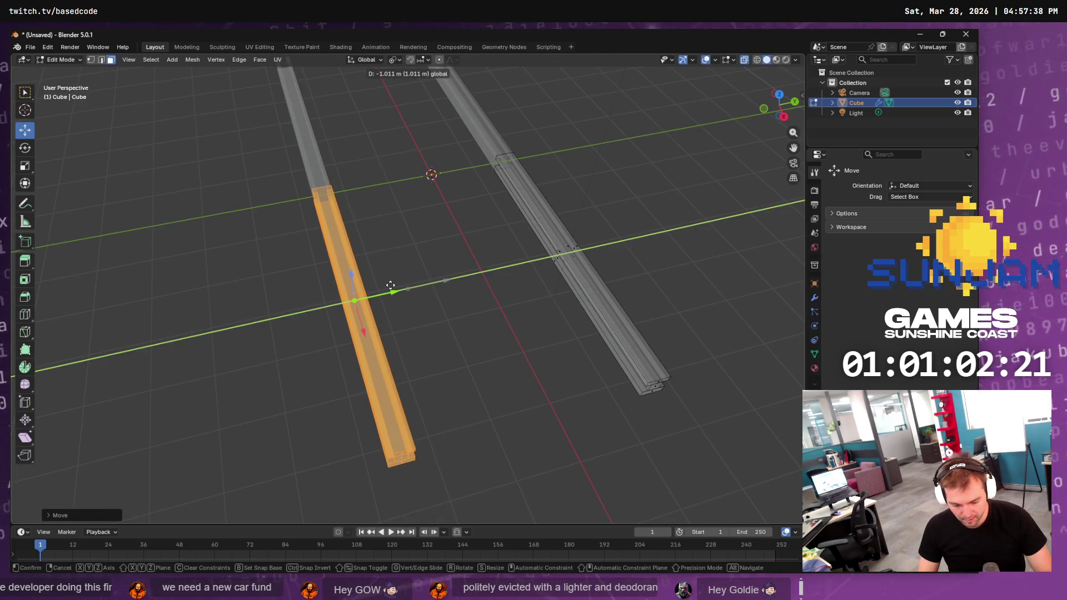
type(".")
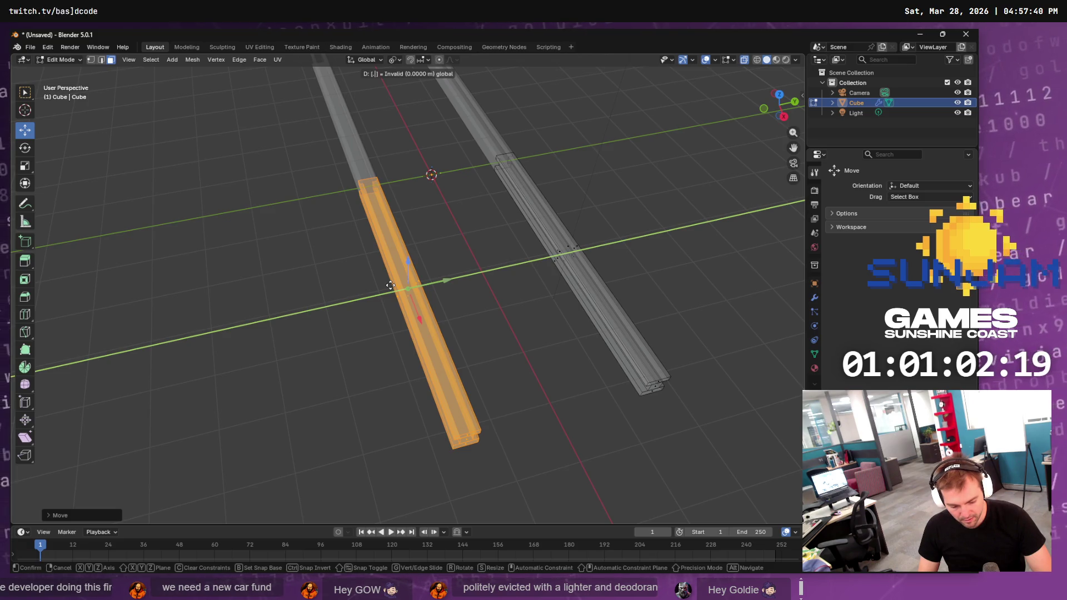
type("7")
type("6")
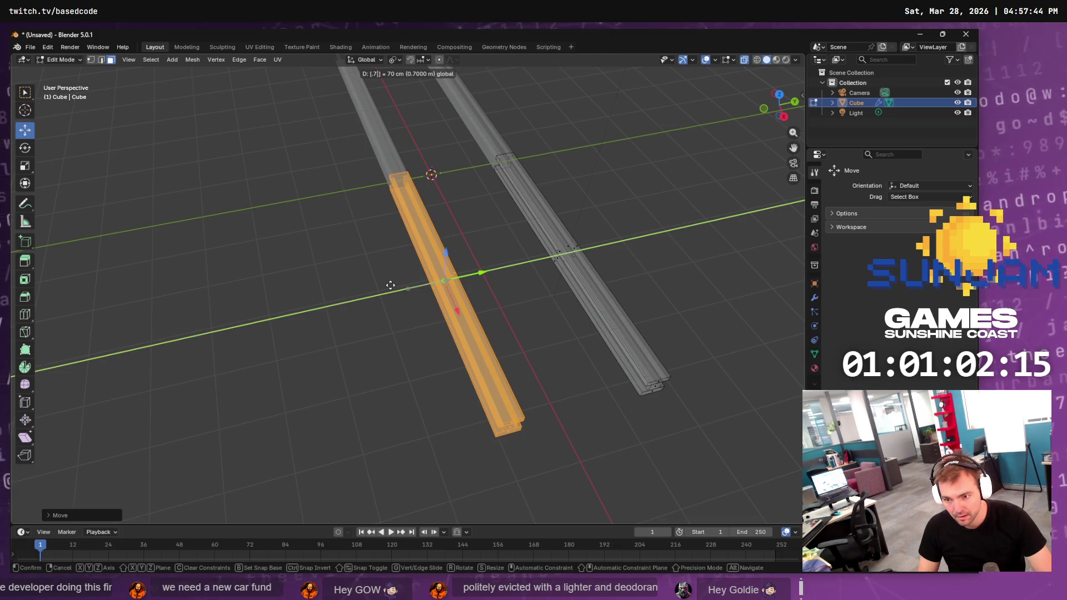
type("5")
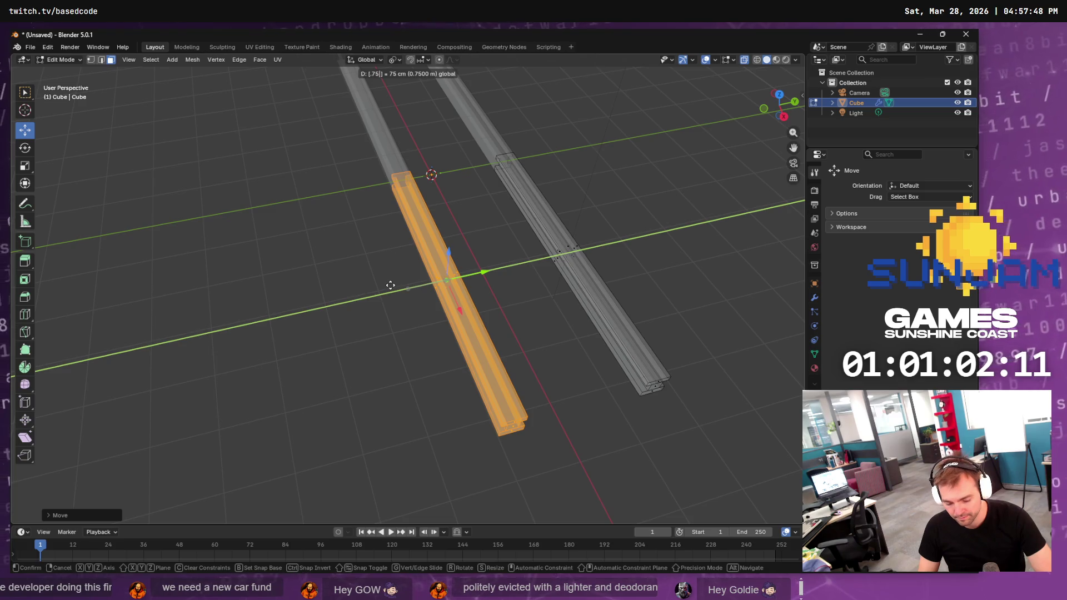
key("Return")
mouse_move(482, 271)
left_mouse_down()
mouse_move(530, 258)
mouse_move(372, 279)
mouse_move(390, 275)
left_mouse_up()
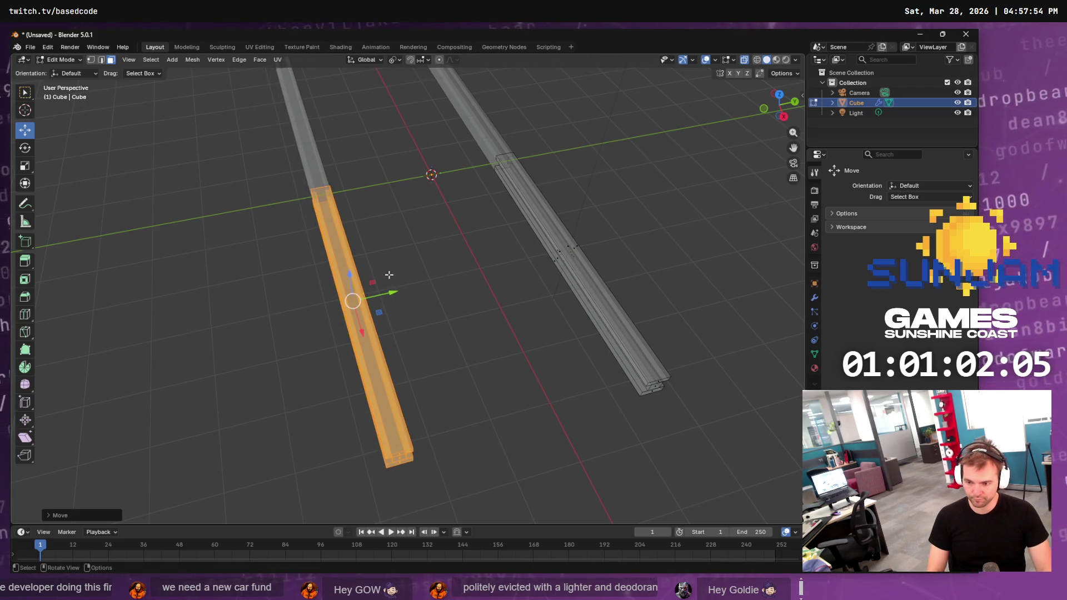
Delete the offset rail copy's faces and box-select the remaining rail
key("x")
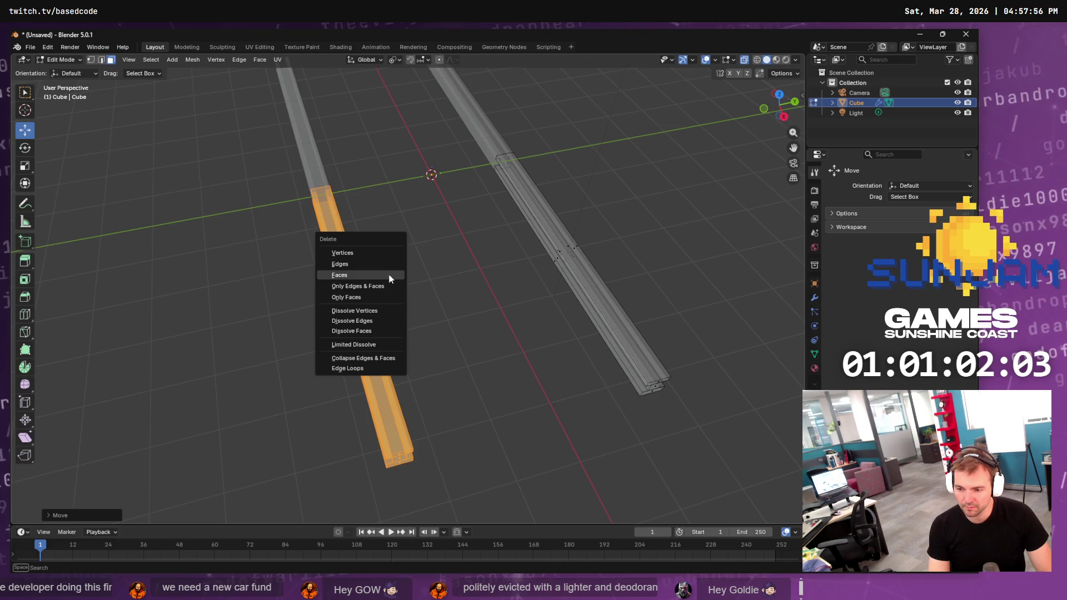
left_click(392, 274)
left_click_drag(702, 146, 318, 506)
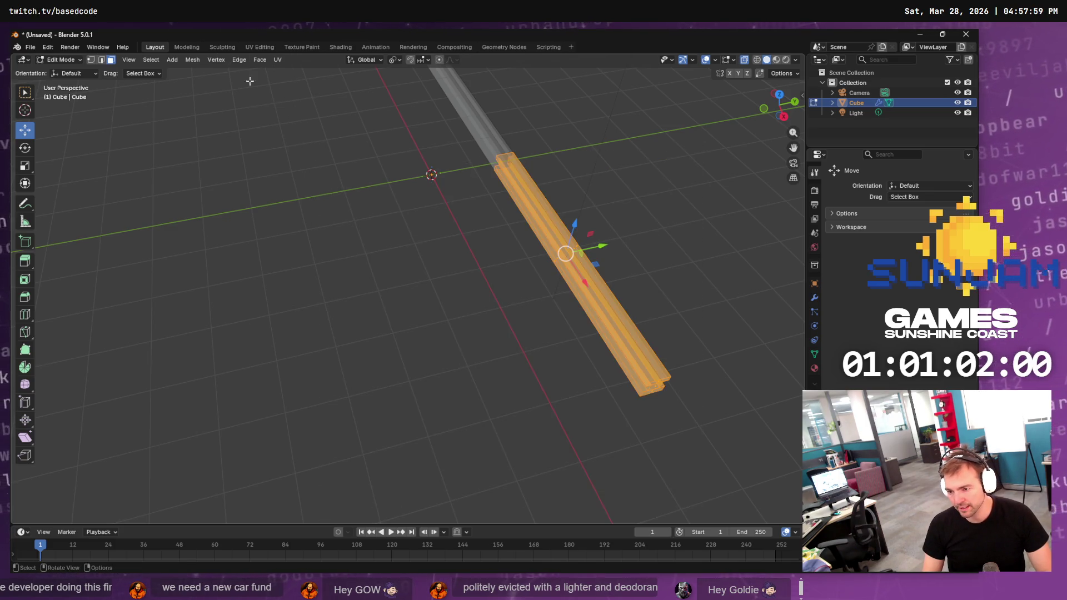
left_click(189, 60)
mouse_move(231, 129)
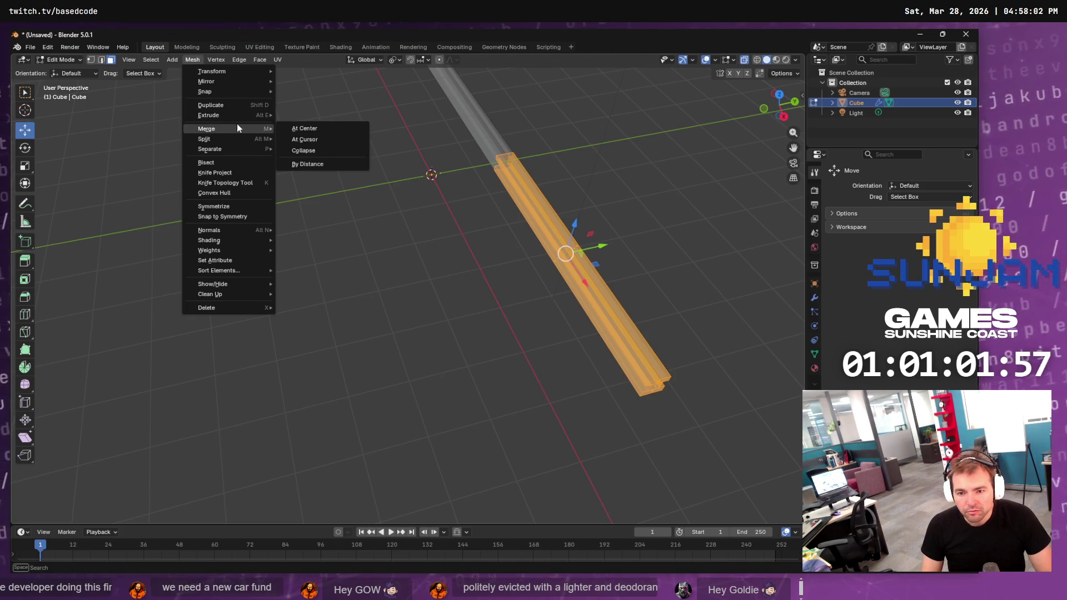
mouse_move(243, 84)
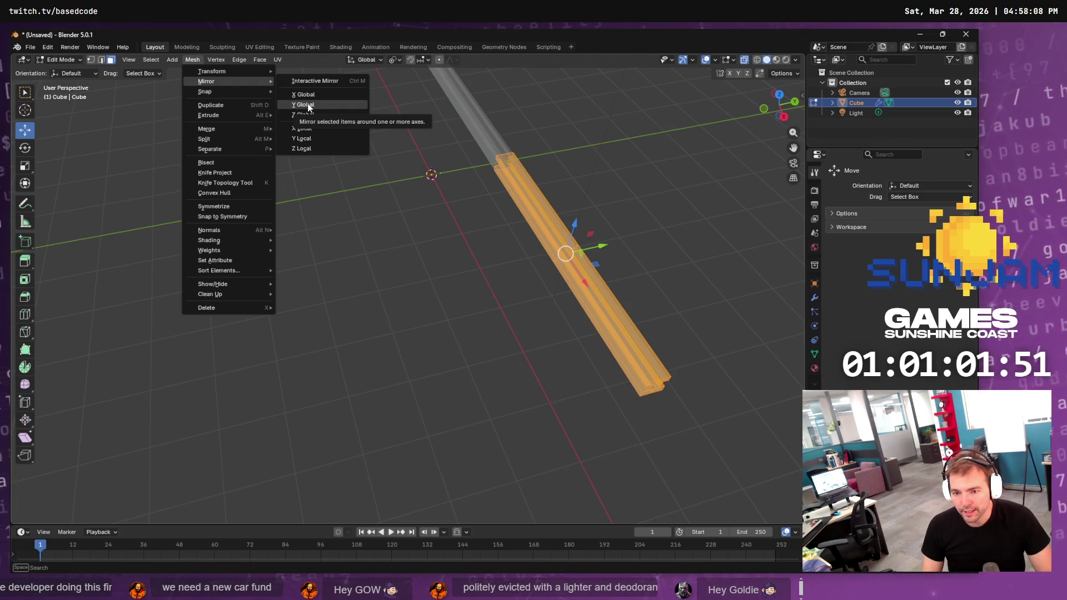
Duplicate the rail in place via the 'dup' search, then abandon a search for mirror
key("F3")
type("dup")
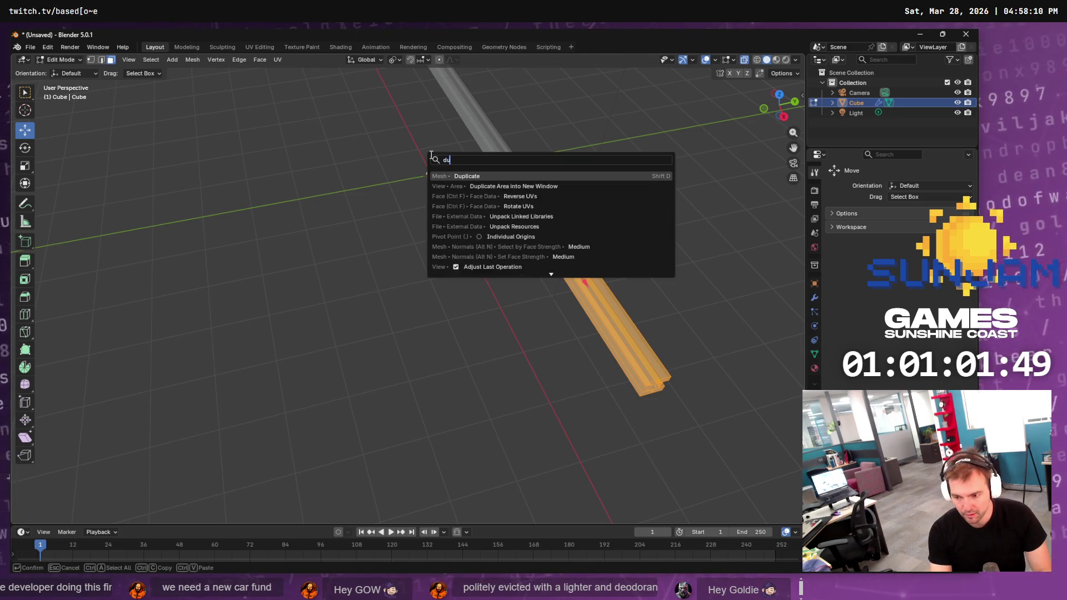
key("Return")
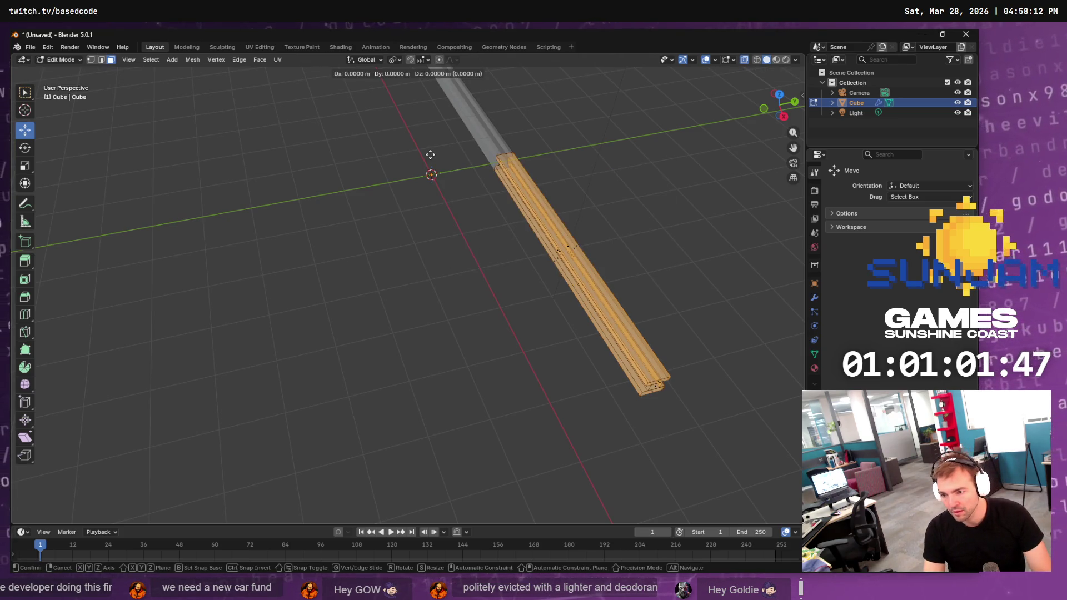
right_click(430, 155)
key("F3")
type("mirror")
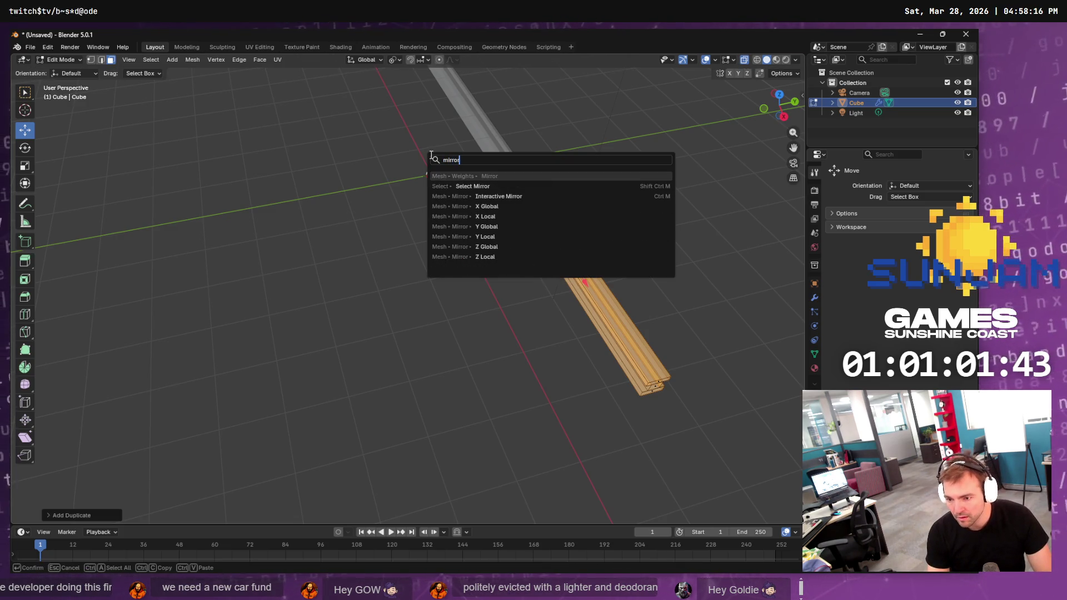
key("ctrl+BackSpace")
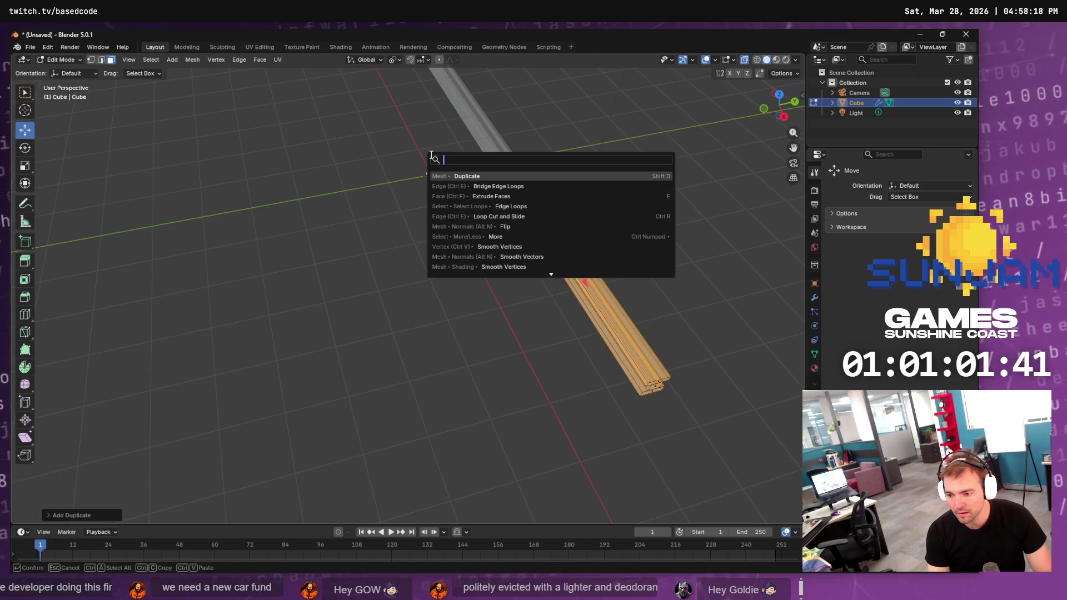
key("Escape")
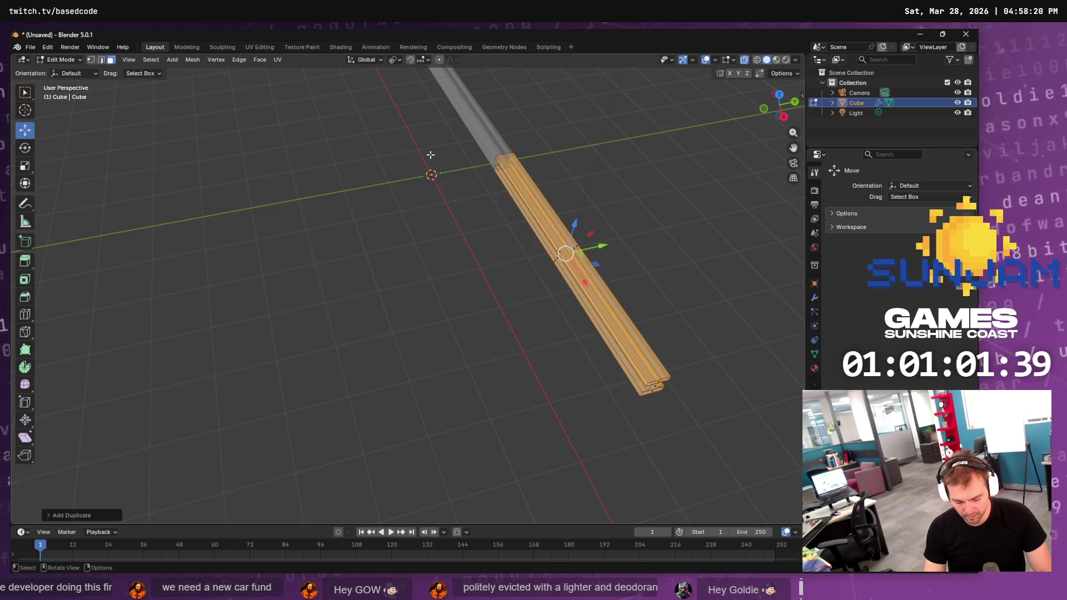
Try stretching the rail along Y with the Scale tool, then undo it
key("x")
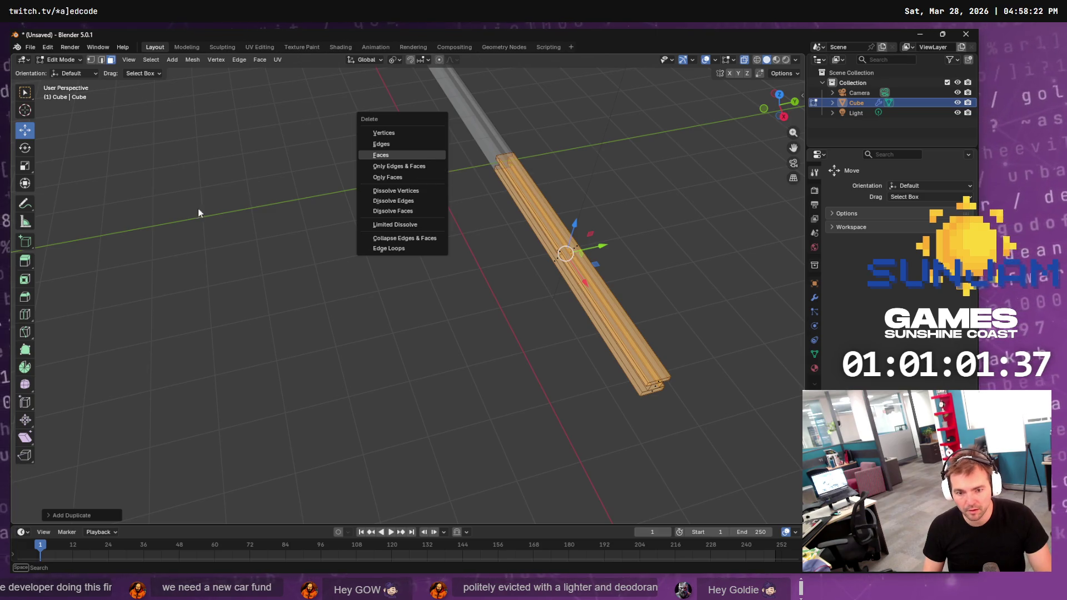
left_click(32, 170)
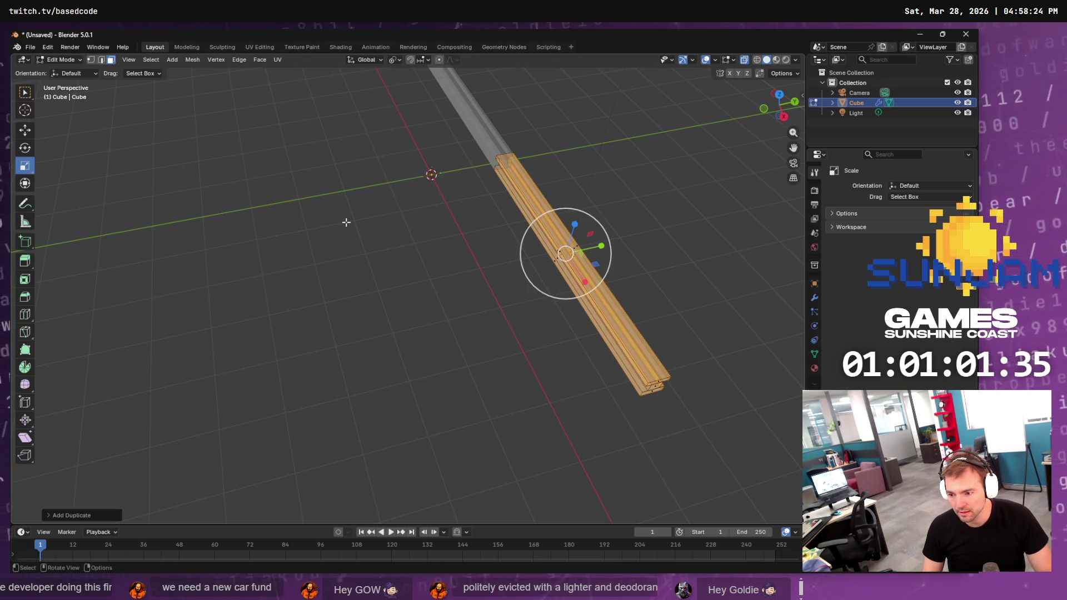
key("z")
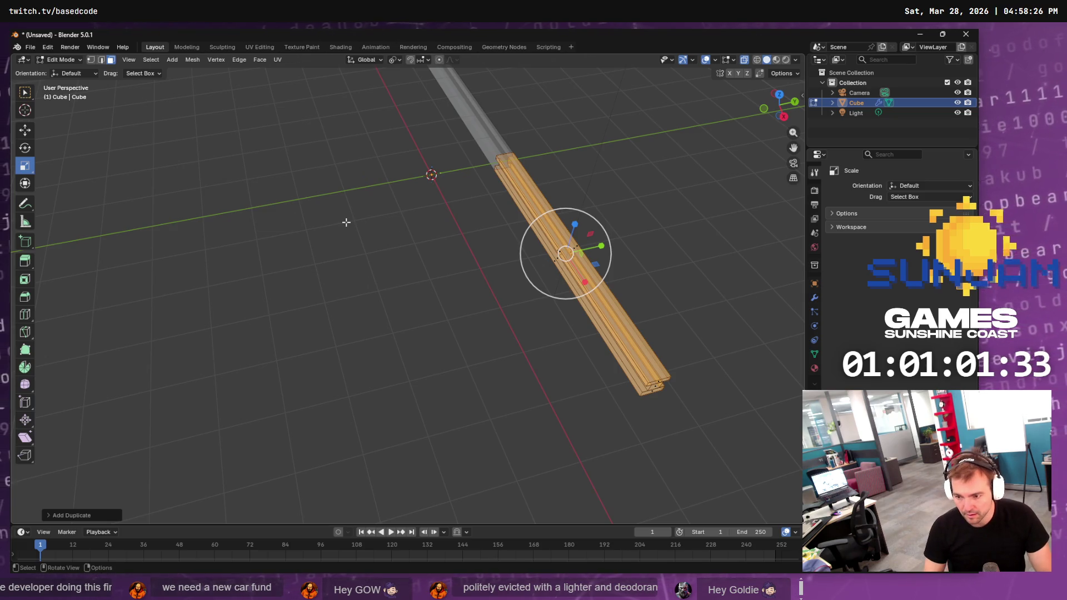
left_click_drag(602, 246, 584, 248)
key("ctrl+z")
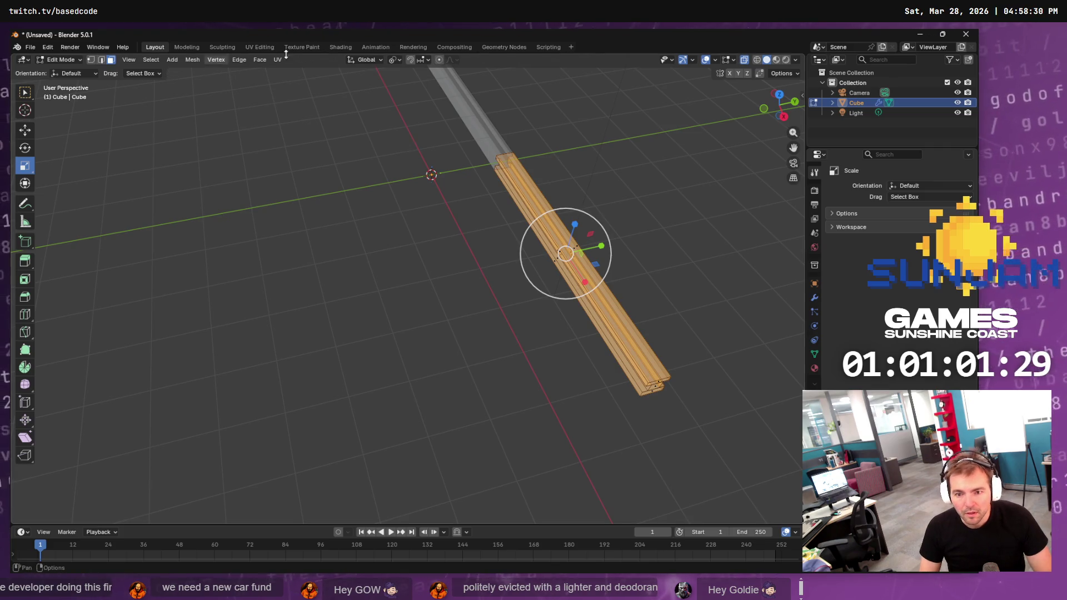
Check the interaction mode and editor type menus, keeping the area as the 3D Viewport
left_click(60, 59)
left_click(23, 59)
left_click(23, 60)
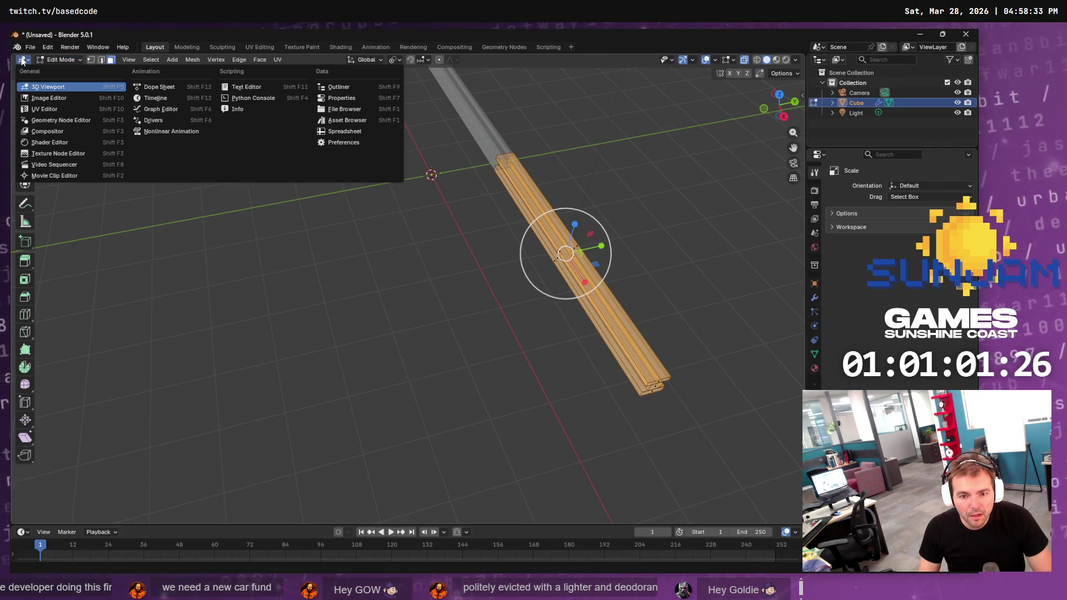
left_click(45, 86)
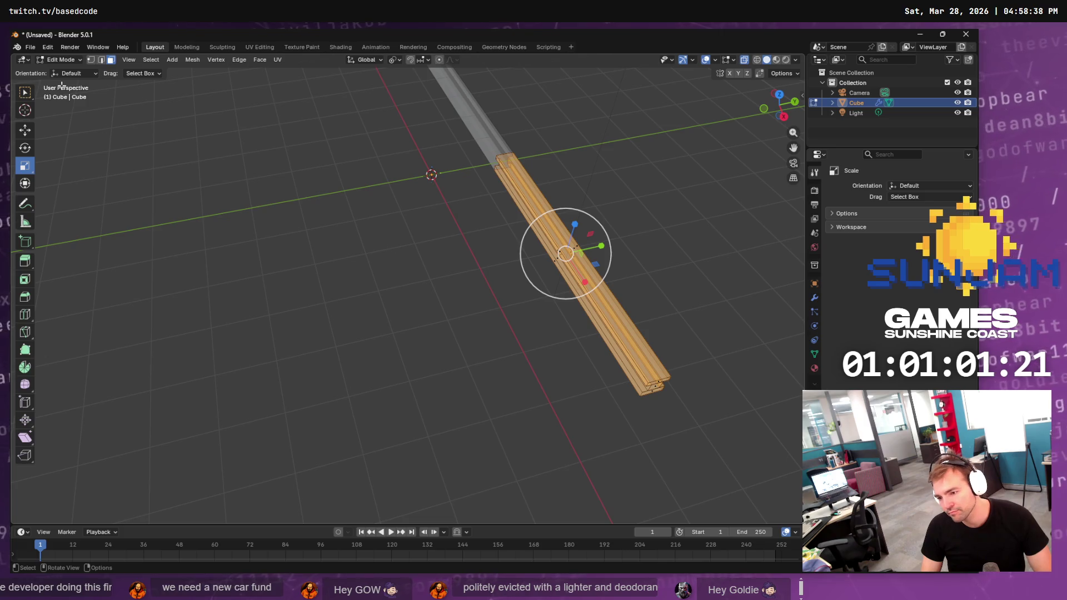
scroll(596, 251, "down", 1)
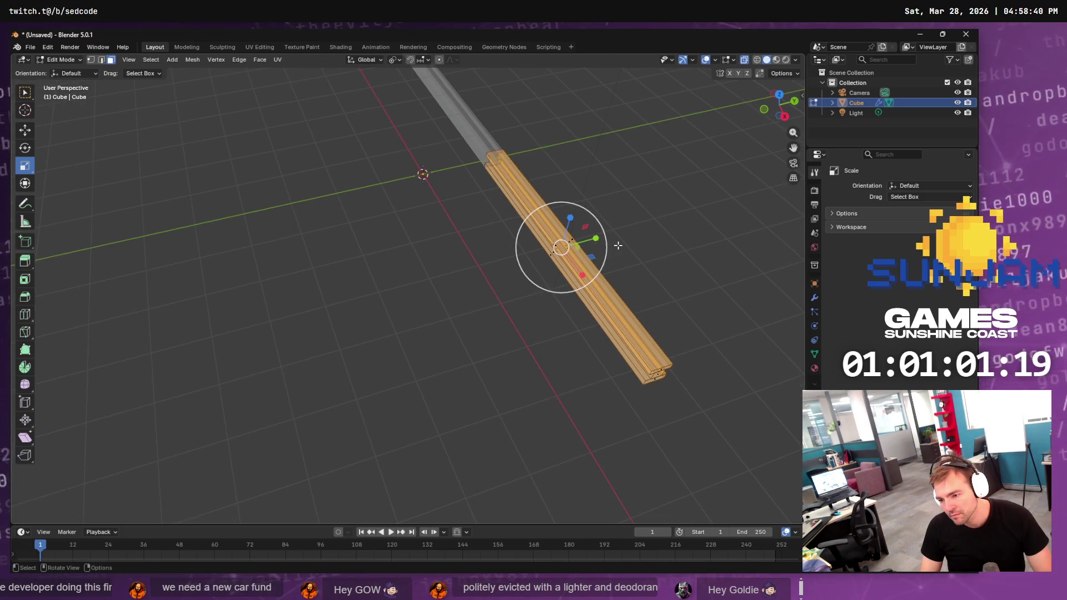
Duplicate the rail, place the copy, then move it along the Y axis
left_click(25, 130)
key("shift+d")
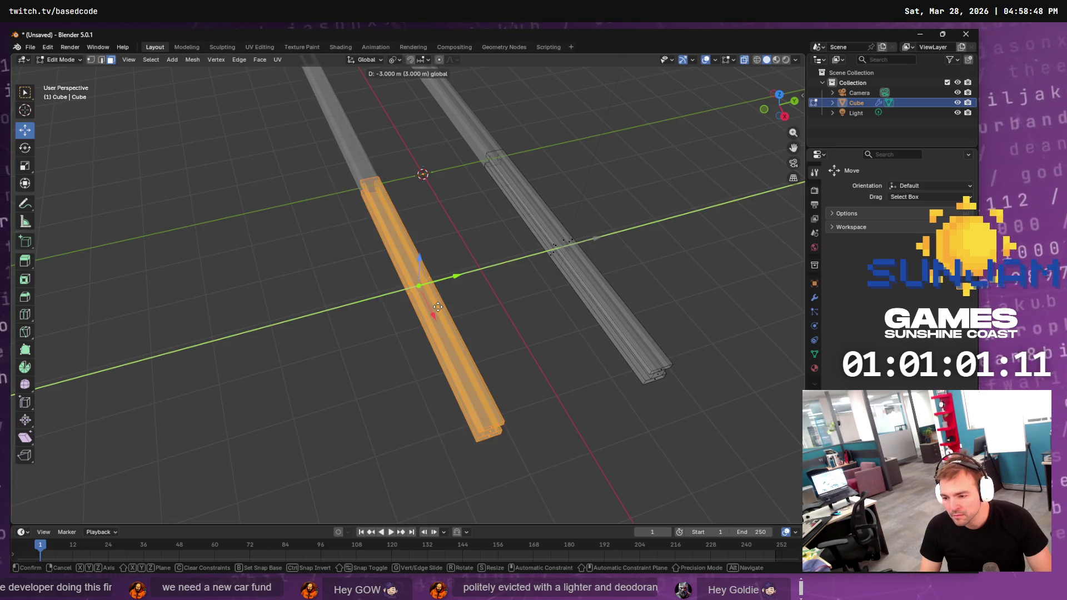
left_click(439, 306)
mouse_move(440, 306)
left_mouse_down()
mouse_move(571, 321)
mouse_move(545, 307)
mouse_move(551, 283)
left_mouse_up()
key("g")
key("y")
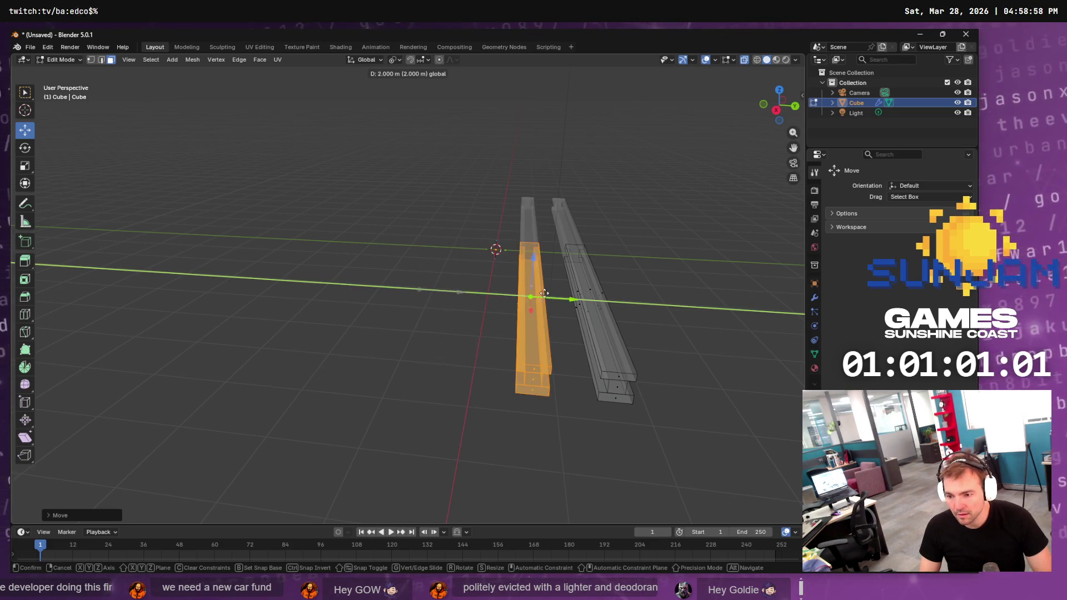
left_click(619, 298)
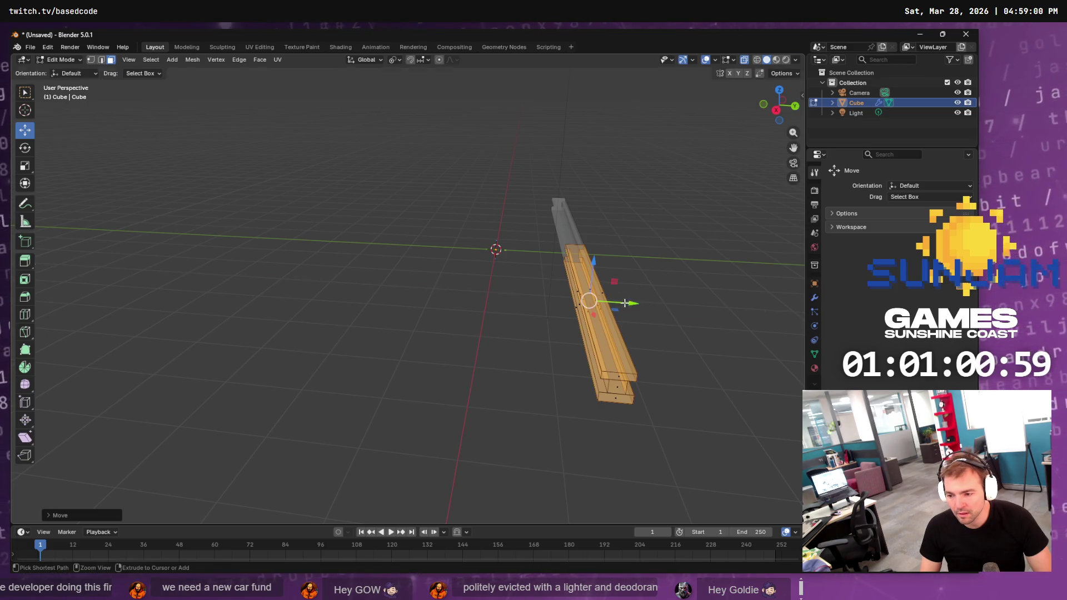
Make another rail copy offset along Y, then undo it
key("shift+d")
key("y")
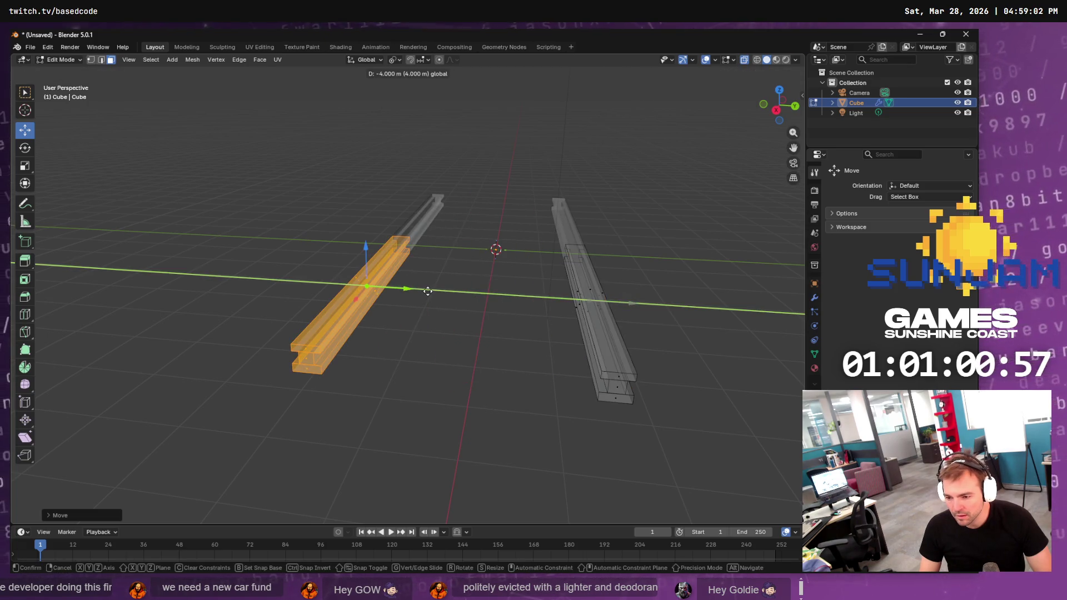
left_click(476, 300)
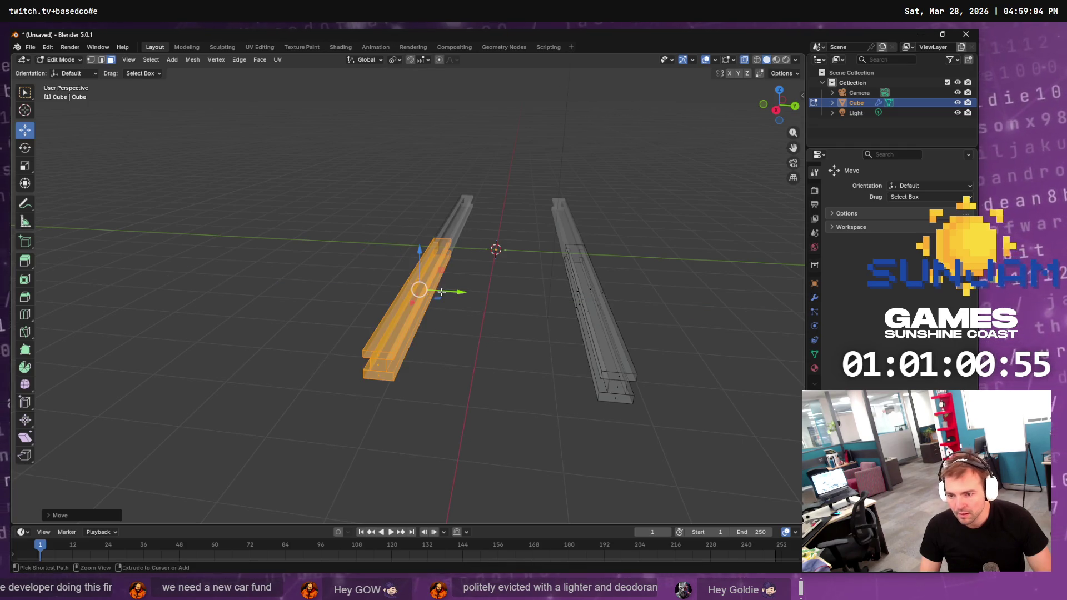
key("ctrl+z")
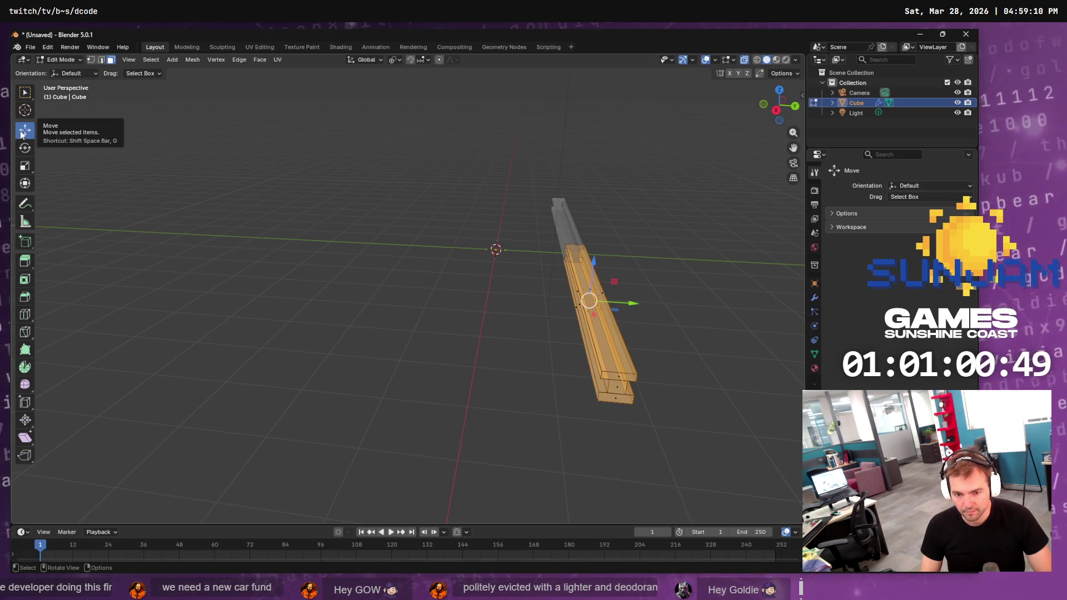
Shift the rail by -0.76, then duplicate the beam and place the copy to its left
key("g")
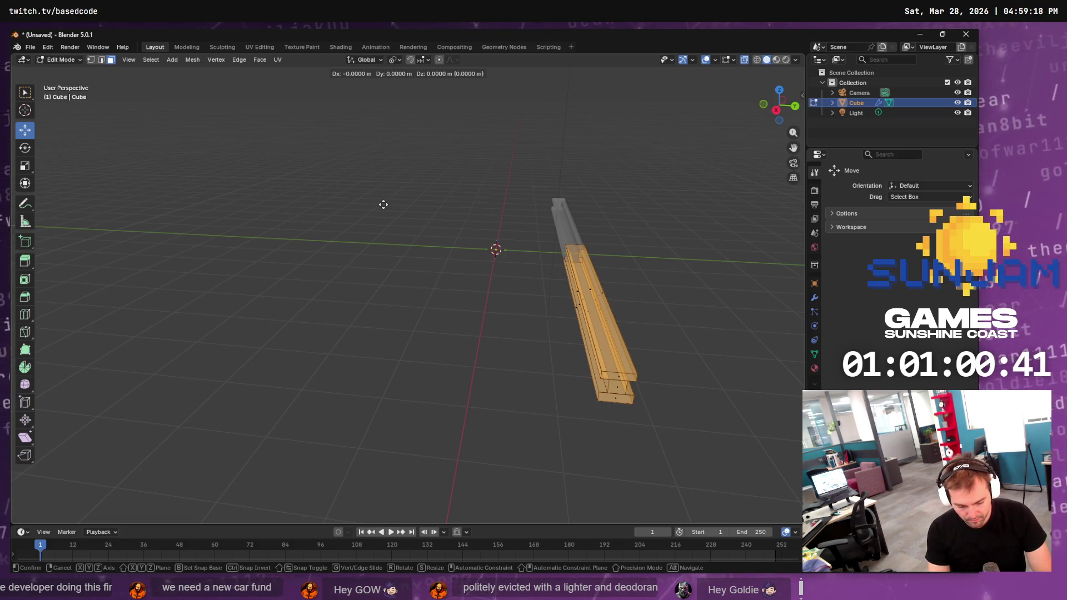
type("-(.")
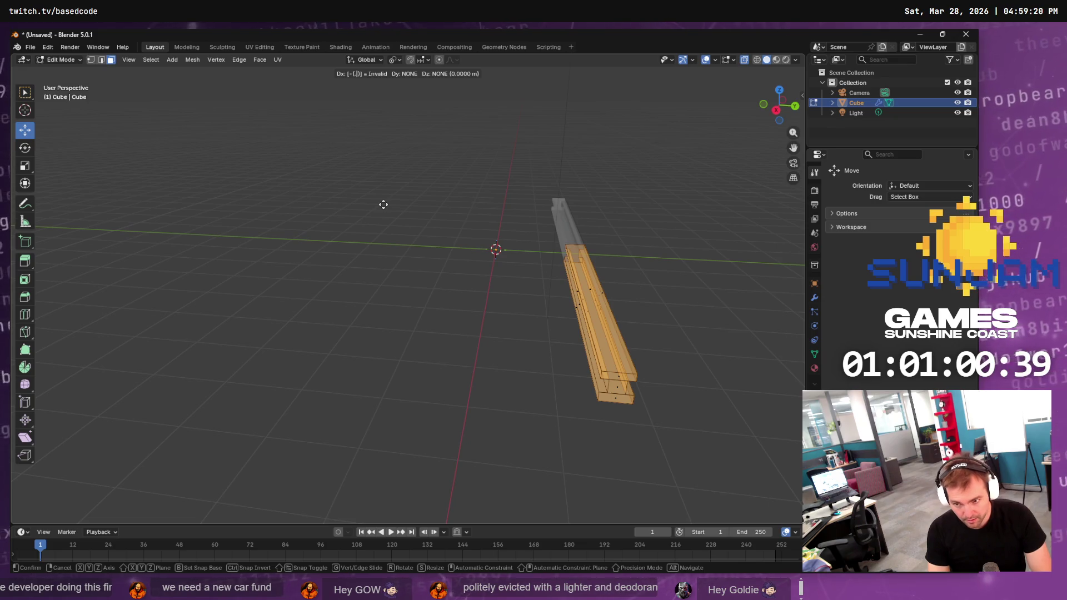
type("76")
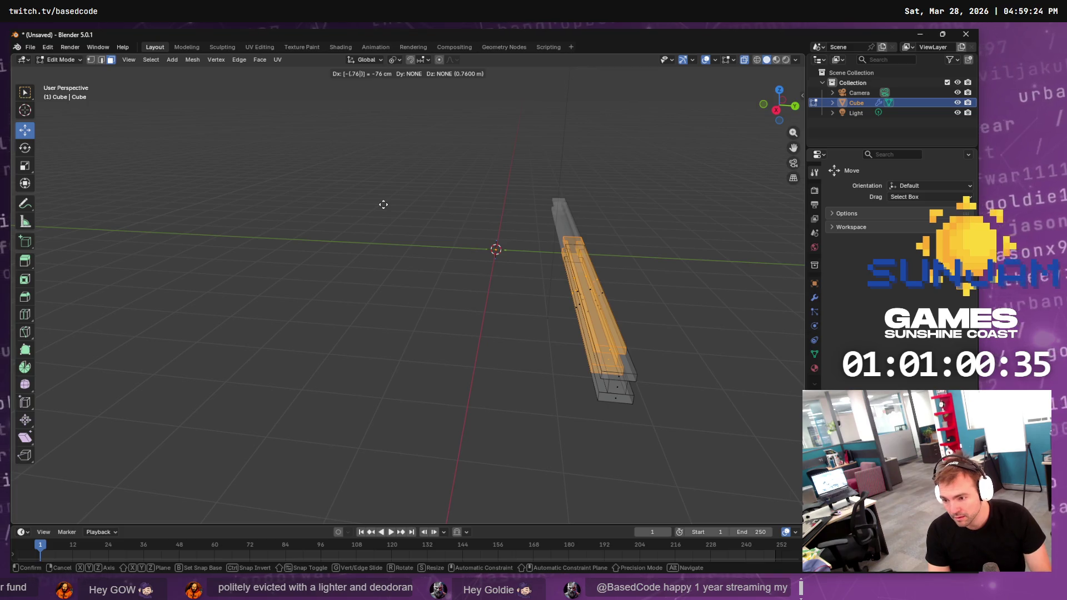
key("Return")
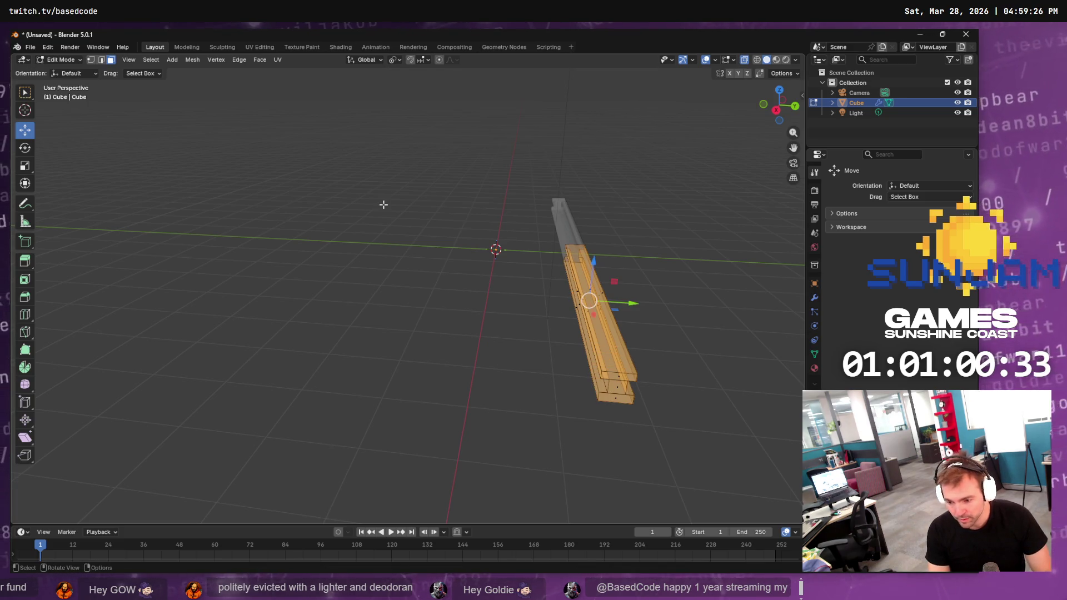
key("g")
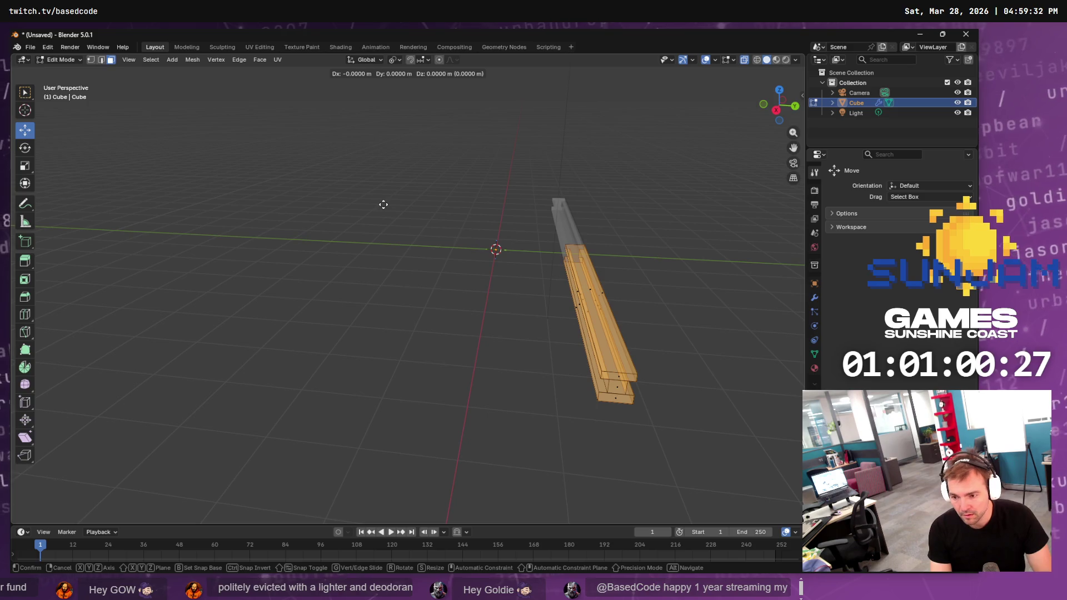
key("Escape")
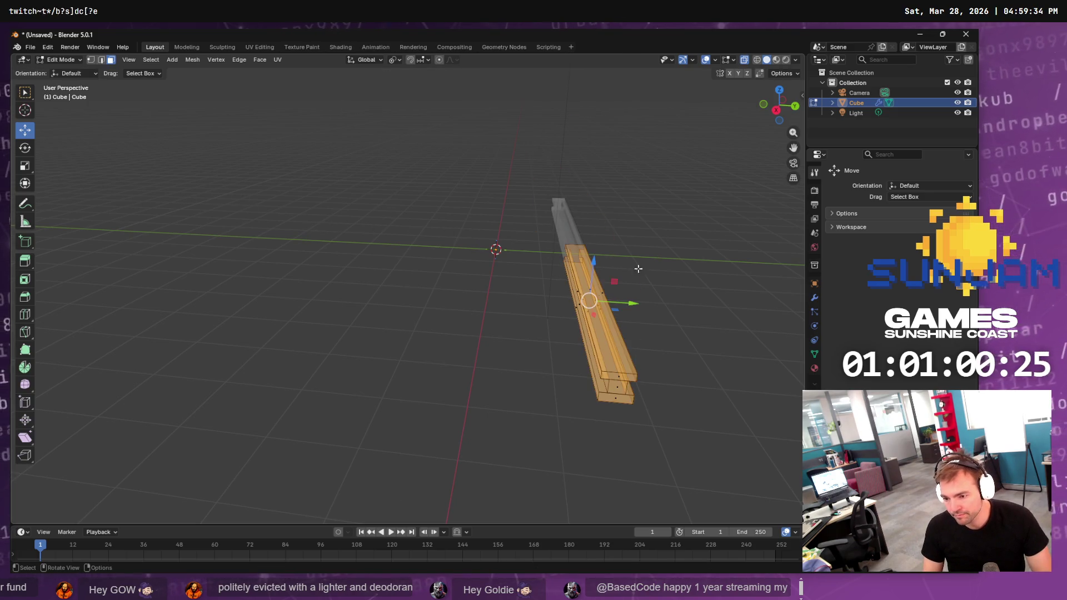
key("shift+d")
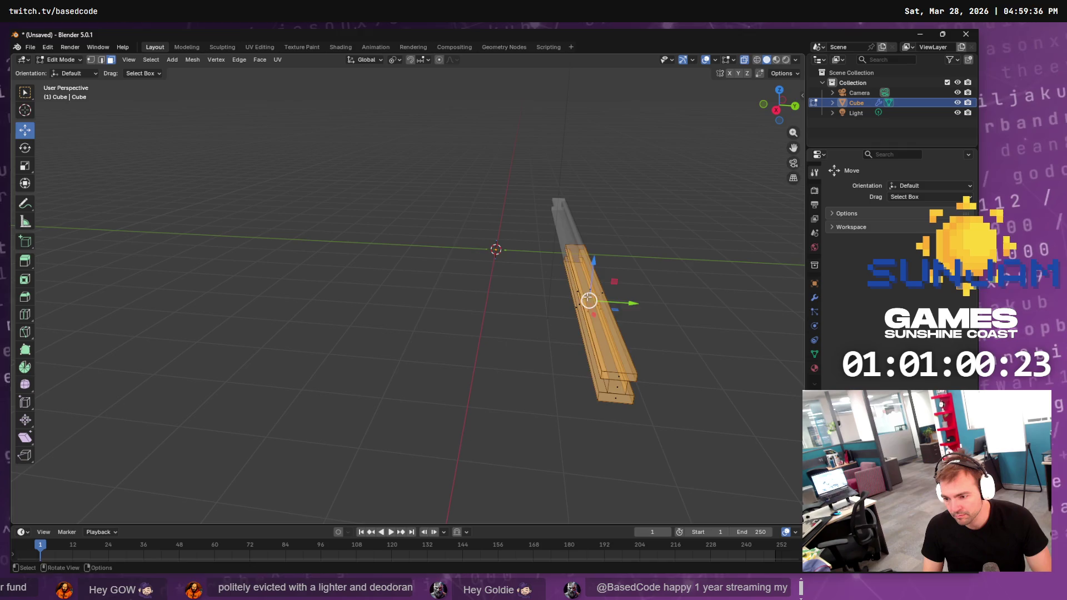
left_click(482, 307)
Delete the duplicated beam's faces, leaving only the original rail
key("x")
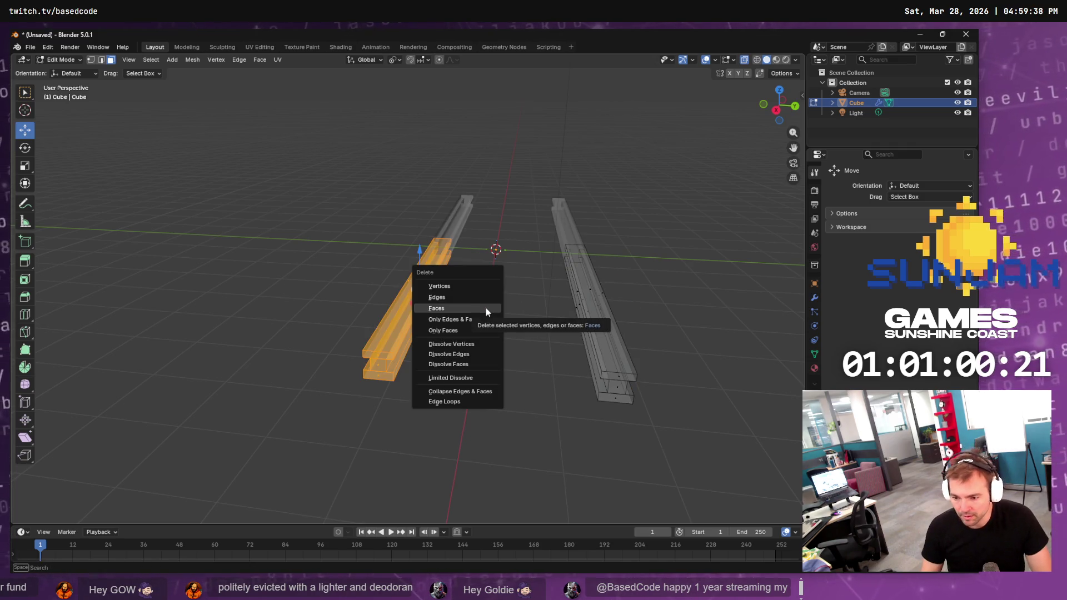
left_click(486, 308)
mouse_move(578, 285)
left_mouse_down()
mouse_move(615, 322)
mouse_move(684, 326)
left_mouse_up()
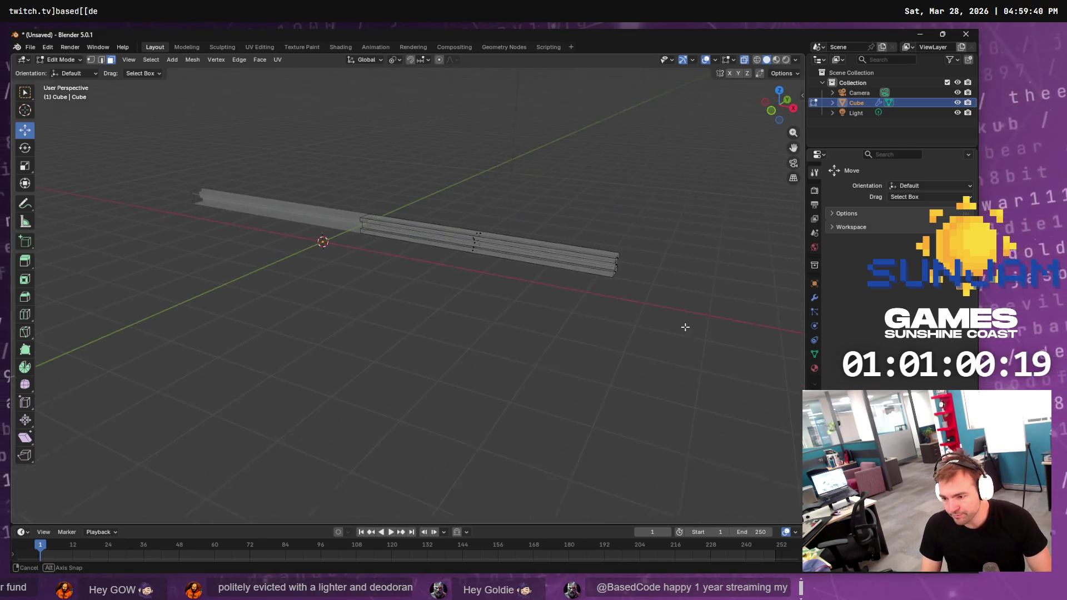
Compare against the track reference in the browser, then deselect the whole mesh
key("alt+Tab")
key("alt+Tab")
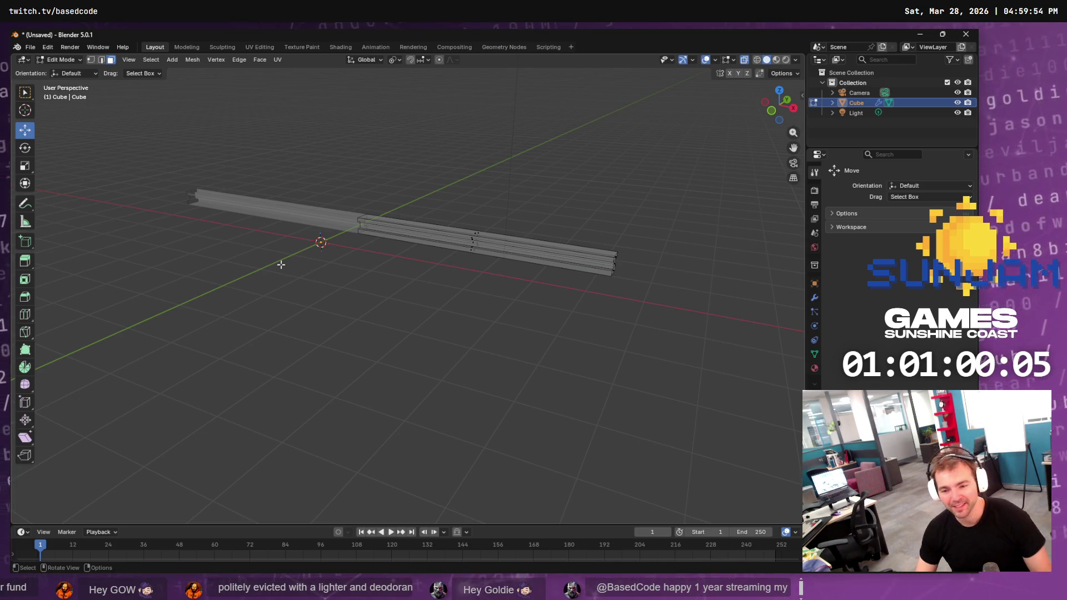
left_click_drag(658, 210, 276, 381)
left_click_drag(563, 291, 571, 291)
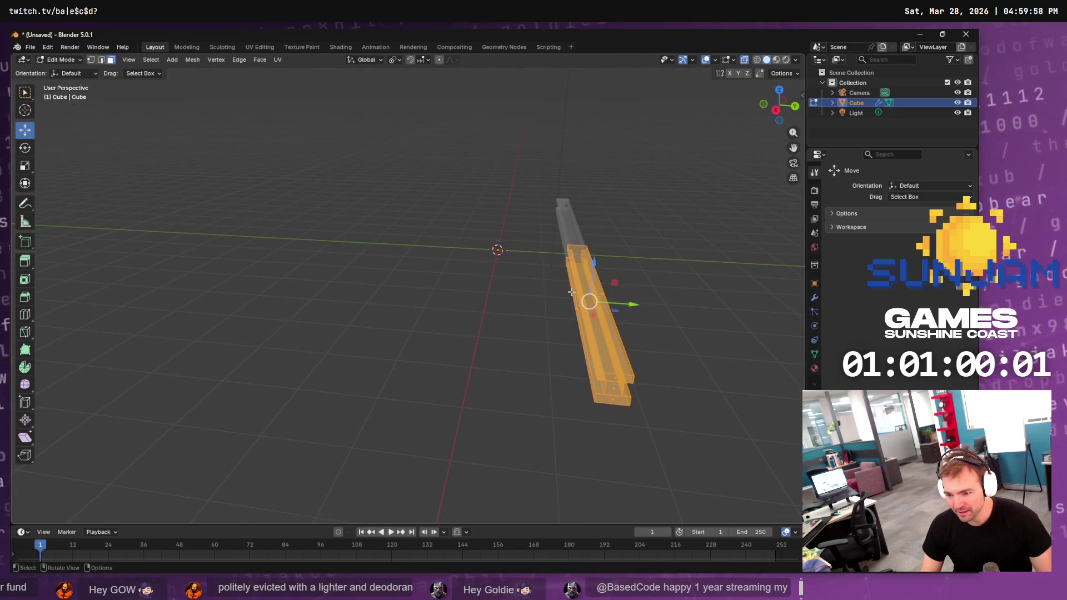
key("alt+Tab")
key("alt+Tab")
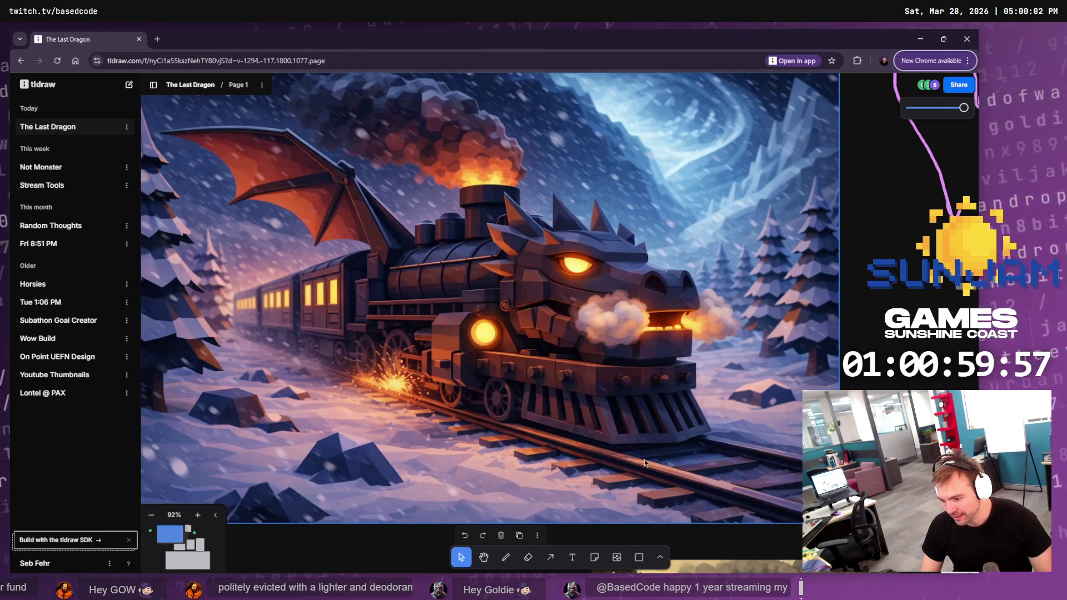
key("alt+Tab")
left_click(419, 300)
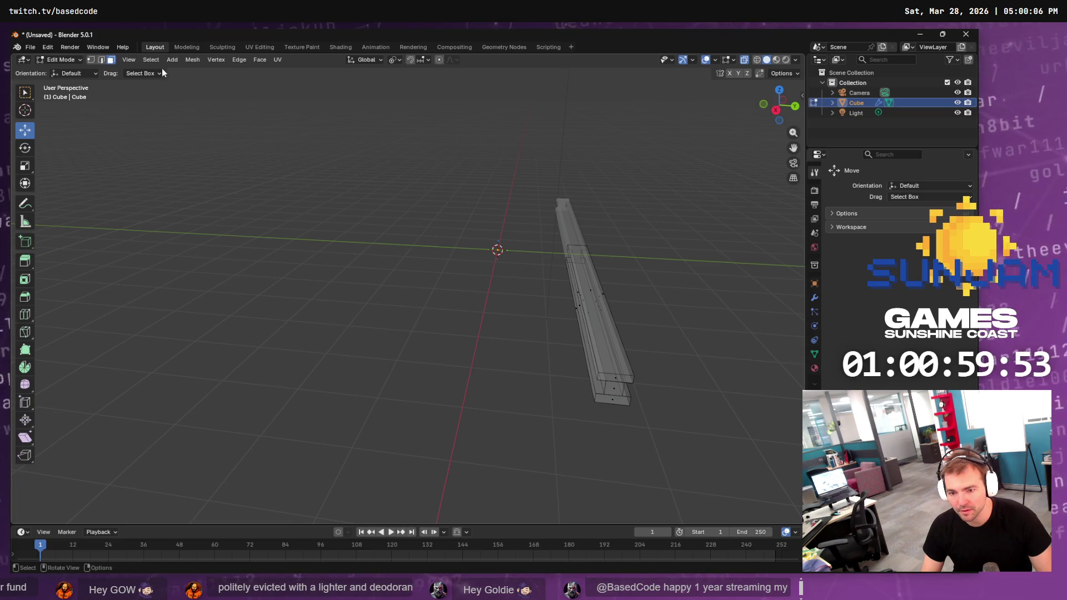
Add a new cube at the 3D cursor
key("shift+a")
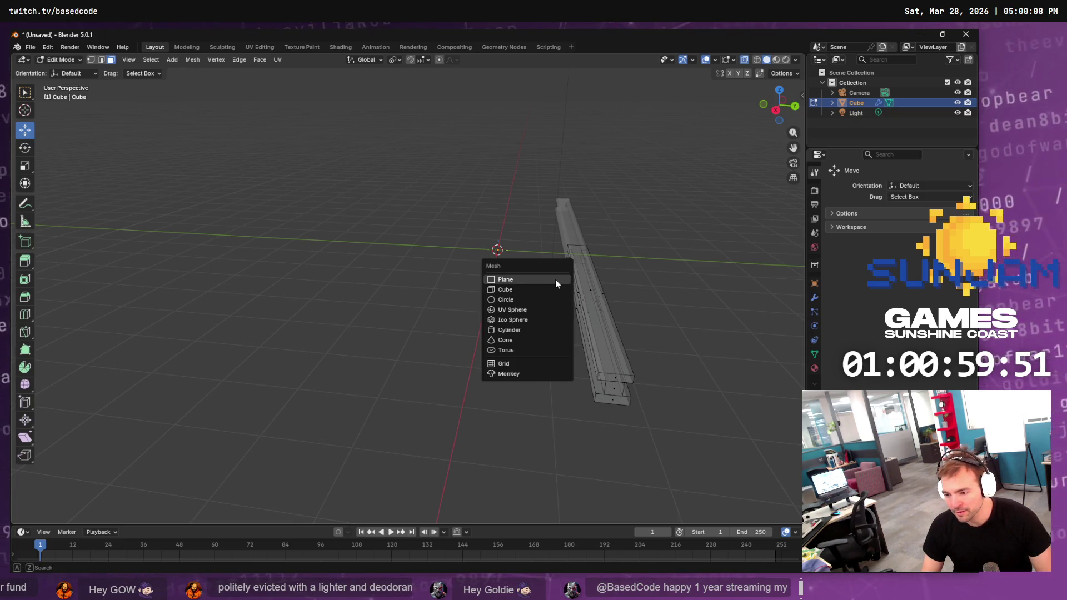
left_click(525, 291)
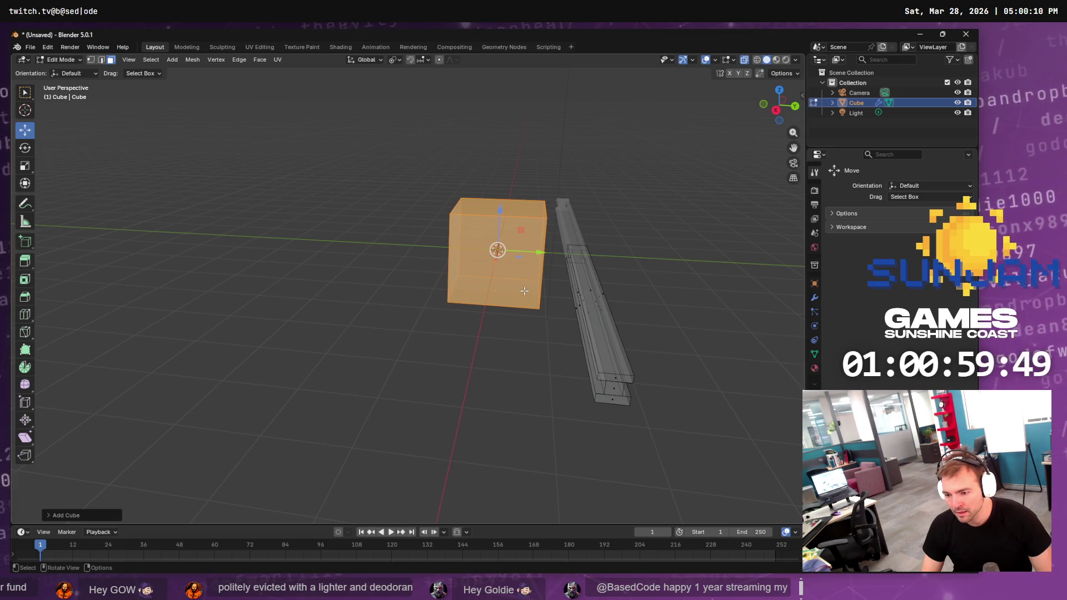
key("r")
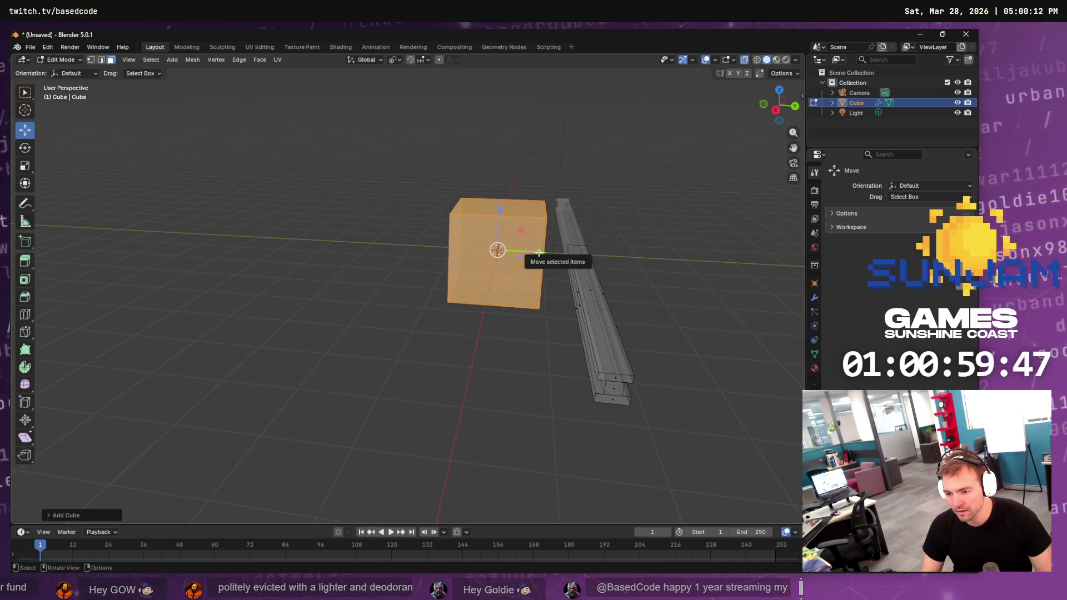
key("Escape")
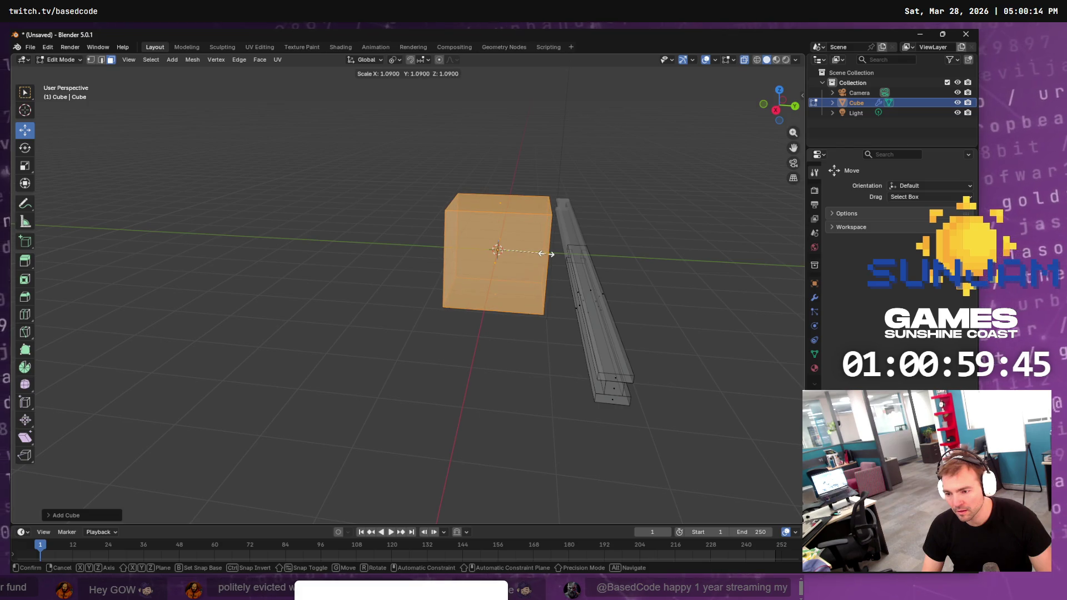
key("s")
key("Escape")
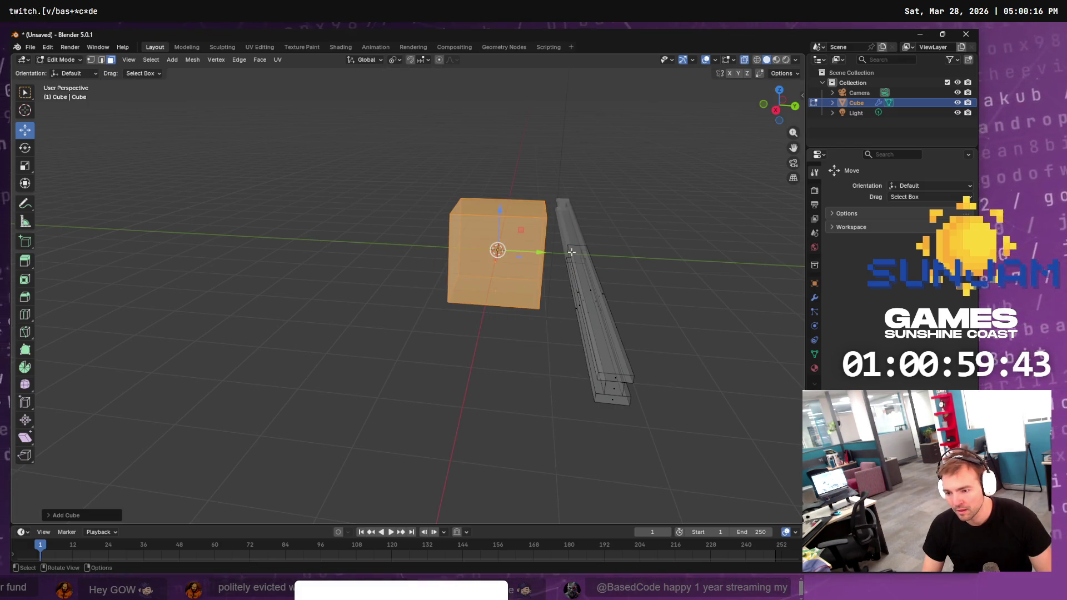
key("s")
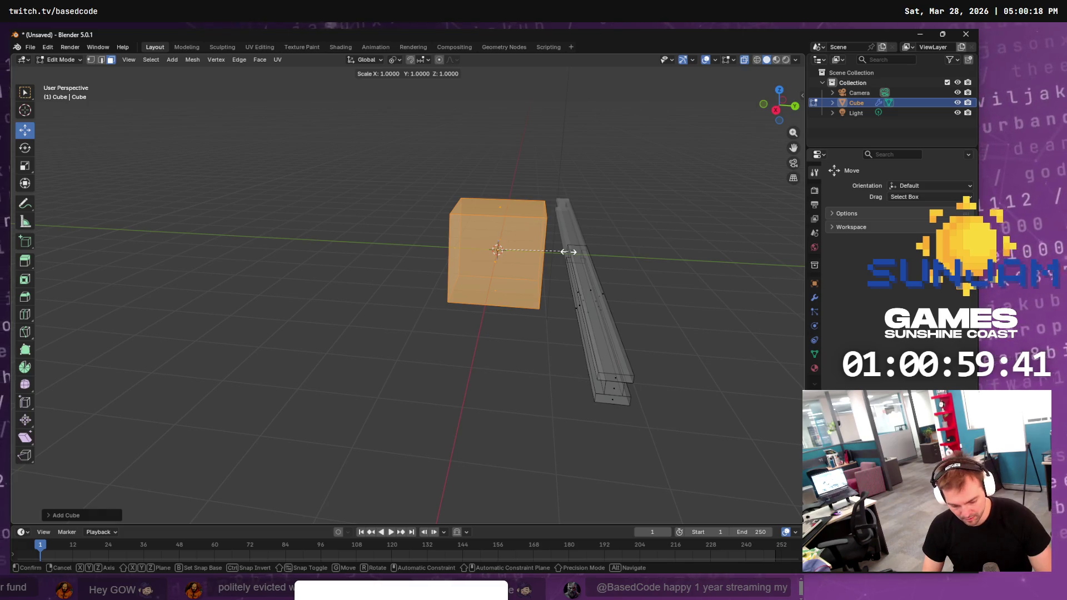
key("Escape")
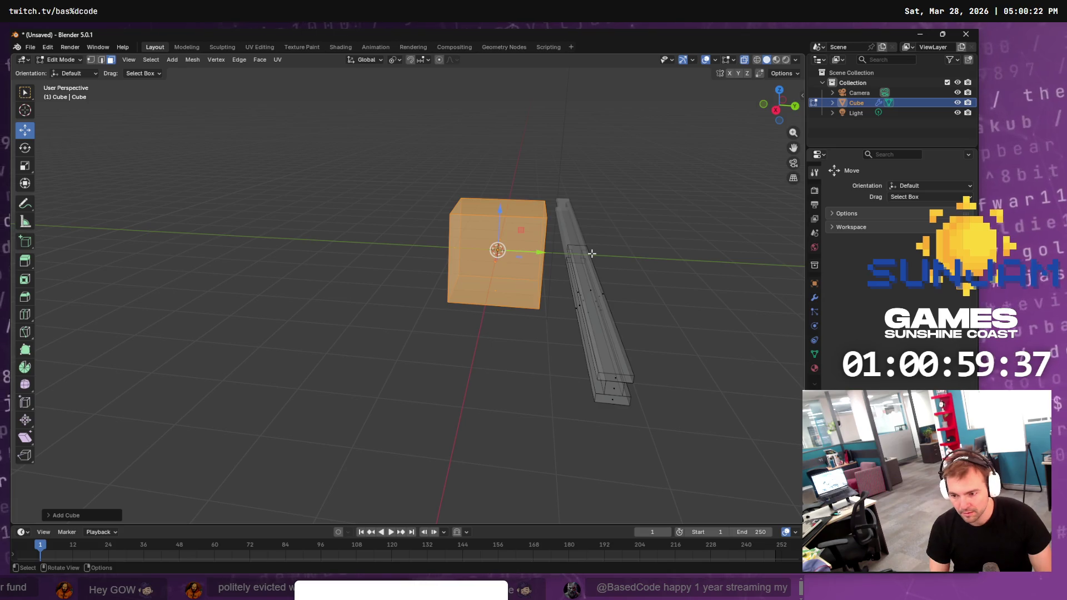
Stretch the cube along Y and flatten it along Z into a thin slab
key("s")
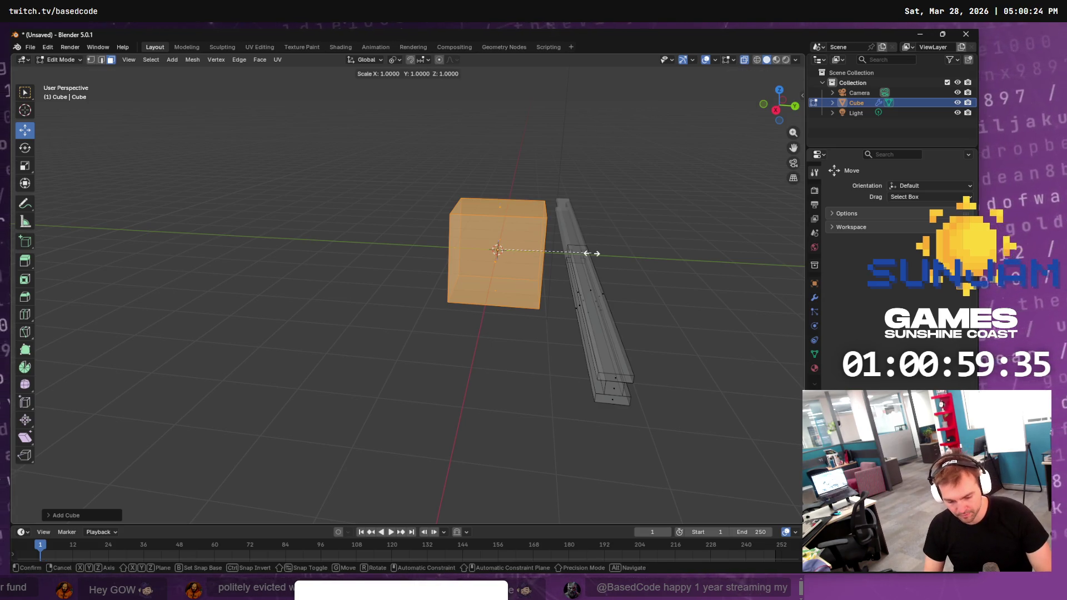
key("y")
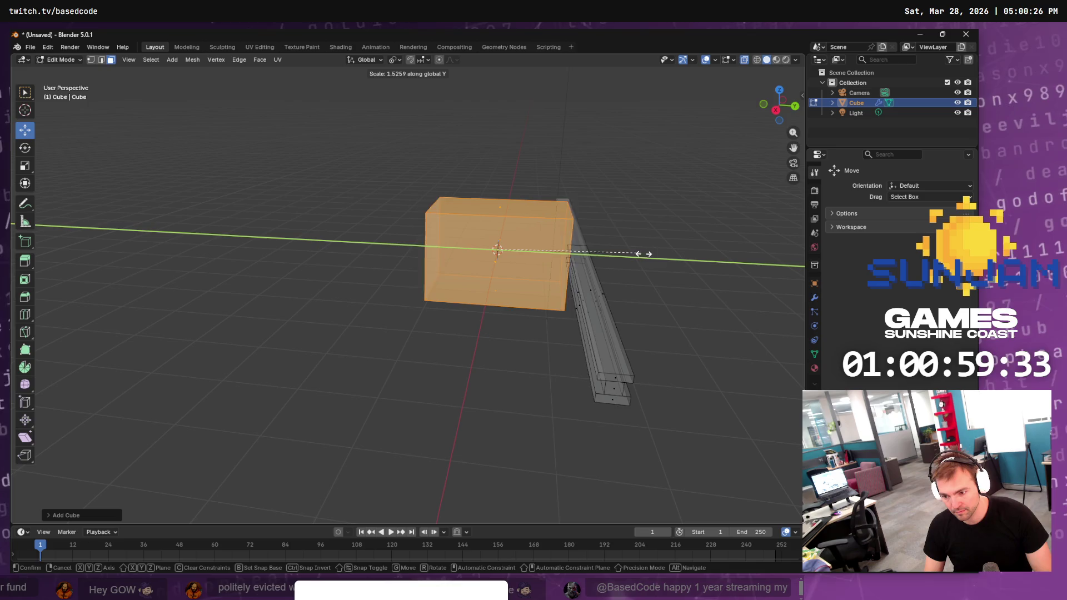
left_click(725, 252)
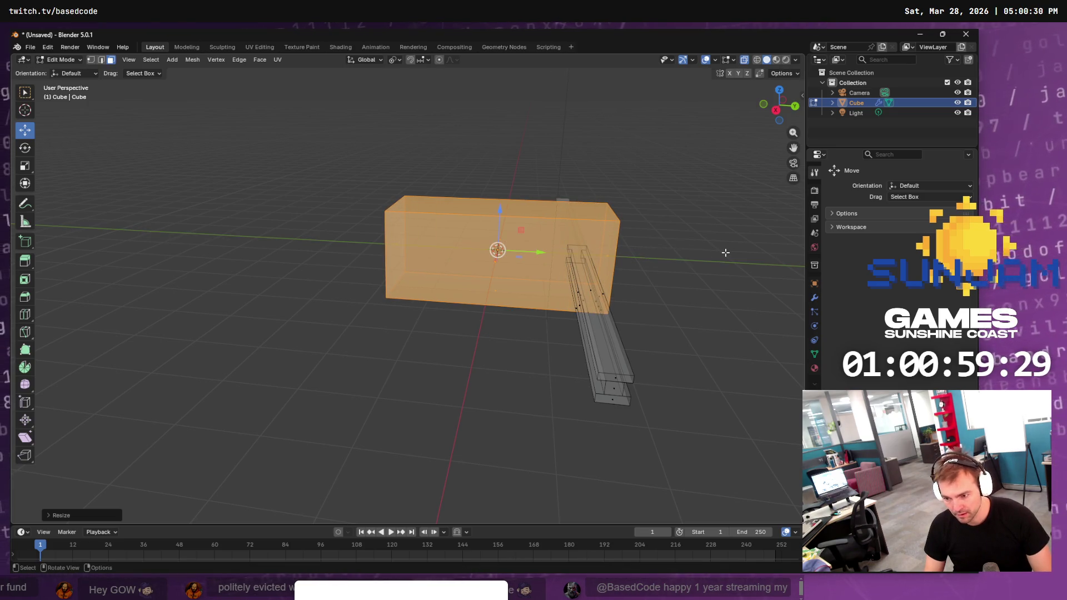
key("s")
key("z")
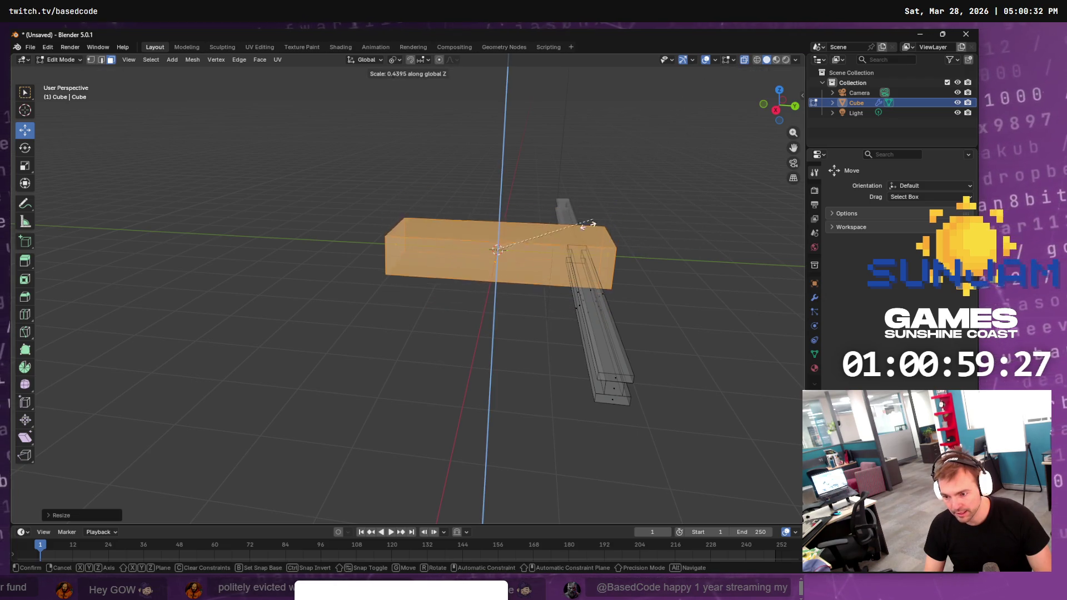
left_click(519, 256)
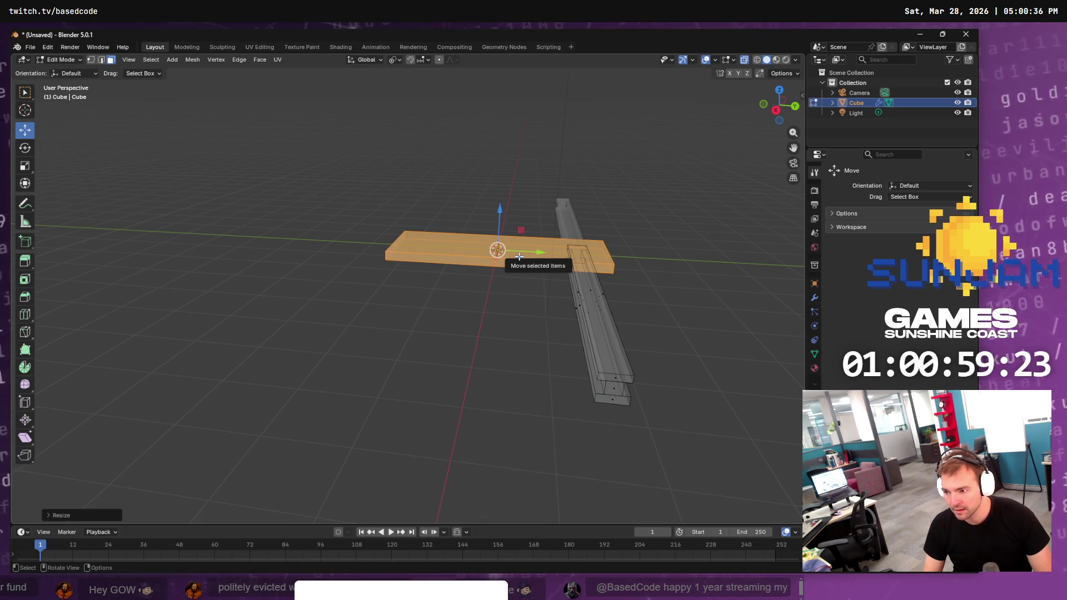
Narrow the slab along X into a sleeper plank and return to Object Mode
right_click(519, 256)
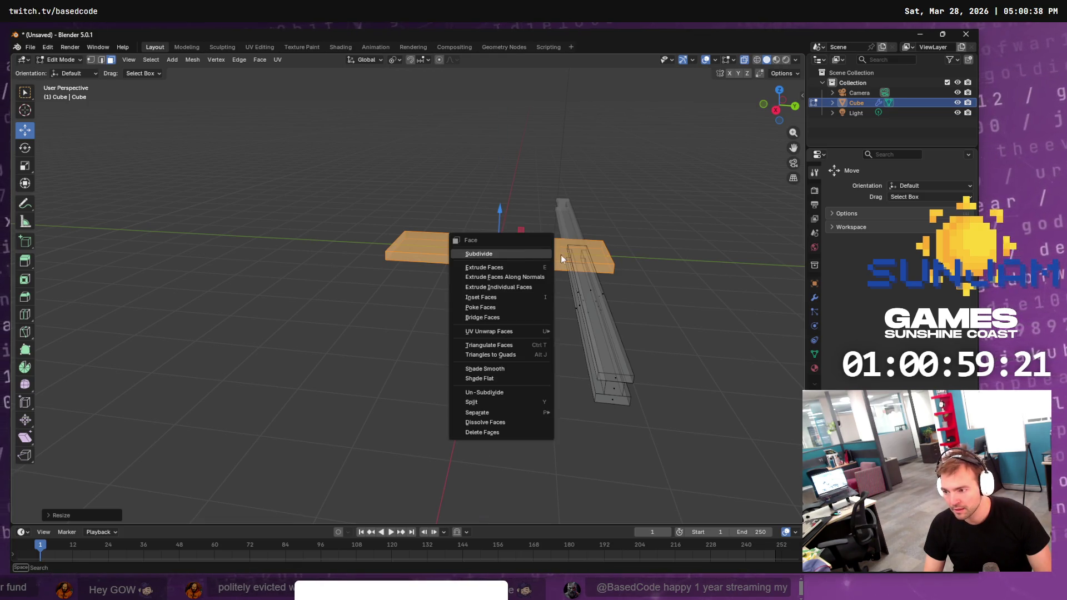
mouse_move(701, 218)
left_mouse_down()
mouse_move(717, 223)
mouse_move(692, 213)
left_mouse_up()
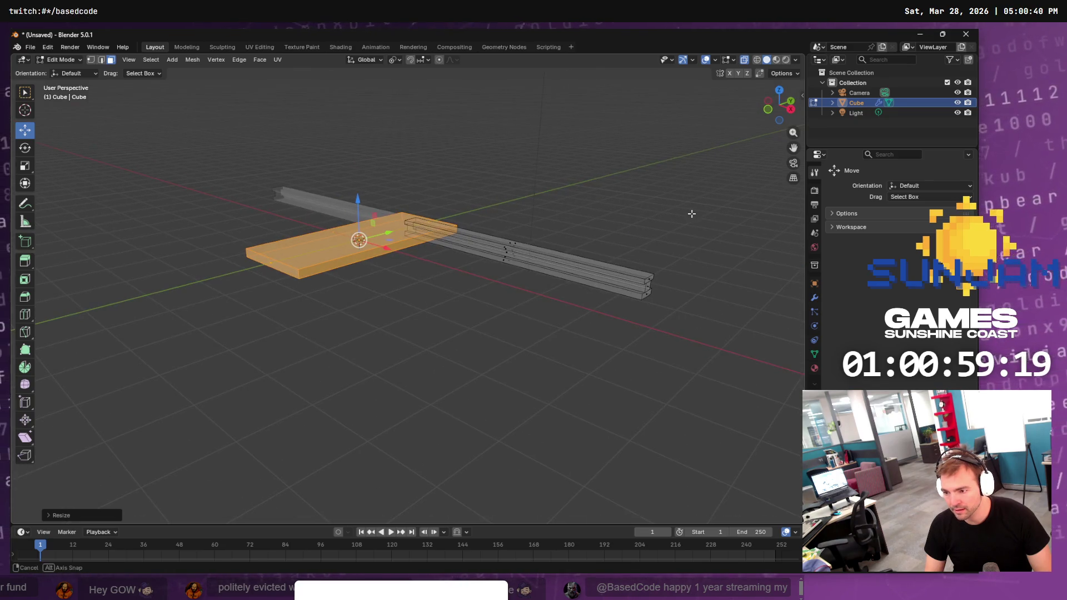
key("s")
key("x")
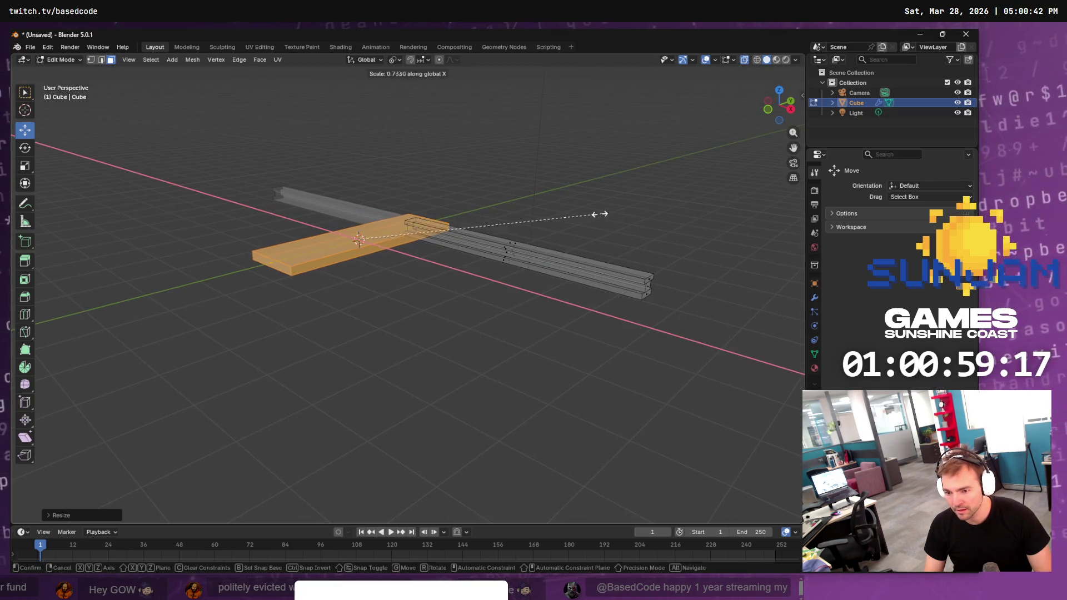
left_click(421, 182)
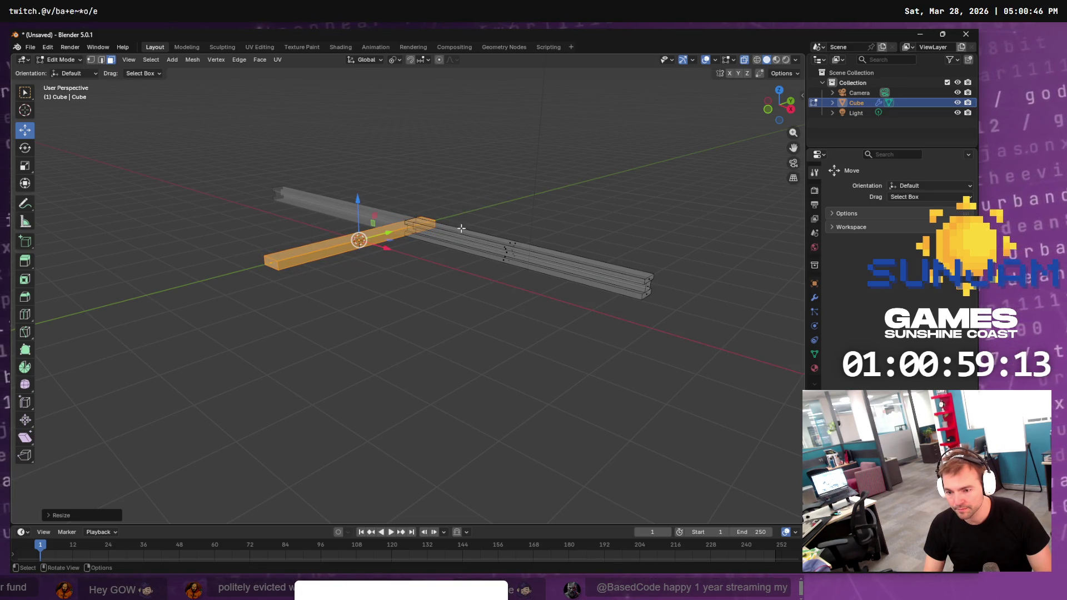
left_click(471, 272)
key("Tab")
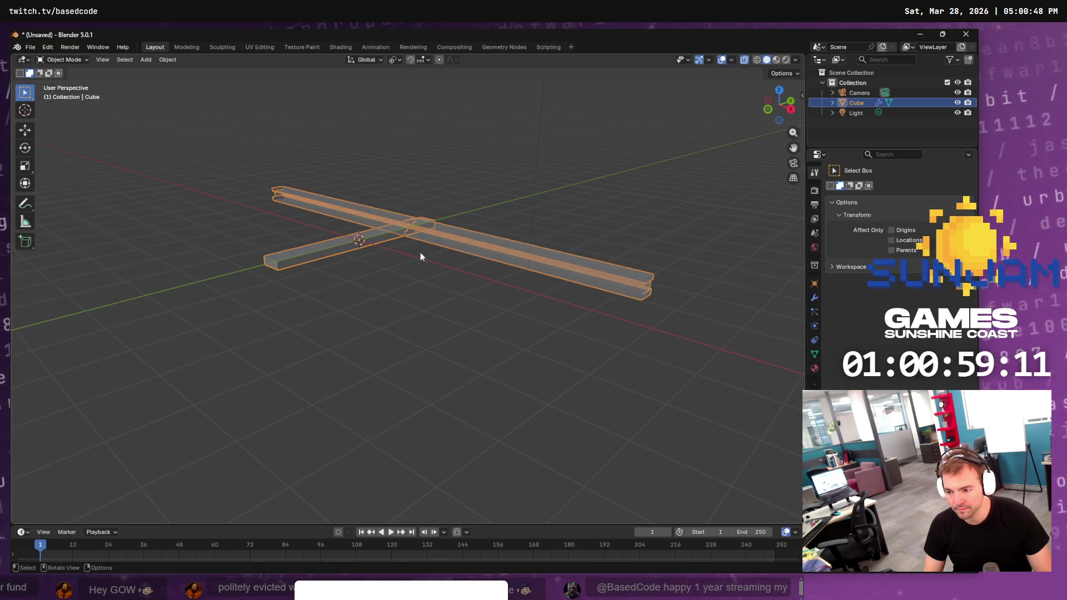
left_click(164, 60)
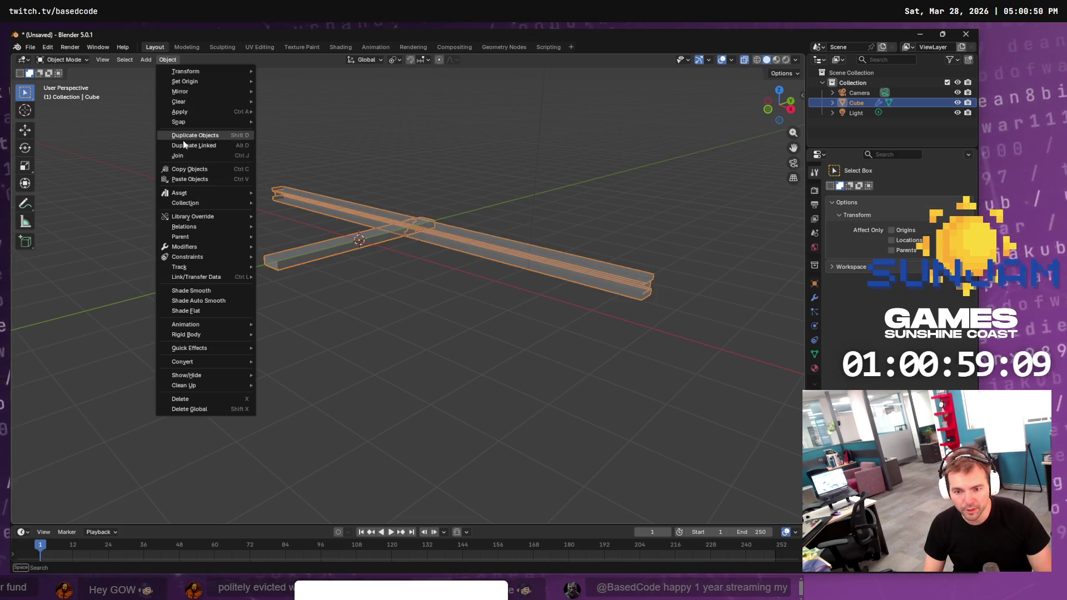
In Edit Mode, select the plank's end vertex and grow it with Select More
left_click(183, 156)
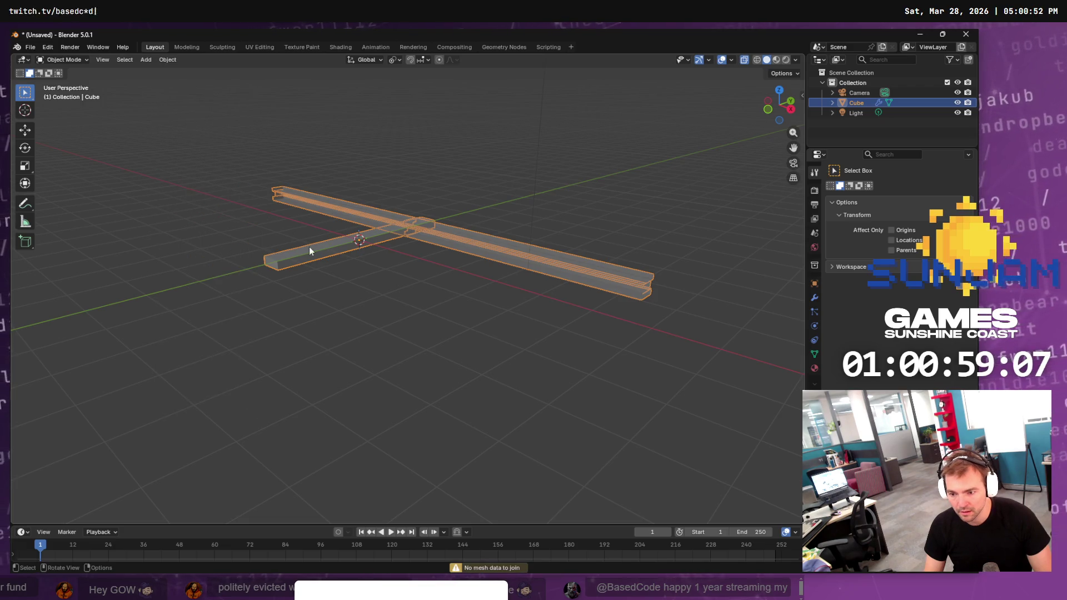
key("Tab")
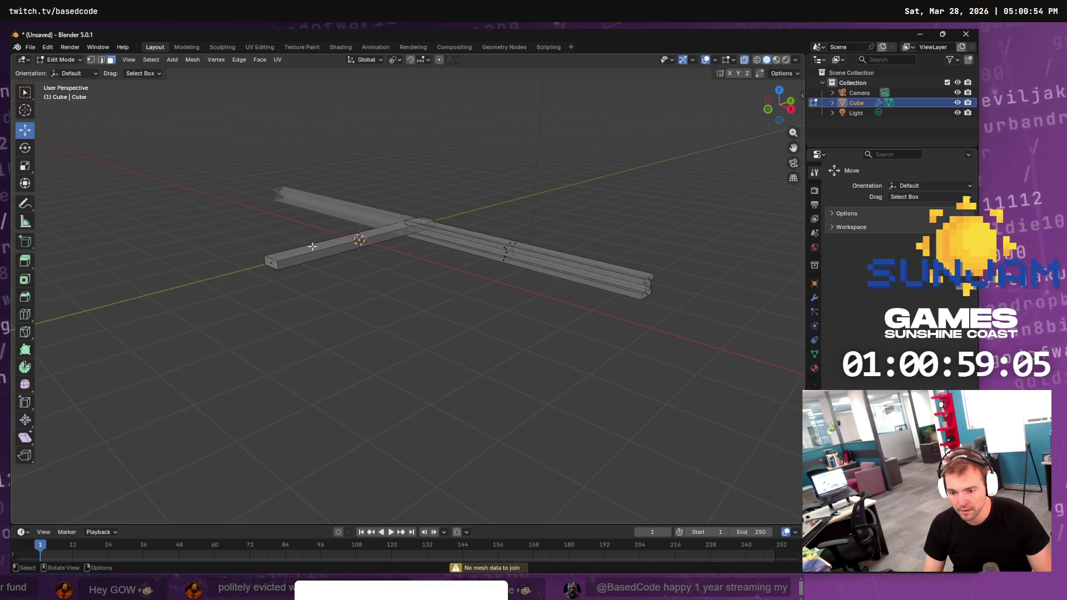
left_click(281, 259)
key("ctrl+l")
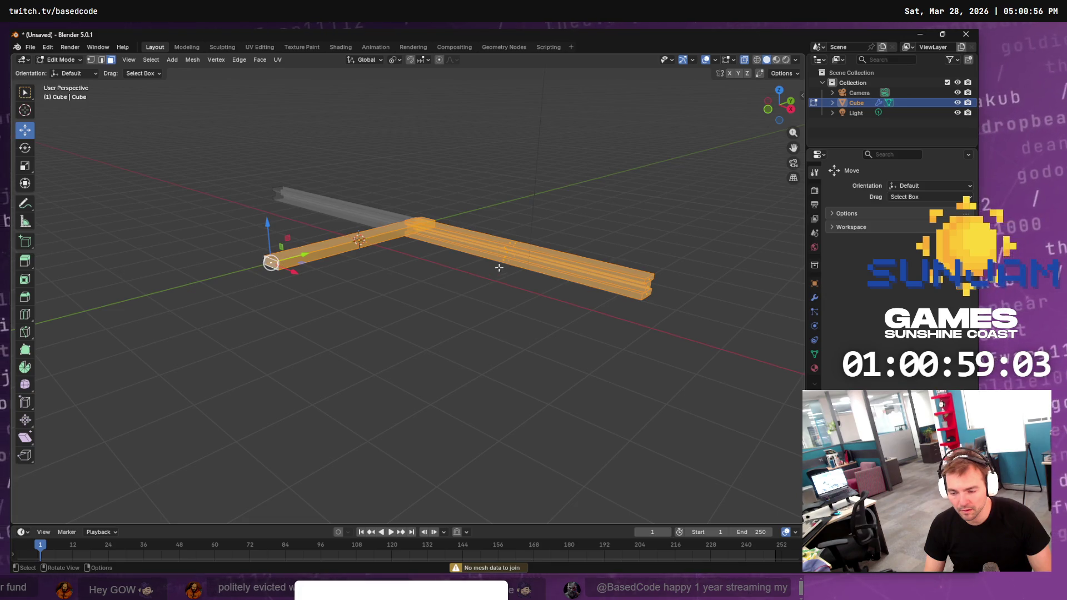
left_click(272, 263)
key("F3")
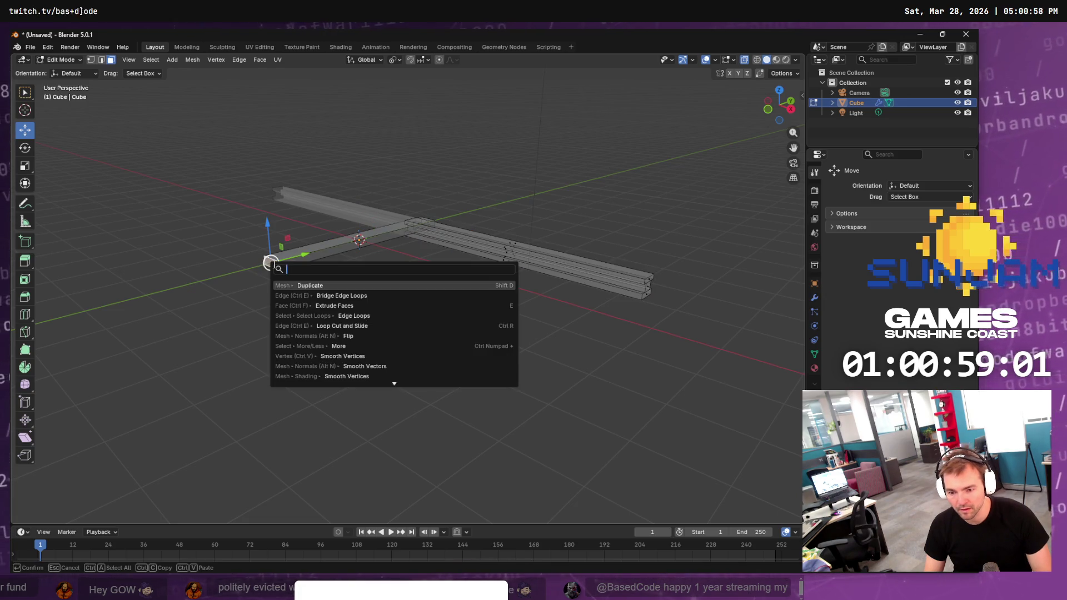
type("more")
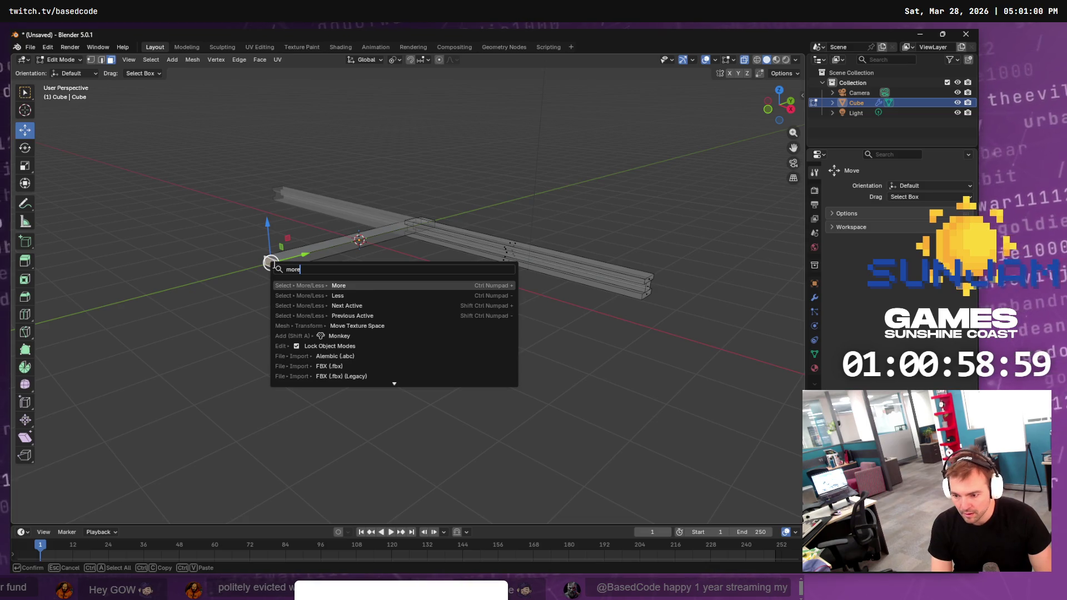
key("Return")
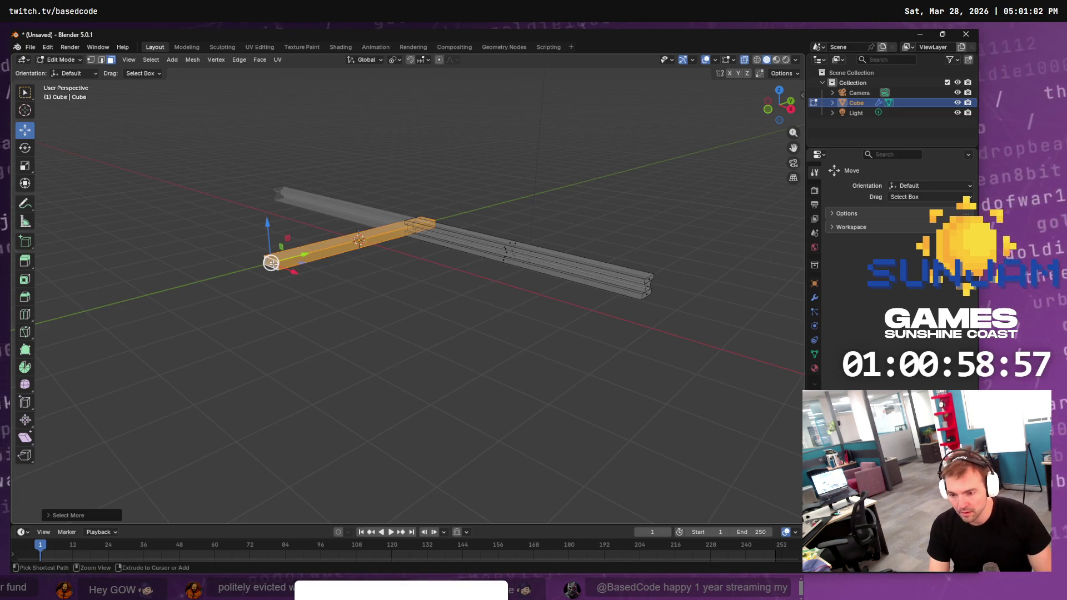
Box-select the cross sleeper's faces and slide the sleeper along X toward the rail
mouse_move(291, 272)
left_mouse_down()
mouse_move(355, 361)
mouse_move(558, 361)
mouse_move(200, 328)
mouse_move(422, 340)
mouse_move(384, 338)
left_mouse_up()
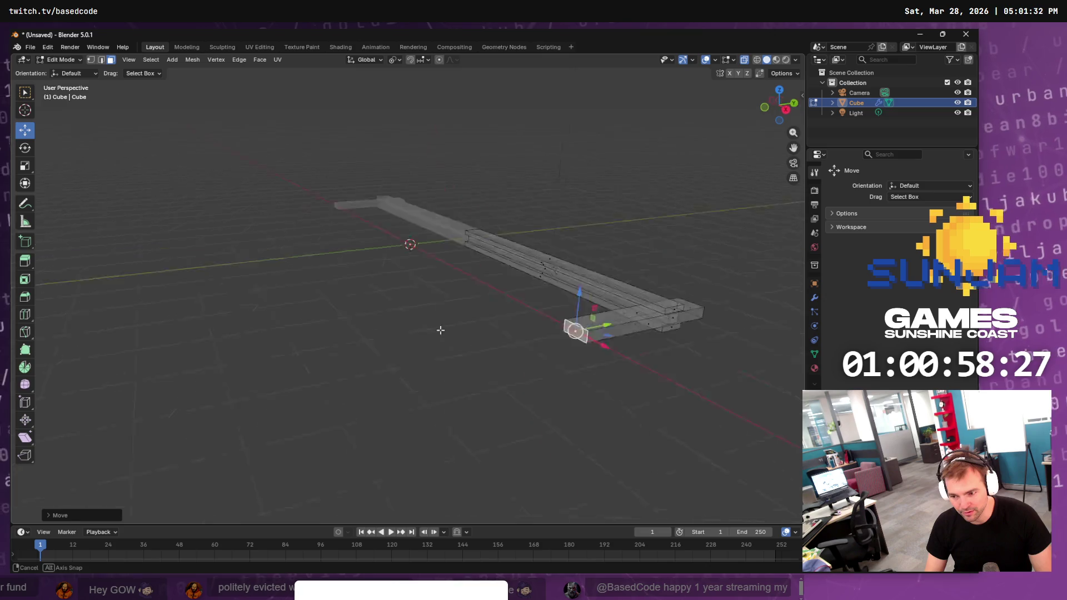
left_click_drag(512, 377, 533, 290)
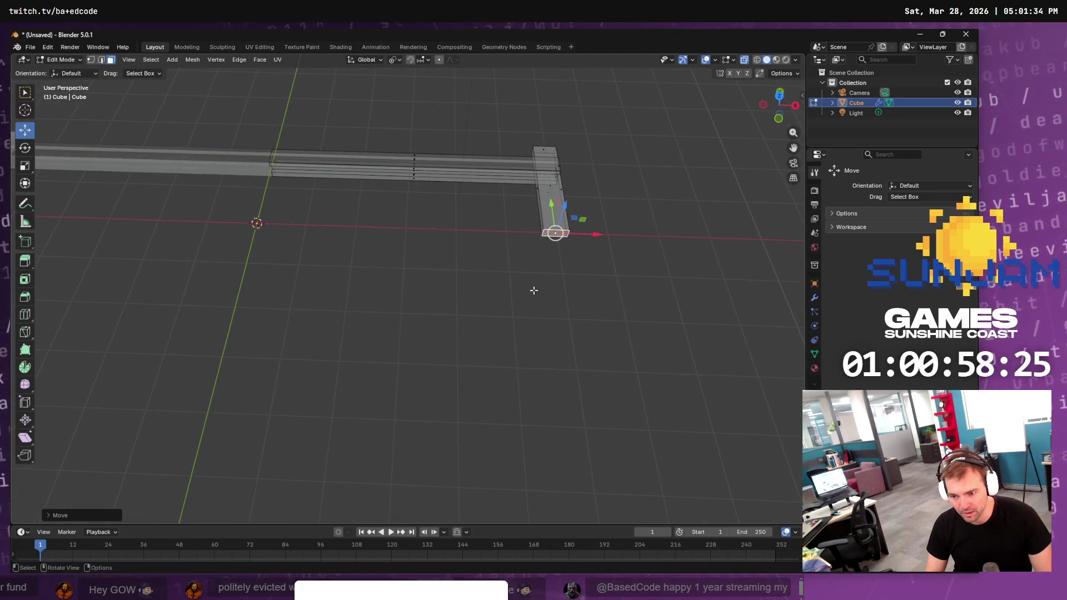
left_click_drag(600, 113, 514, 312)
mouse_move(598, 234)
left_mouse_down()
mouse_move(433, 233)
mouse_move(461, 232)
left_mouse_up()
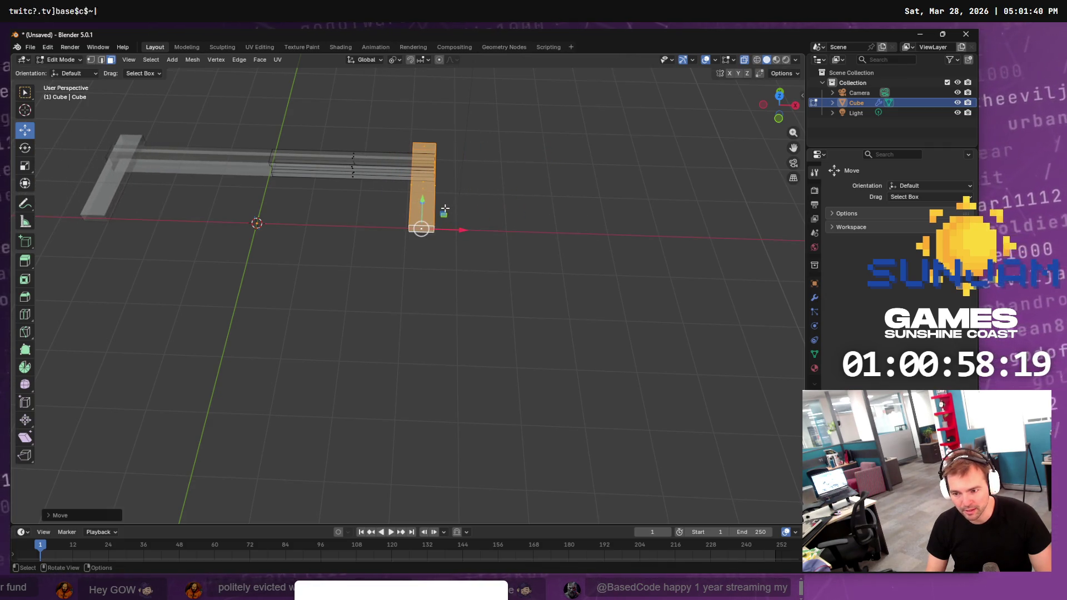
Select the other whole sleeper and move it 3 m back along X, then leave Edit Mode
left_click(422, 207)
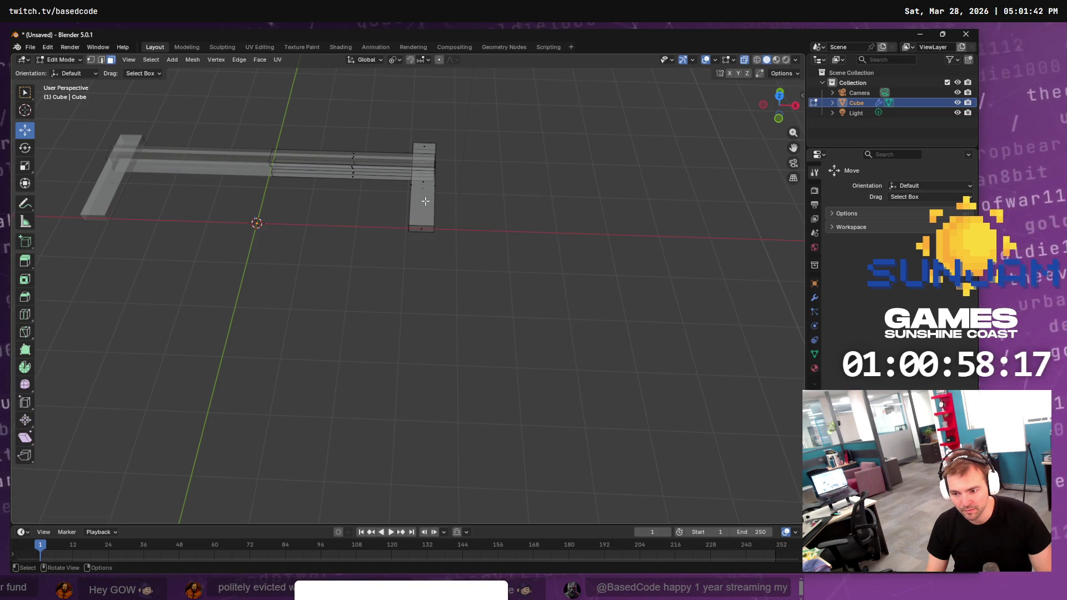
key("ctrl+KP_Add")
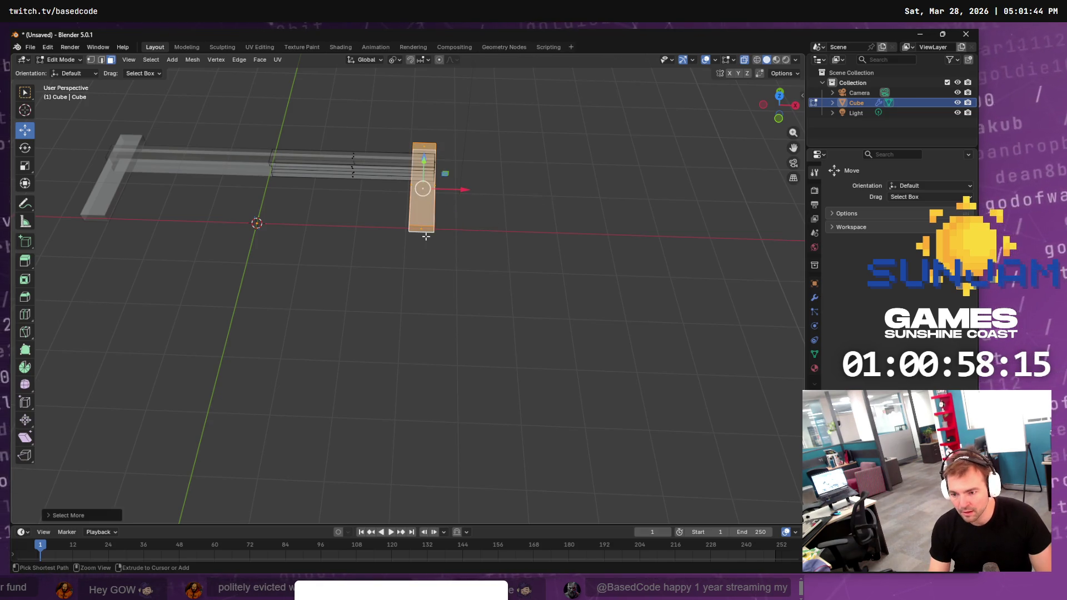
mouse_move(464, 189)
left_mouse_down()
mouse_move(333, 195)
mouse_move(349, 195)
left_mouse_up()
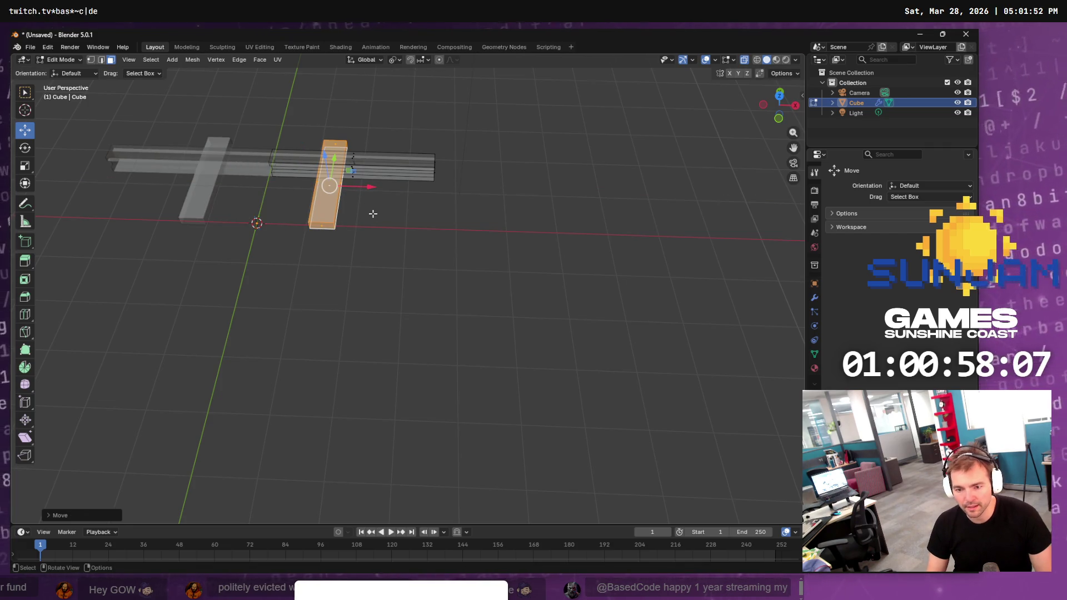
key("Tab")
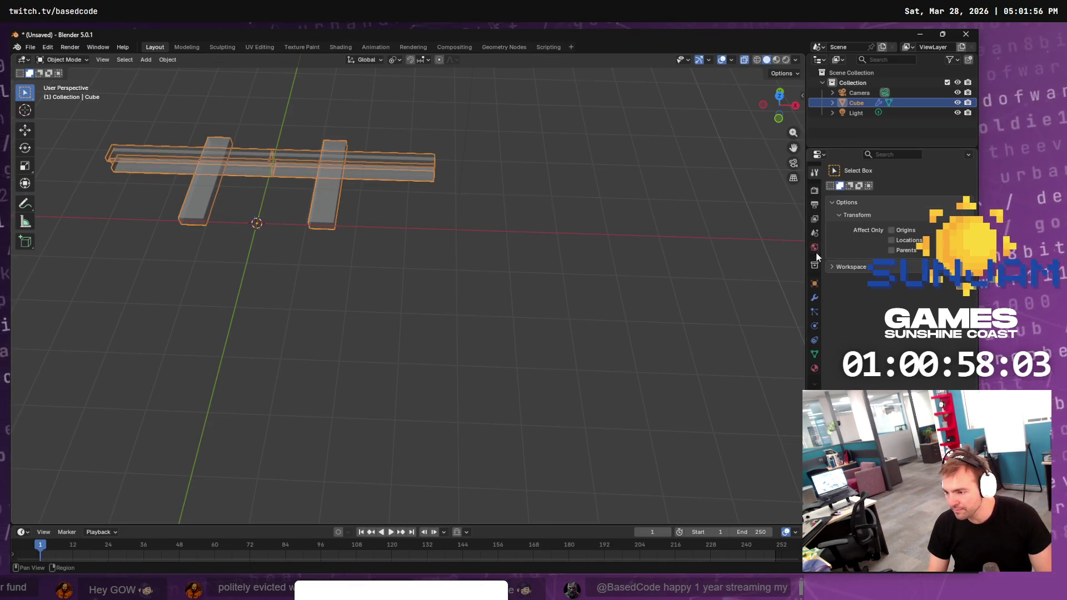
Enable the Y axis on the Mirror modifier so the track mirrors across X and Y
left_click(815, 297)
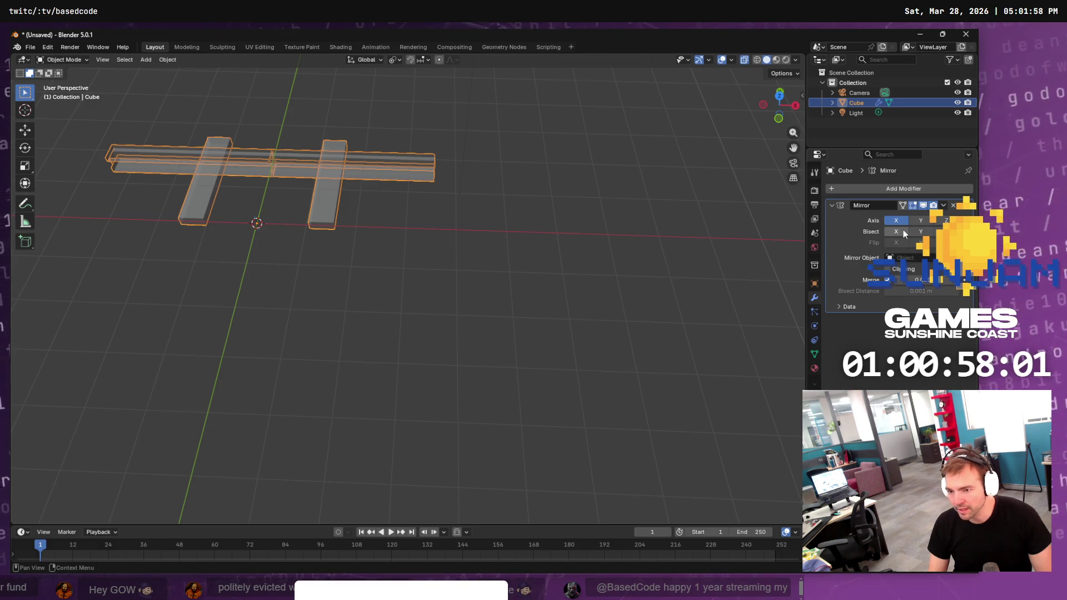
mouse_move(697, 232)
left_mouse_down()
mouse_move(652, 202)
mouse_move(866, 220)
left_mouse_up()
left_click(921, 221)
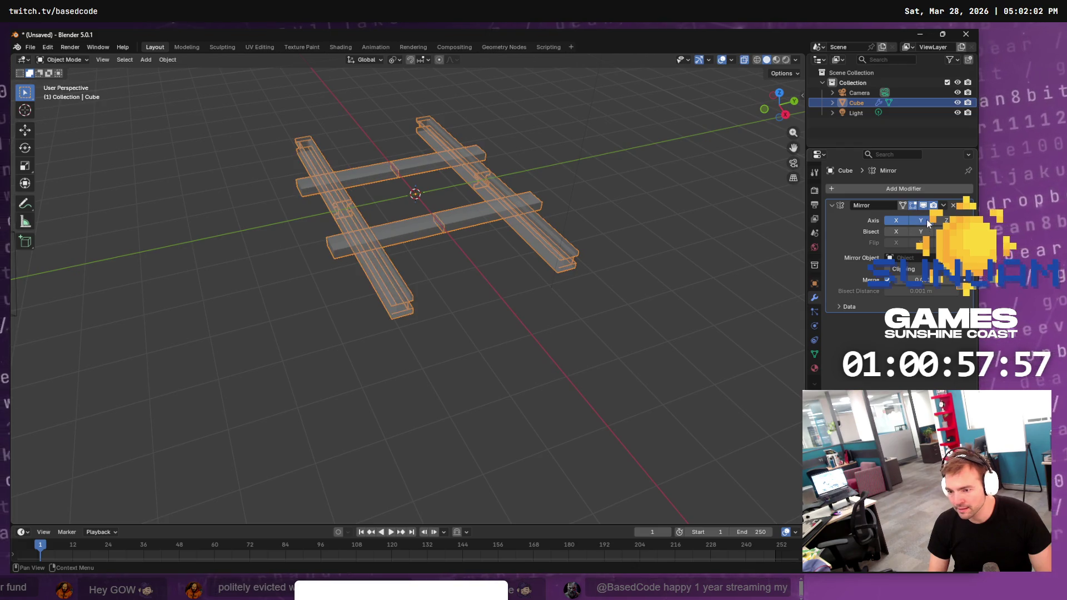
mouse_move(571, 267)
left_mouse_down()
mouse_move(656, 242)
mouse_move(512, 272)
mouse_move(564, 255)
mouse_move(638, 255)
left_mouse_up()
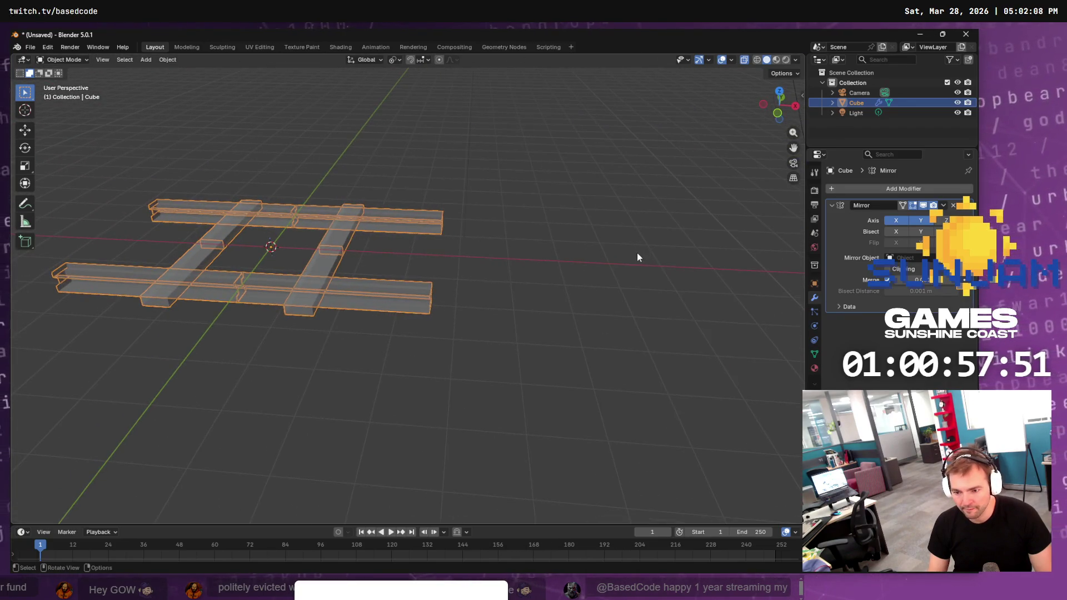
Reselect the track object, copy it, and paste a duplicate
left_click(637, 255)
left_click(427, 221)
key("Tab")
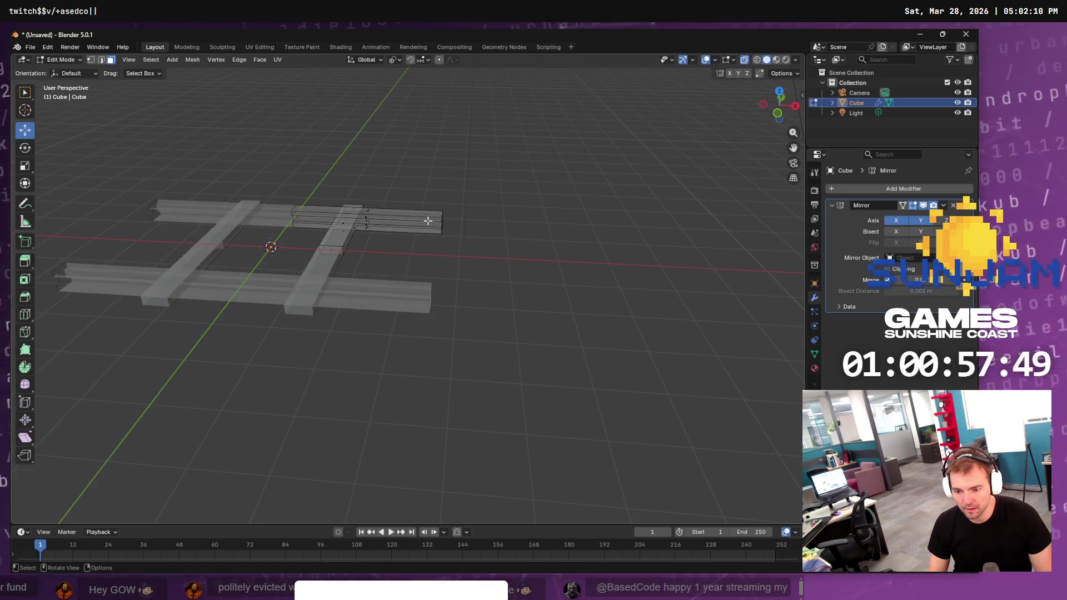
key("Tab")
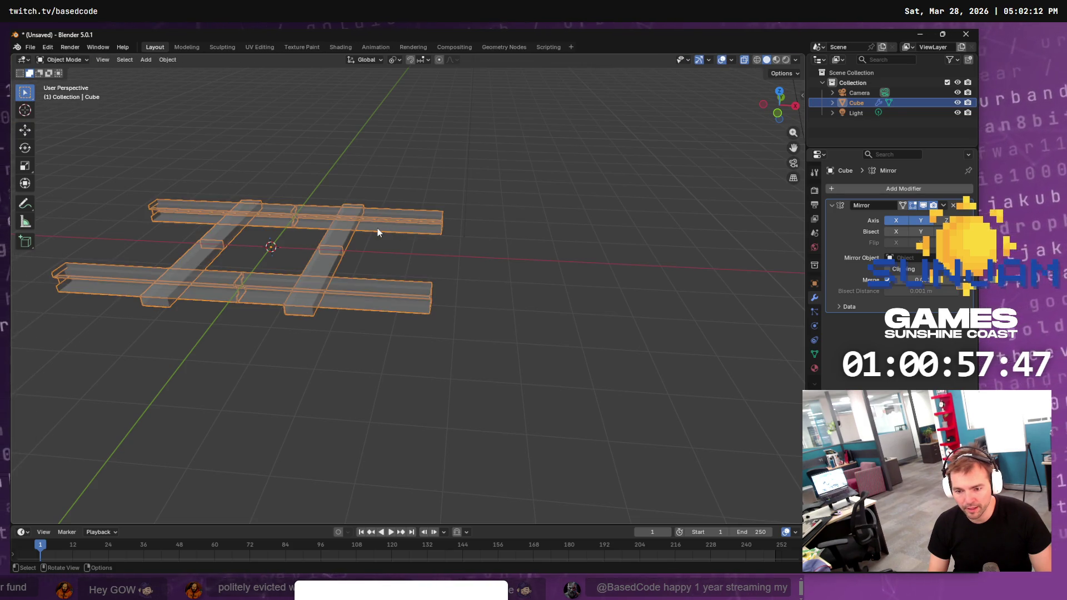
key("ctrl+c")
left_click(505, 196)
key("ctrl+v")
Move the pasted copy 1 m along X, then undo and reselect the original track
key("w")
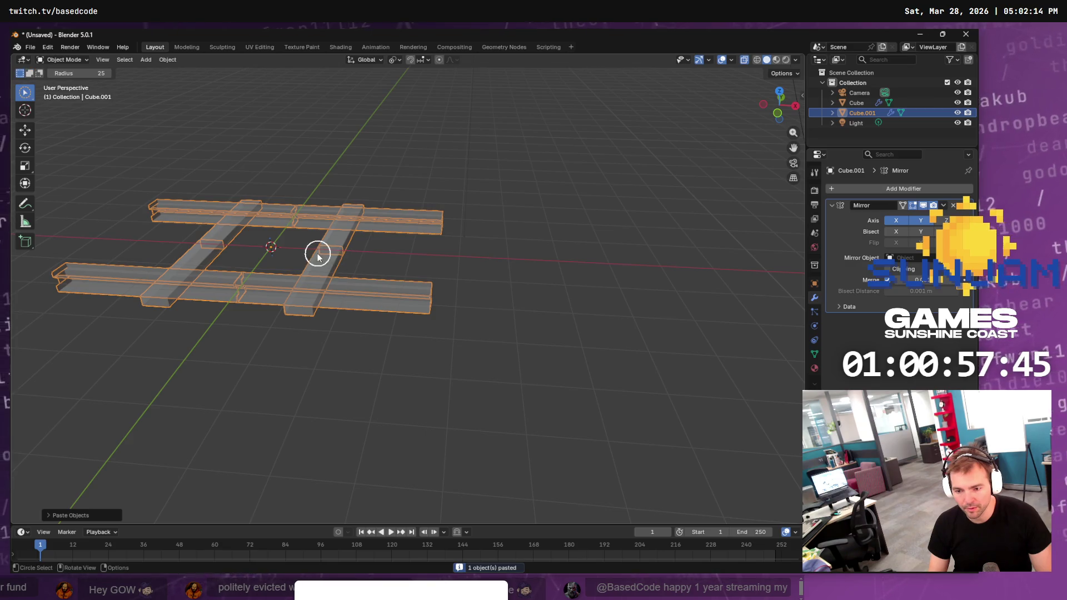
right_click(317, 253)
left_click(25, 130)
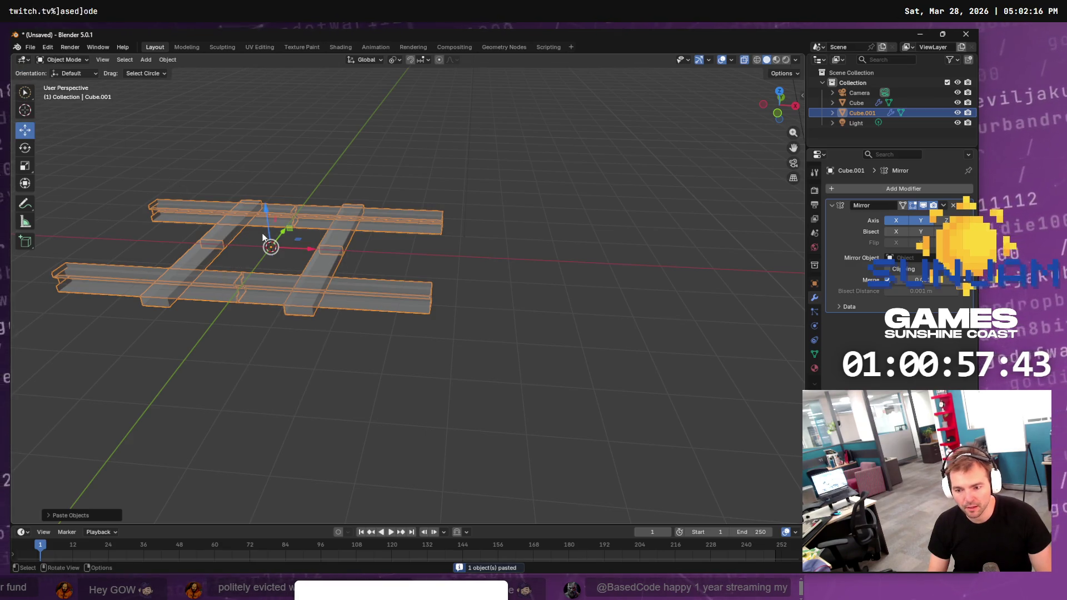
mouse_move(299, 248)
left_mouse_down()
mouse_move(533, 261)
mouse_move(665, 284)
left_mouse_up()
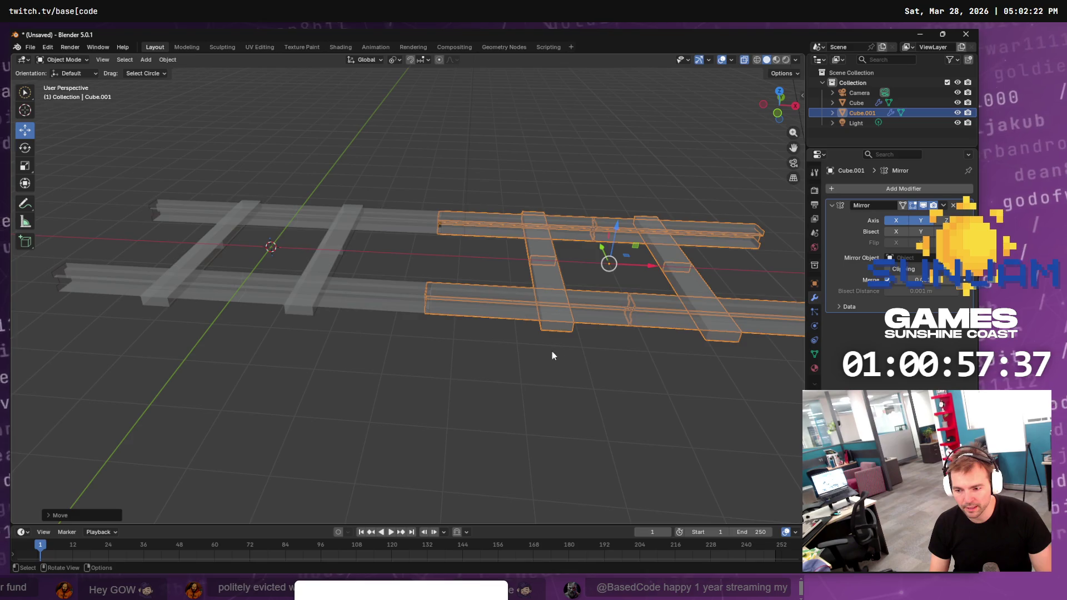
key("ctrl+z")
key("ctrl+z")
left_click(341, 253)
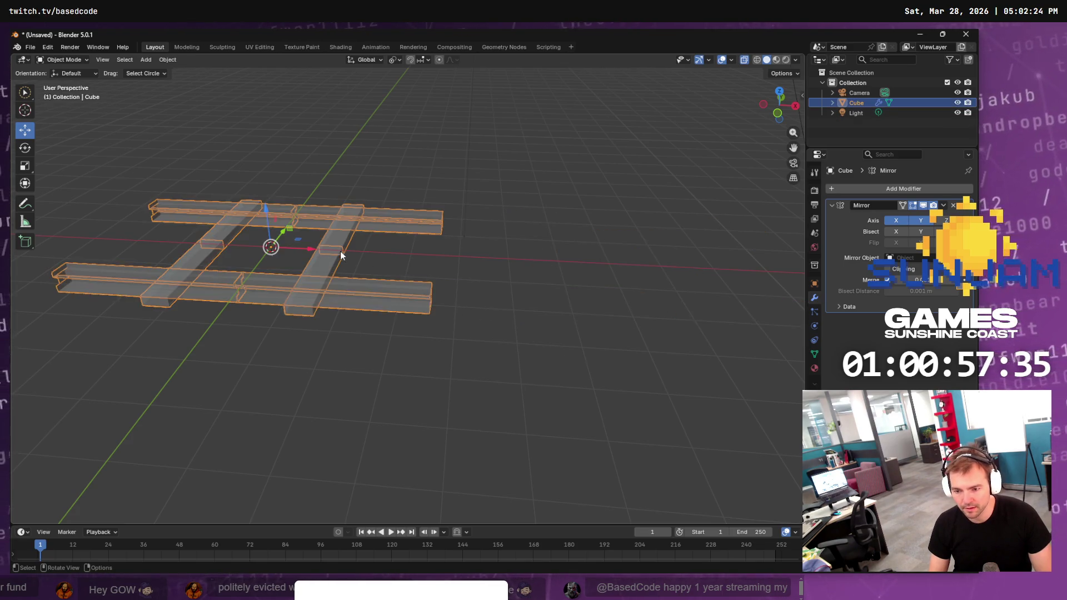
Duplicate the right sleeper and place the copy 2 m along X
key("Tab")
left_click(340, 244)
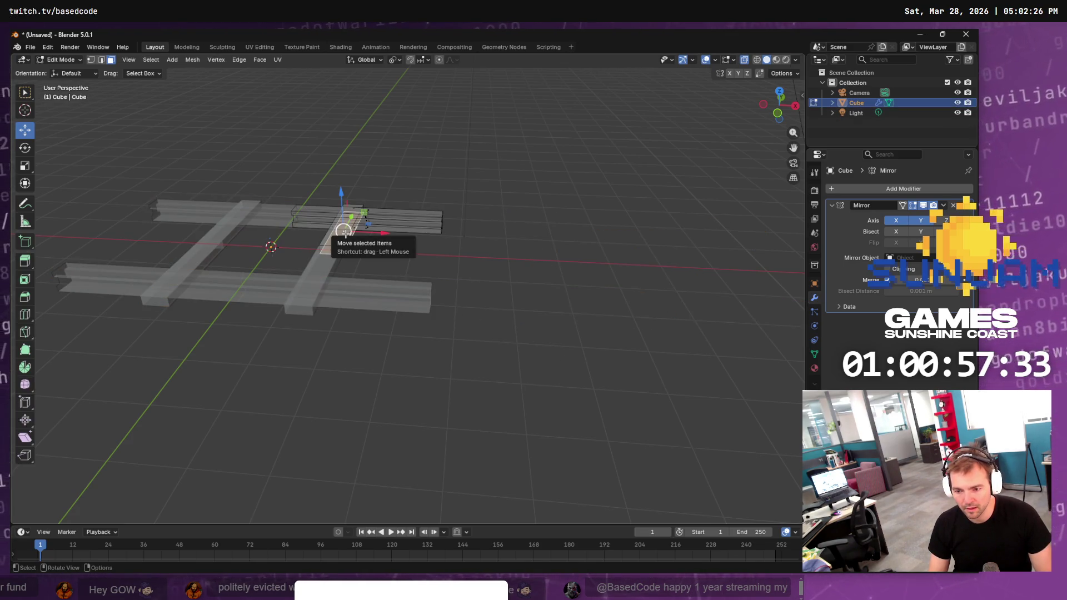
scroll(345, 233, "up", 1)
key("ctrl+KP_Add")
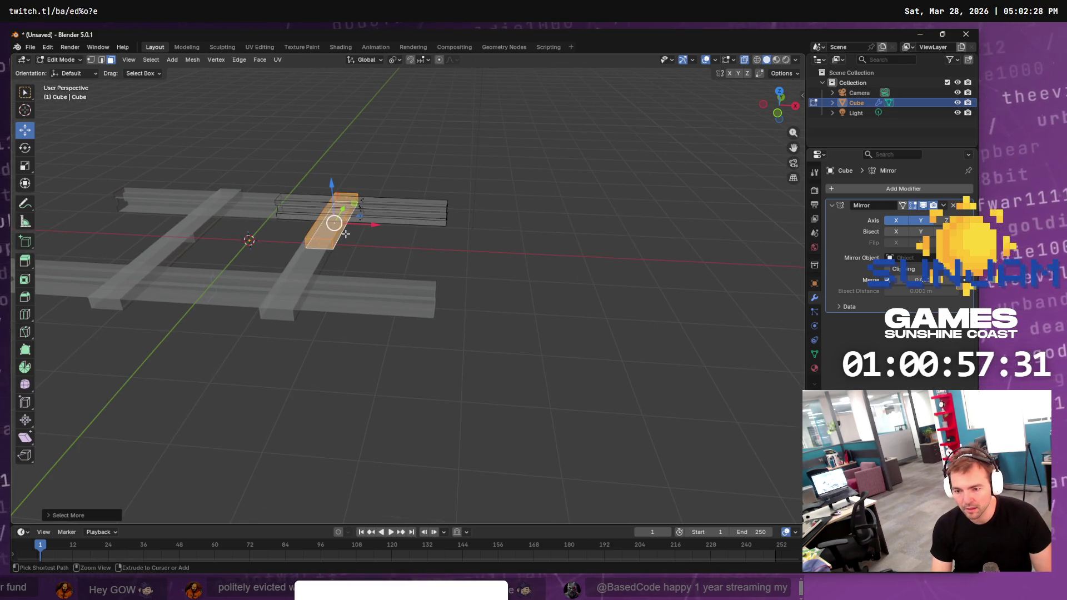
left_click(132, 62)
key("F3")
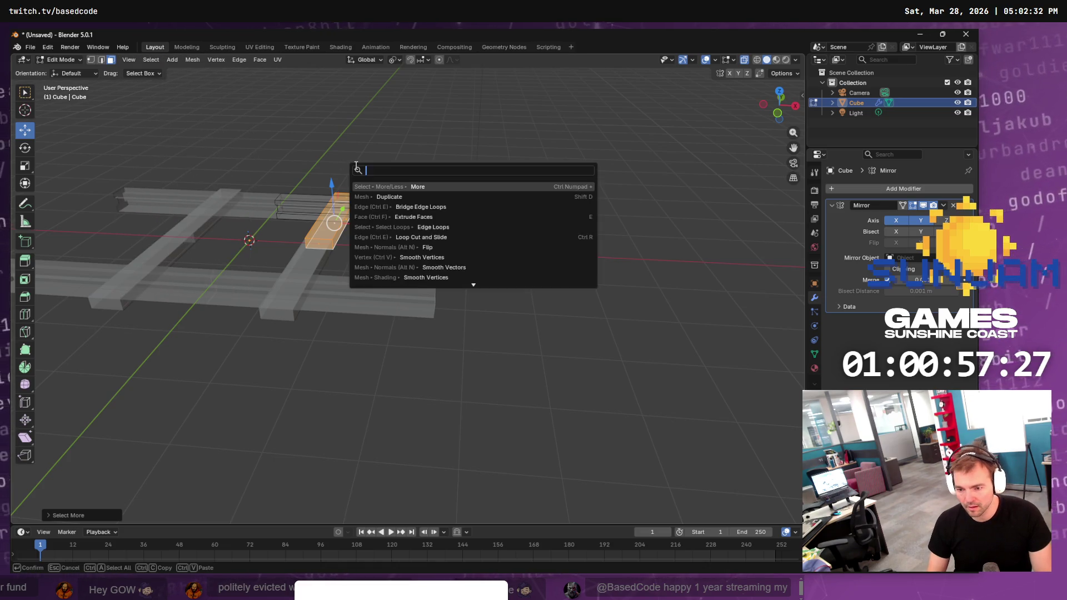
key("Down")
key("Return")
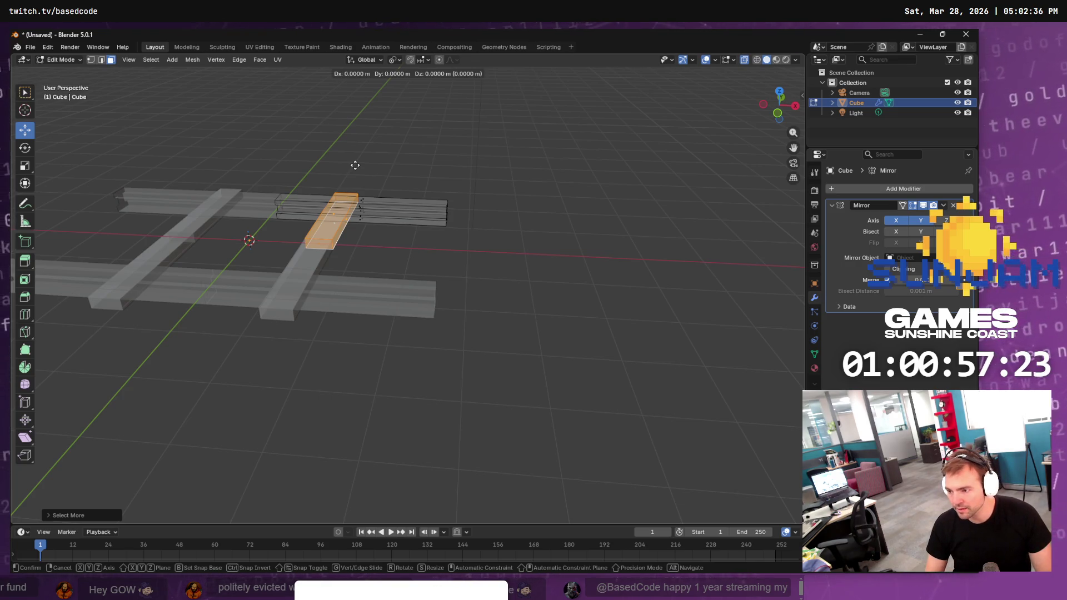
key("x")
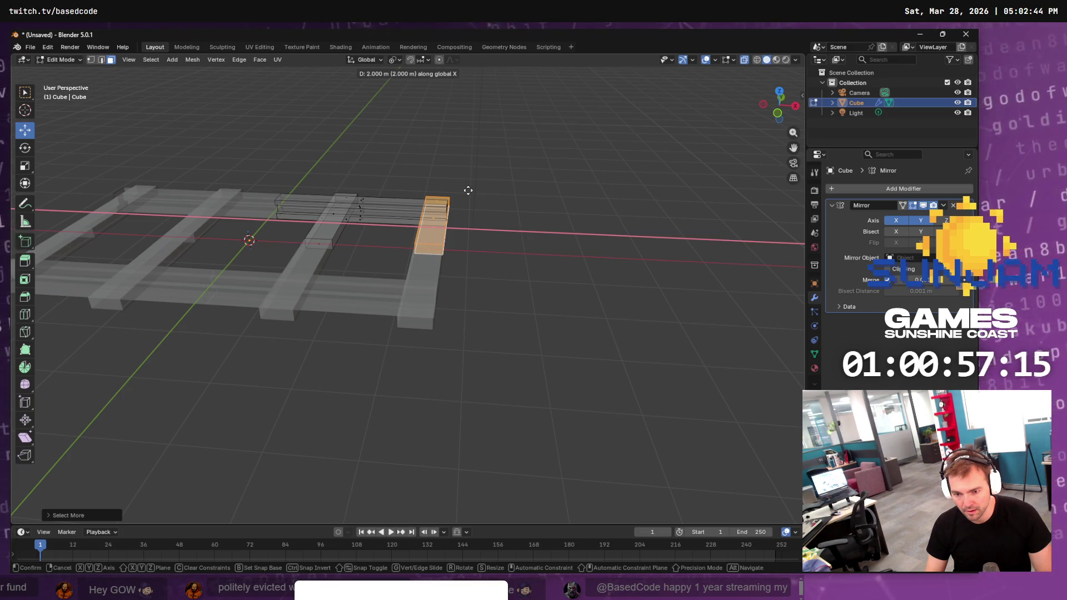
left_click(468, 191)
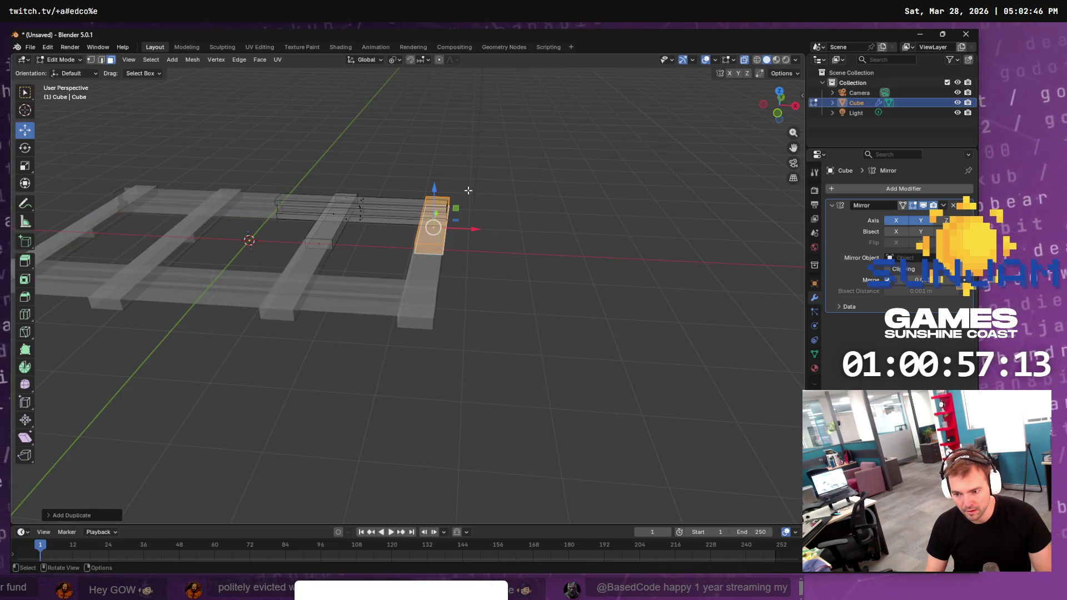
Select the lower track piece with its connected faces and raise it 0.3 m
left_click(486, 199)
mouse_move(522, 200)
left_mouse_down()
mouse_move(324, 181)
mouse_move(381, 179)
left_mouse_up()
left_click(504, 239)
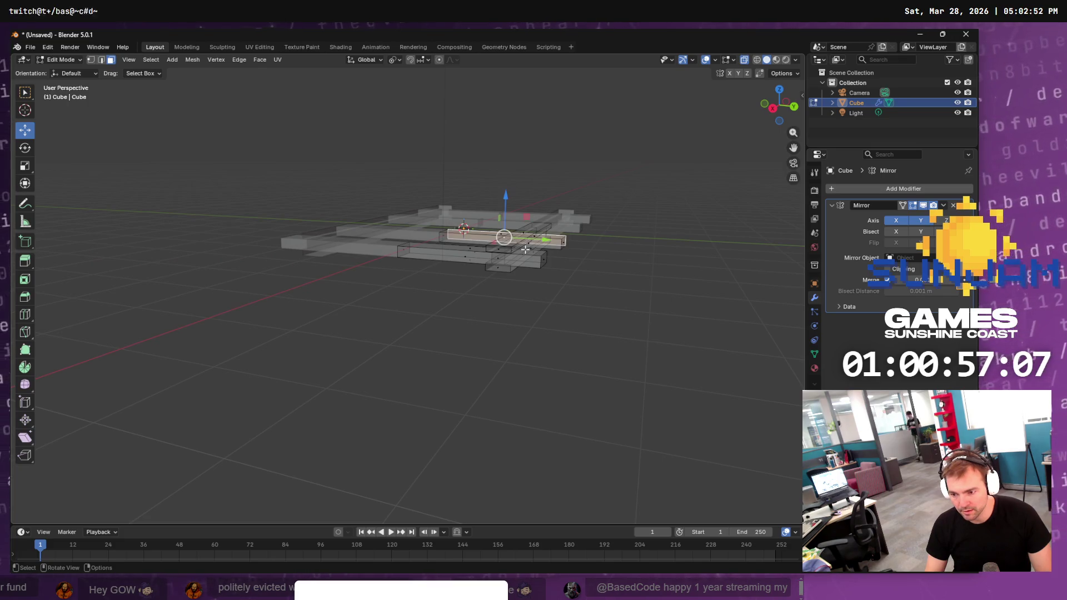
left_click(497, 268)
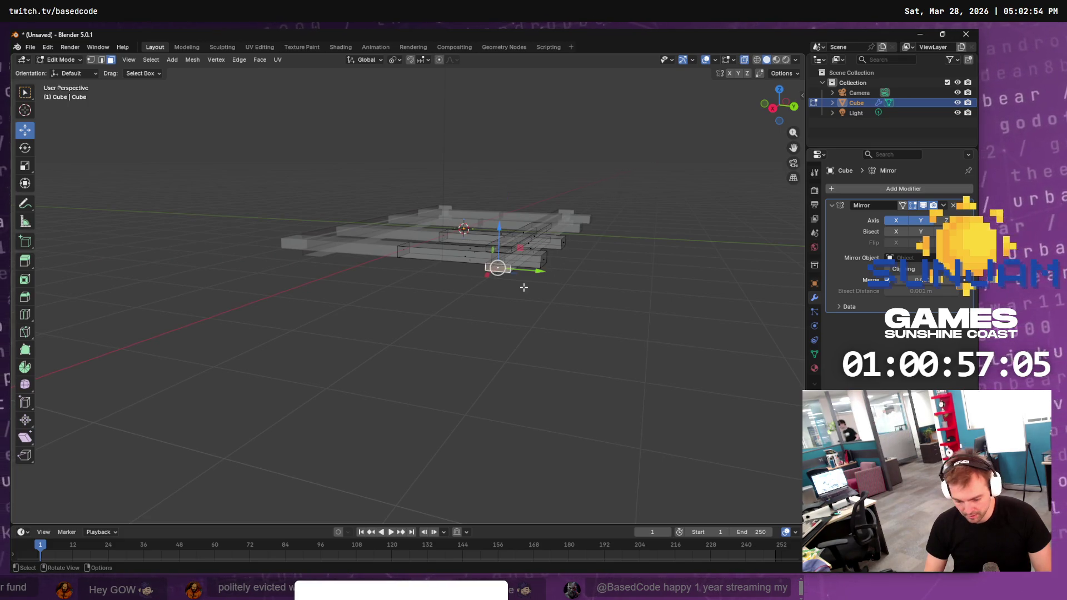
scroll(522, 288, "up", 4)
key("ctrl+KP_Add")
key("ctrl+KP_Add")
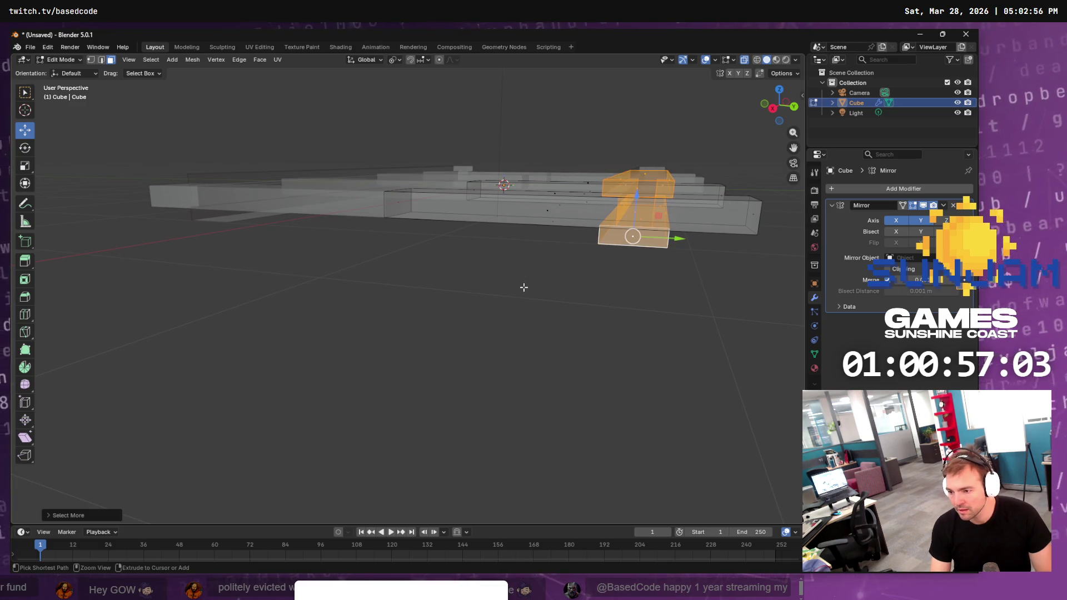
mouse_move(639, 196)
left_mouse_down()
mouse_move(640, 143)
mouse_move(639, 195)
left_mouse_up()
scroll(545, 192, "down", 6)
mouse_move(509, 188)
left_mouse_down()
mouse_move(589, 257)
mouse_move(541, 246)
mouse_move(560, 227)
left_mouse_up()
Return to Object Mode with the track object selected
key("Tab")
left_click(533, 227)
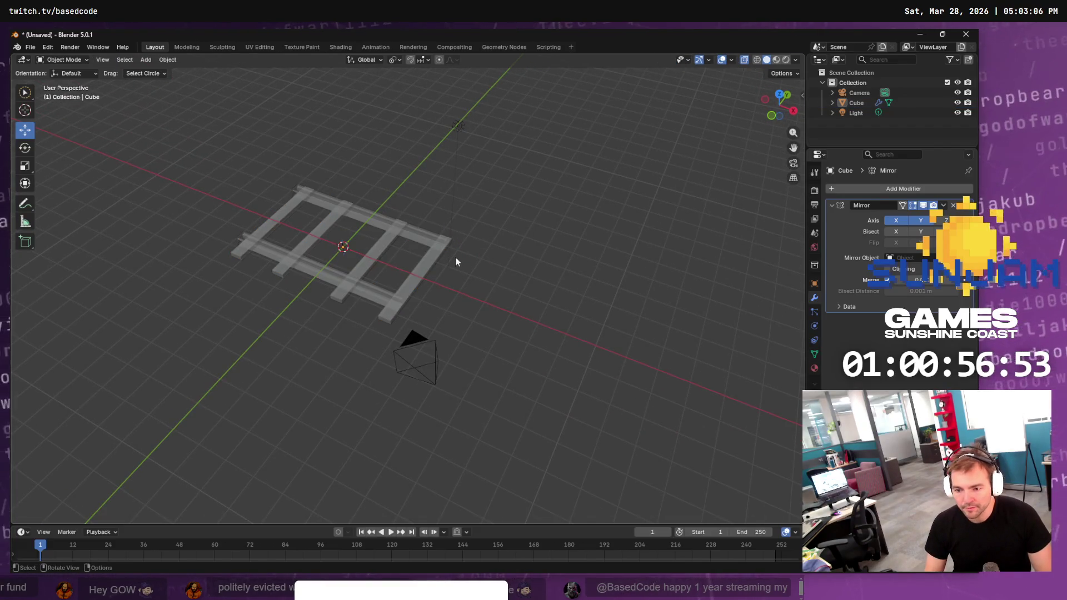
left_click(442, 251)
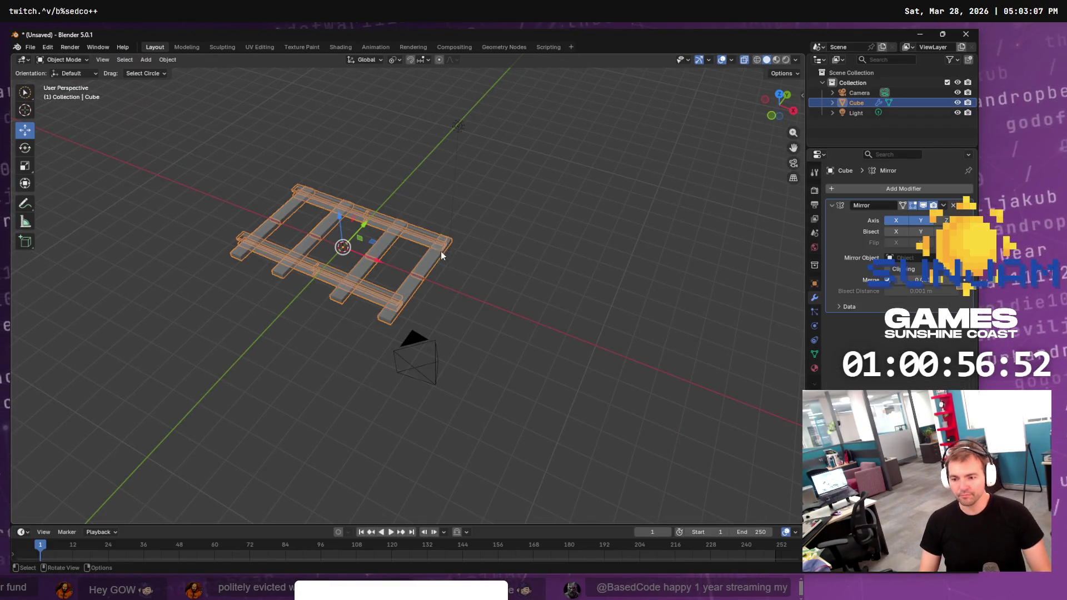
left_click(30, 46)
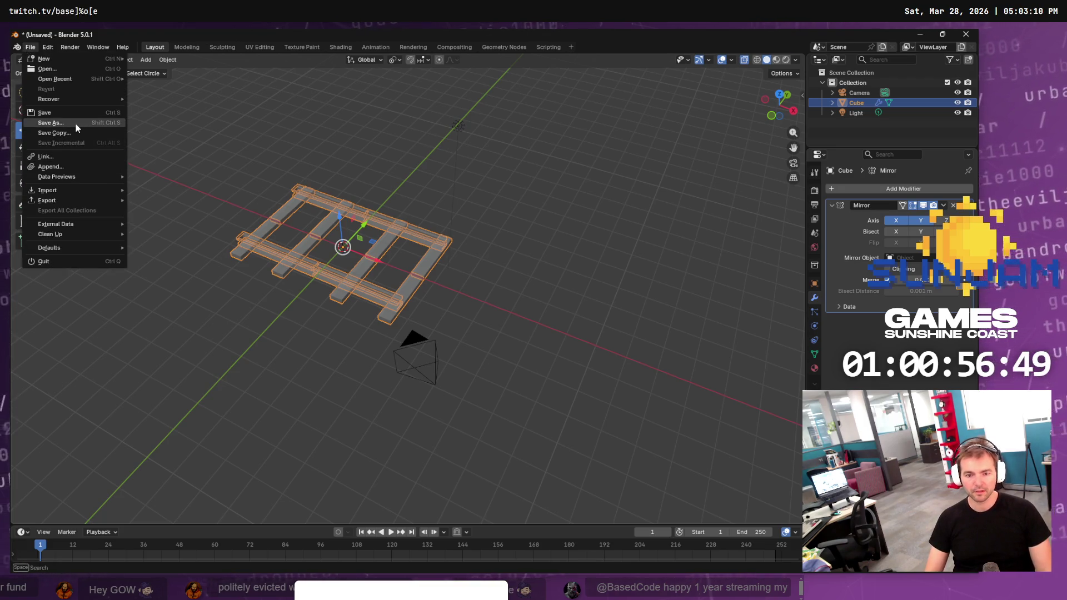
key("Escape")
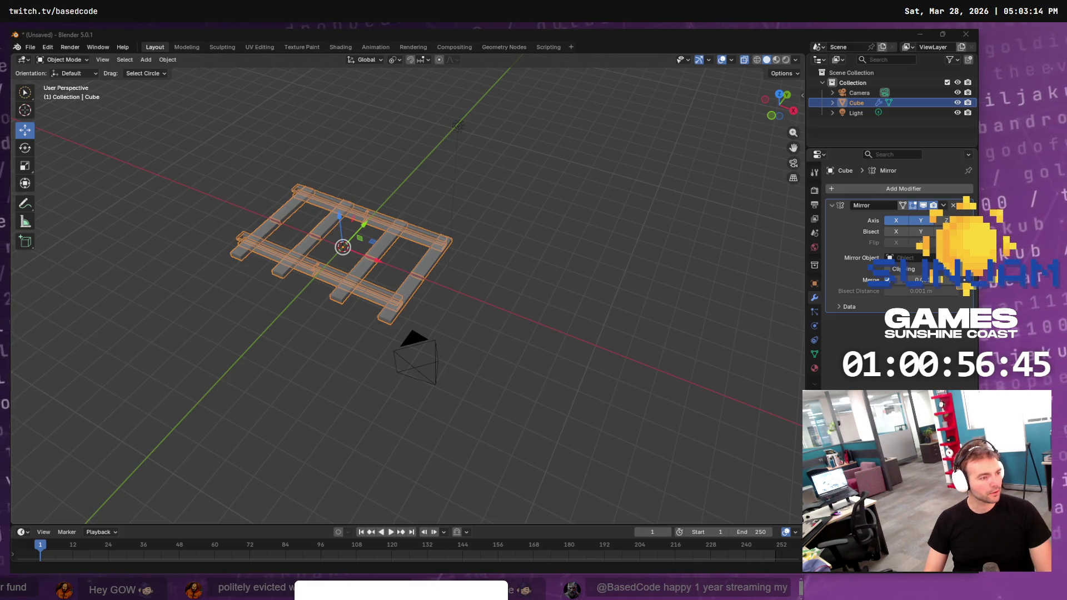
In the Save As browser, go to C:\Work and open the Based.sunjam2026 folder
key("ctrl+s")
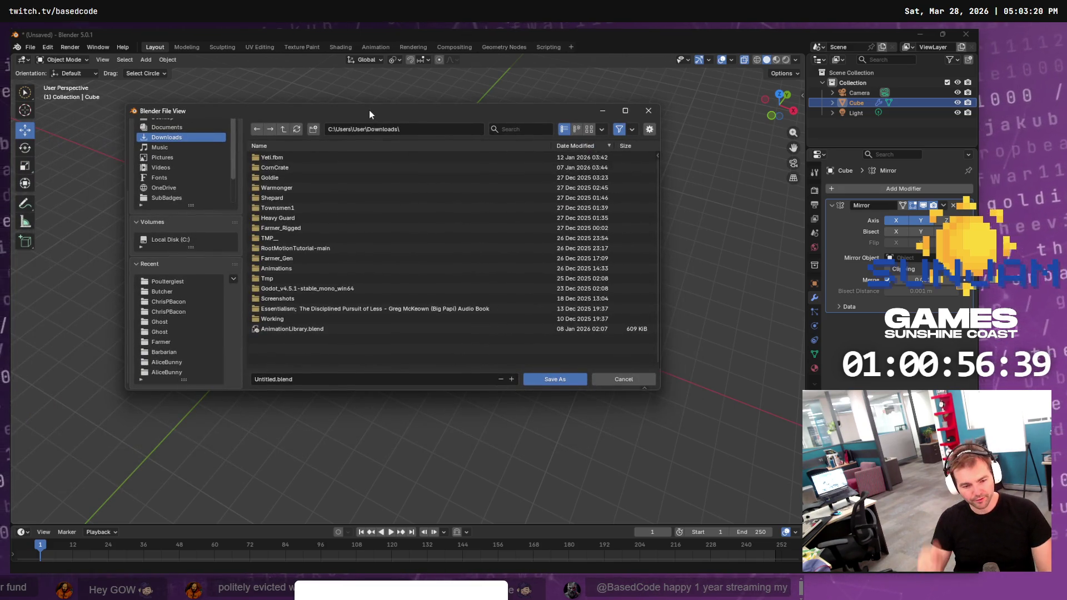
left_click(436, 130)
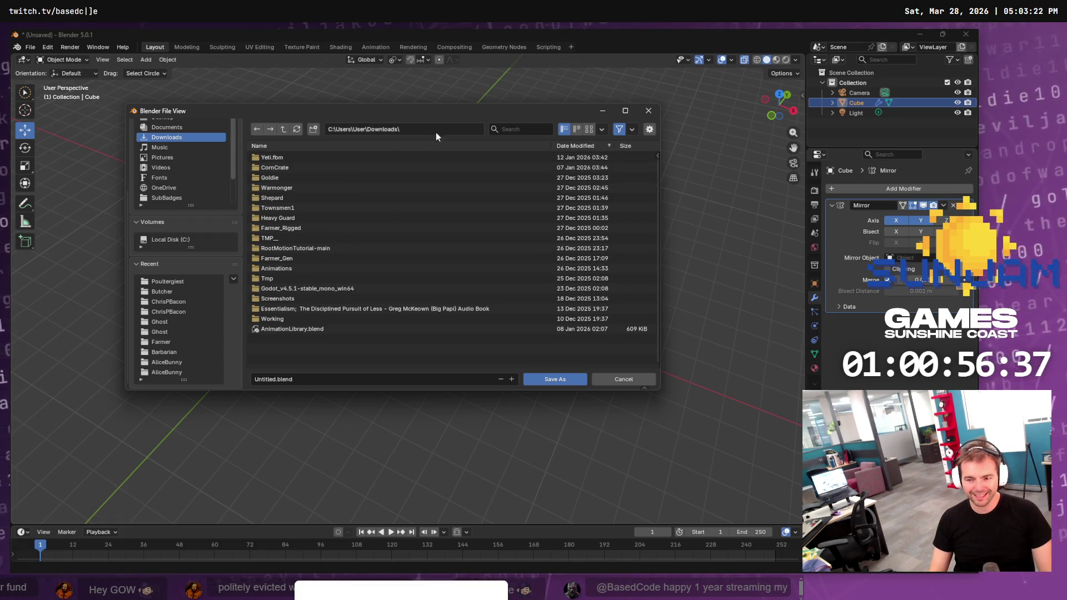
type("c")
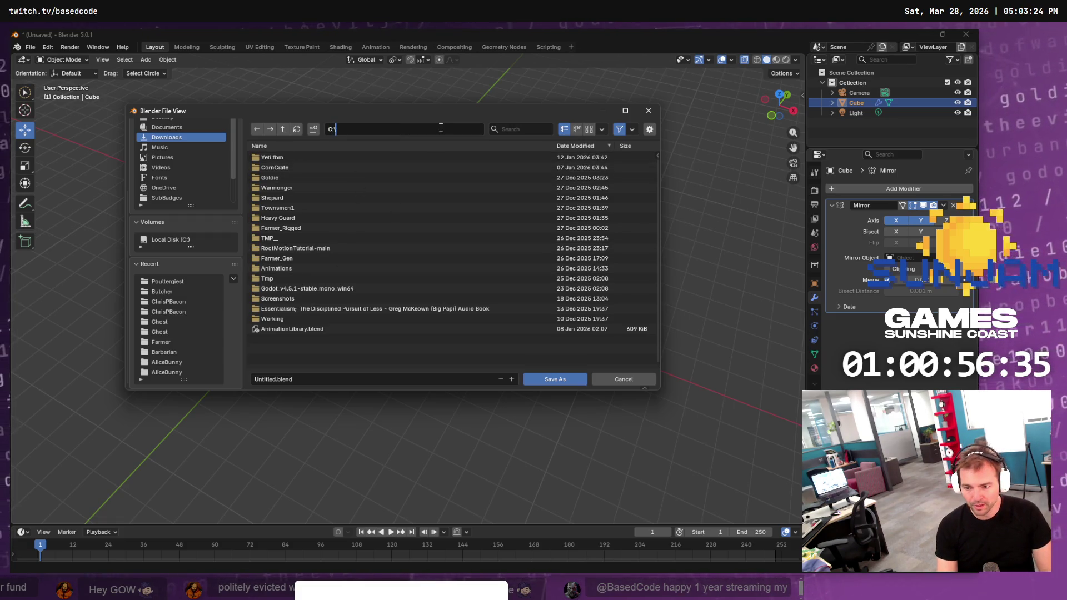
type("Work")
key("Return")
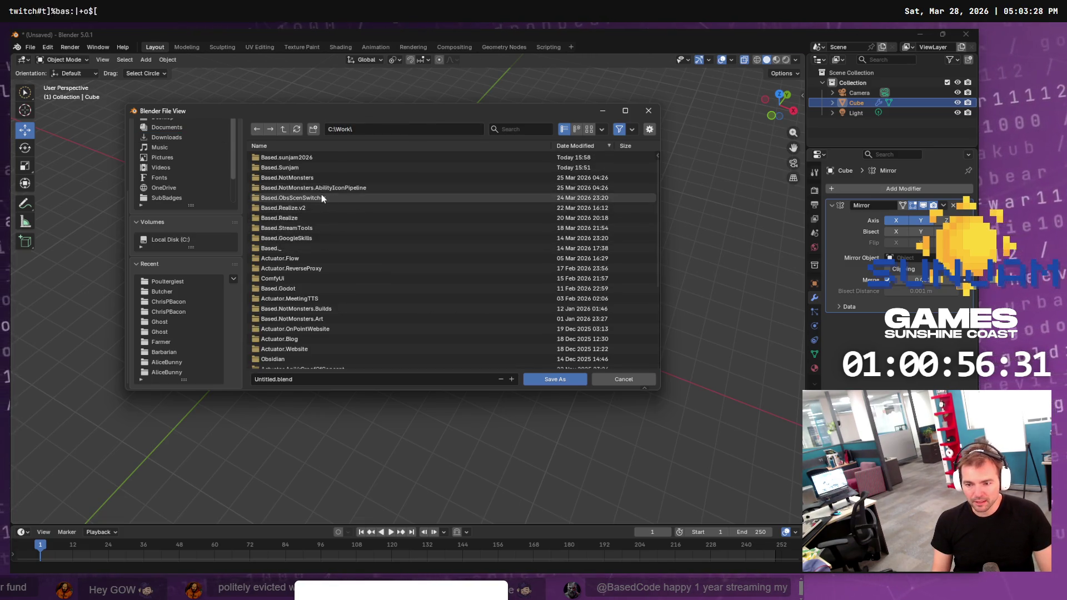
left_click(322, 158)
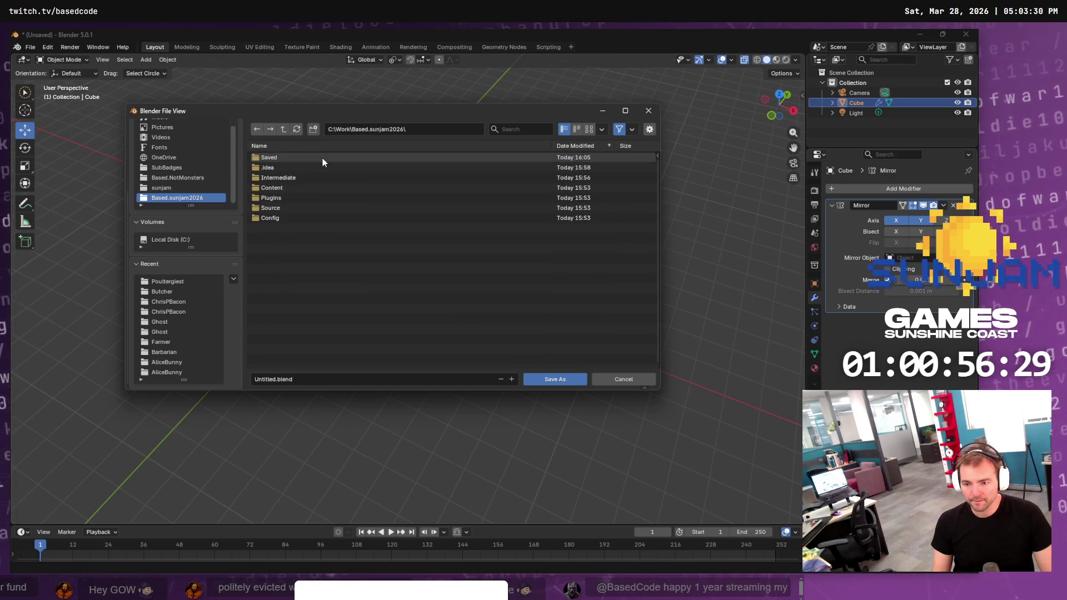
Create a new Staging folder in the project folder and enter it
right_click(333, 244)
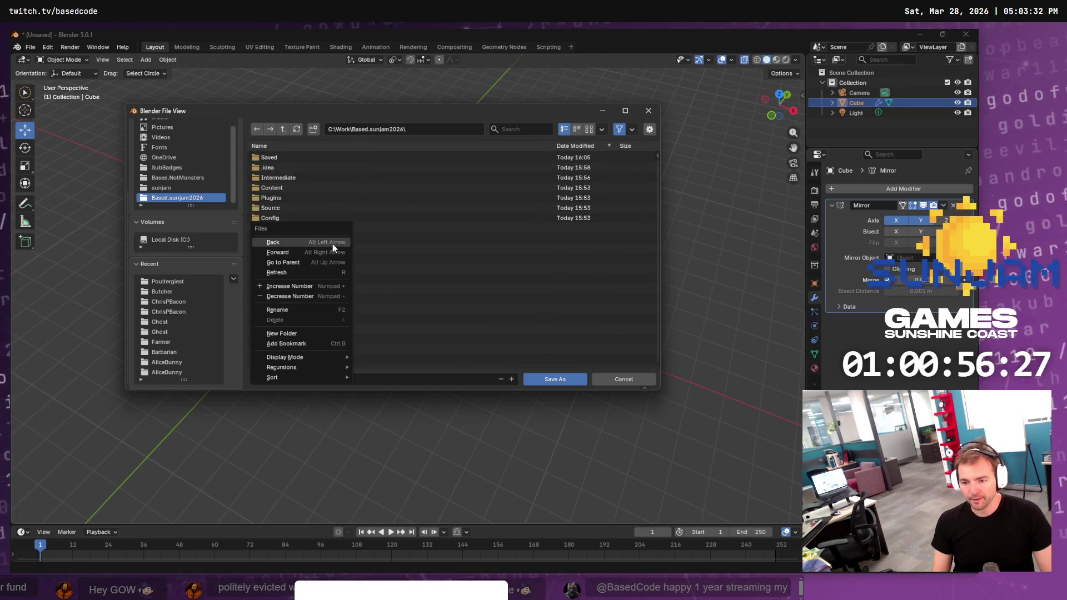
left_click(315, 129)
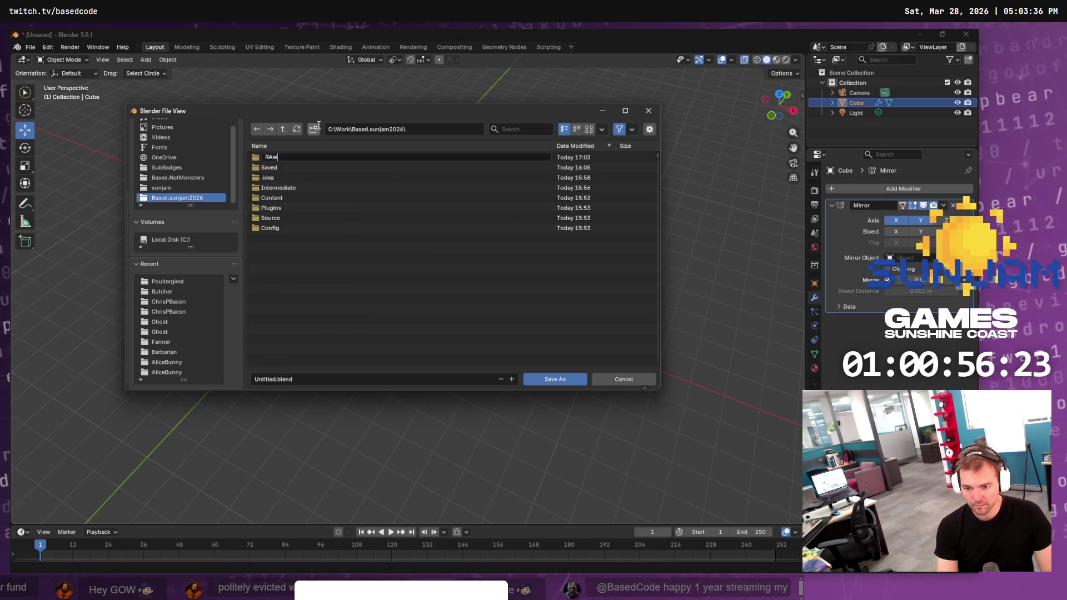
type("w")
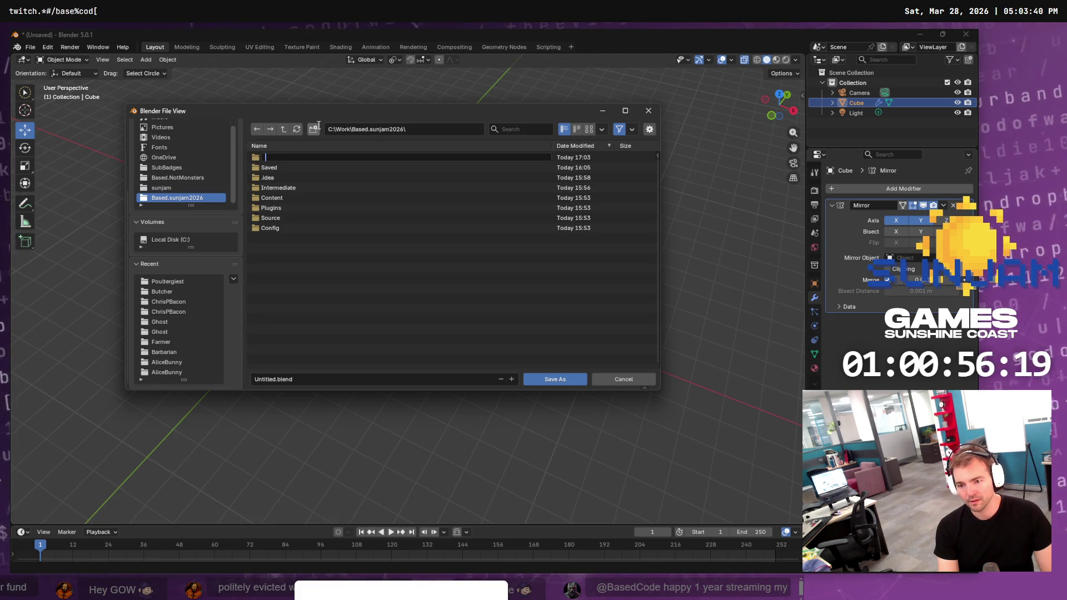
type("ing")
key("Return")
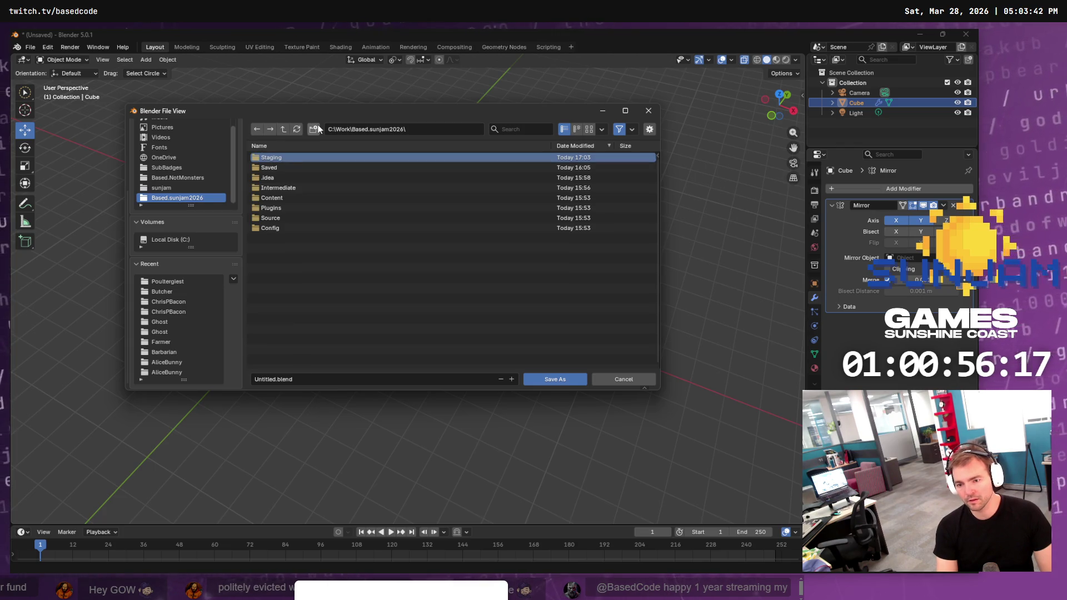
double_click(291, 159)
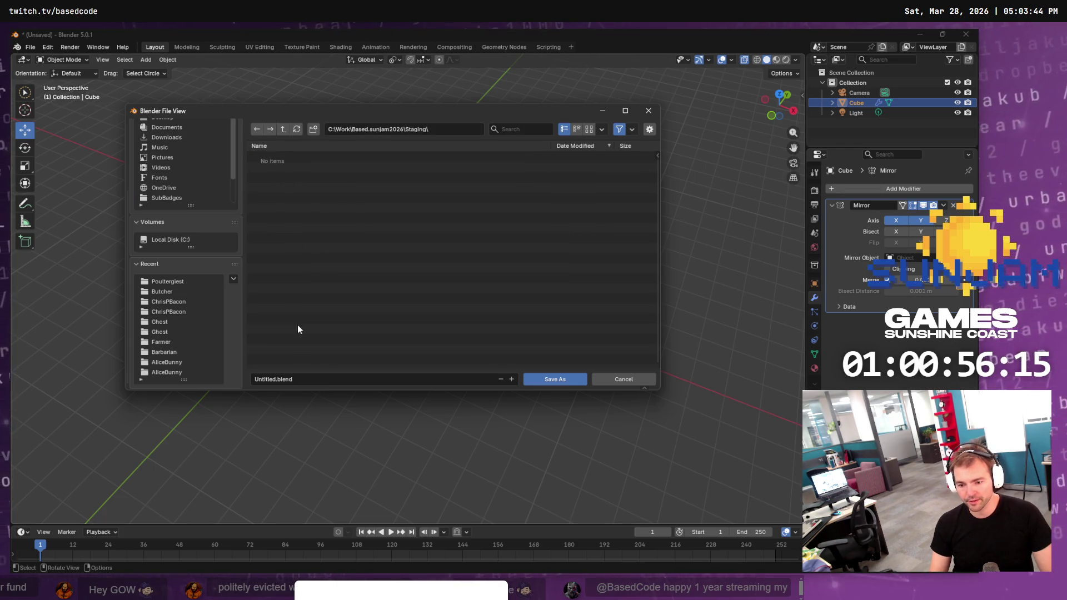
Save the scene as TrainTracks.blend in the Staging folder
left_click(306, 379)
type("TrainTracks")
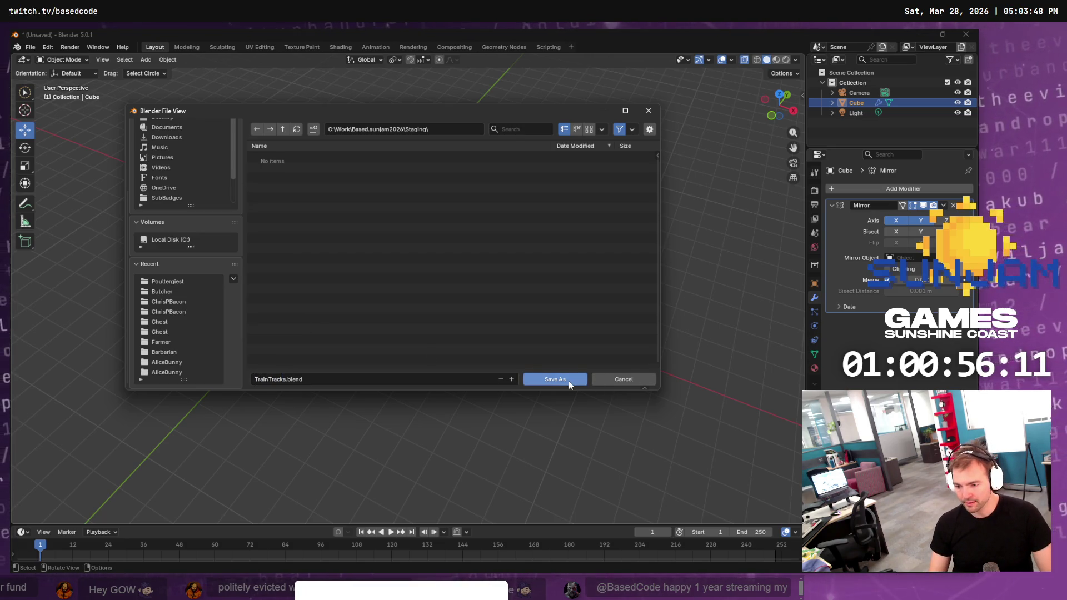
left_click(569, 381)
left_click(478, 271)
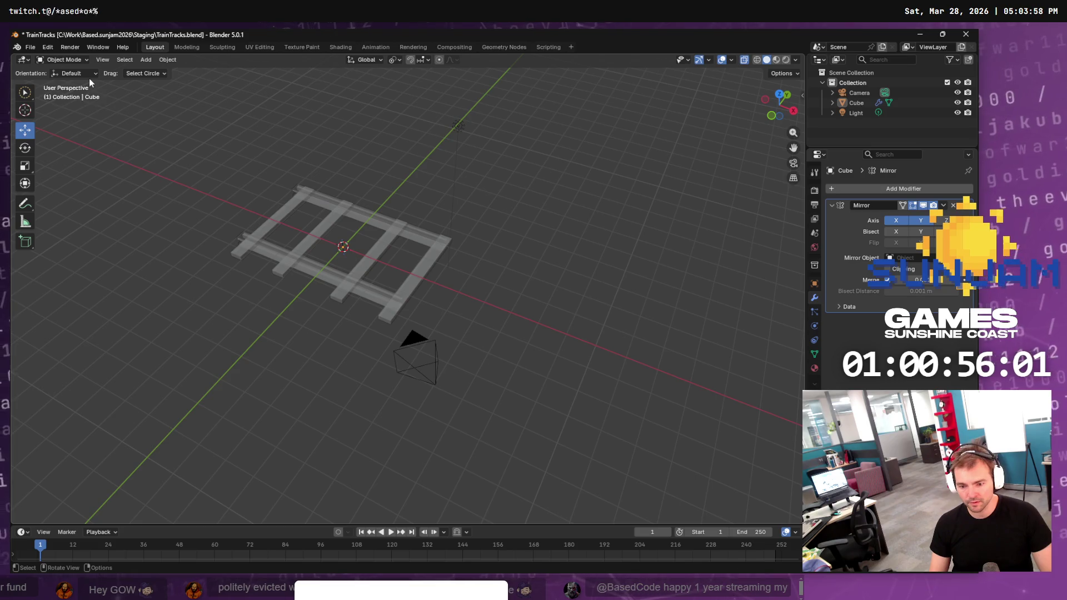
key("super+e")
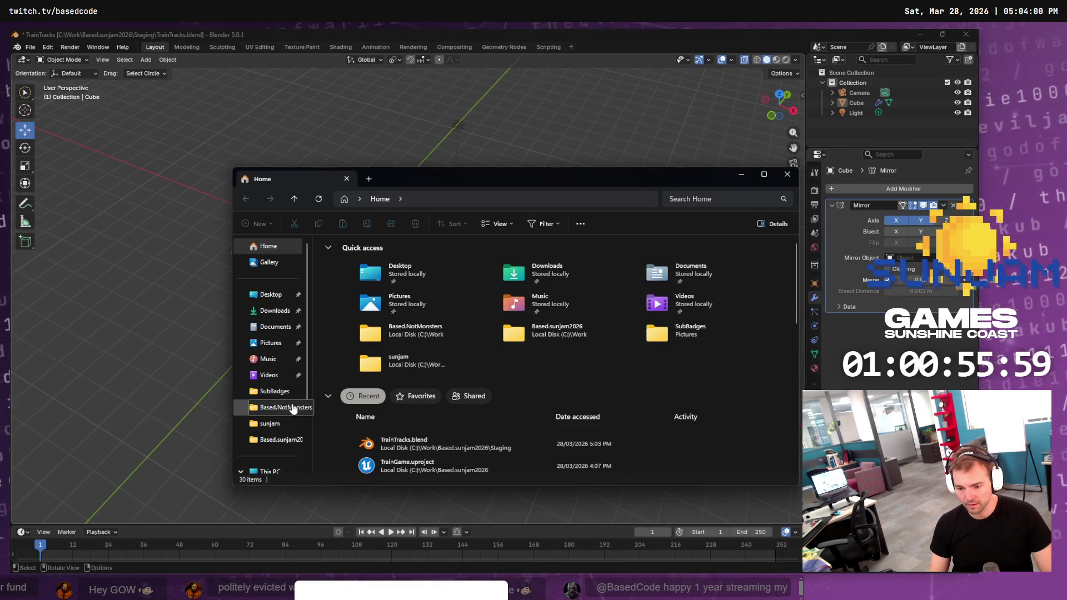
In File Explorer, navigate to C:\Work\Based.sunjam2026\Staging
key("ctrl+l")
type("c")
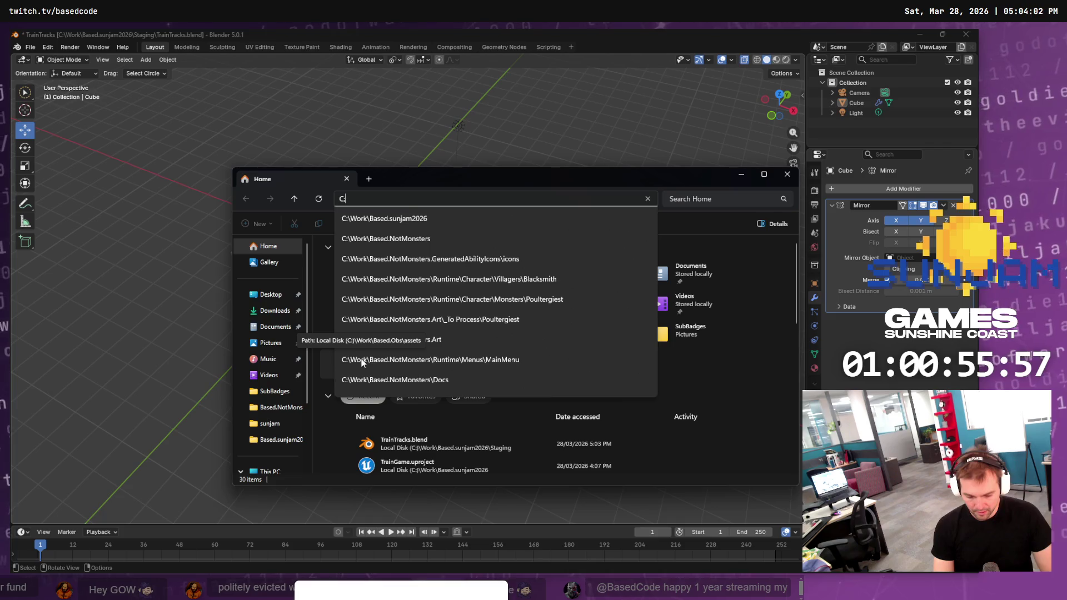
type(":\\Work")
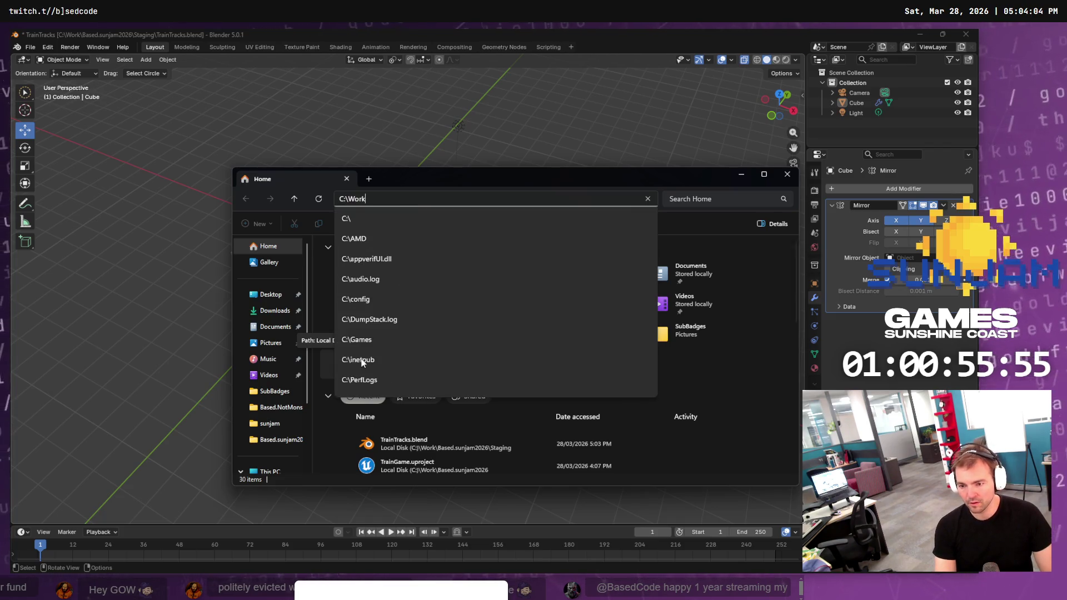
key("Return")
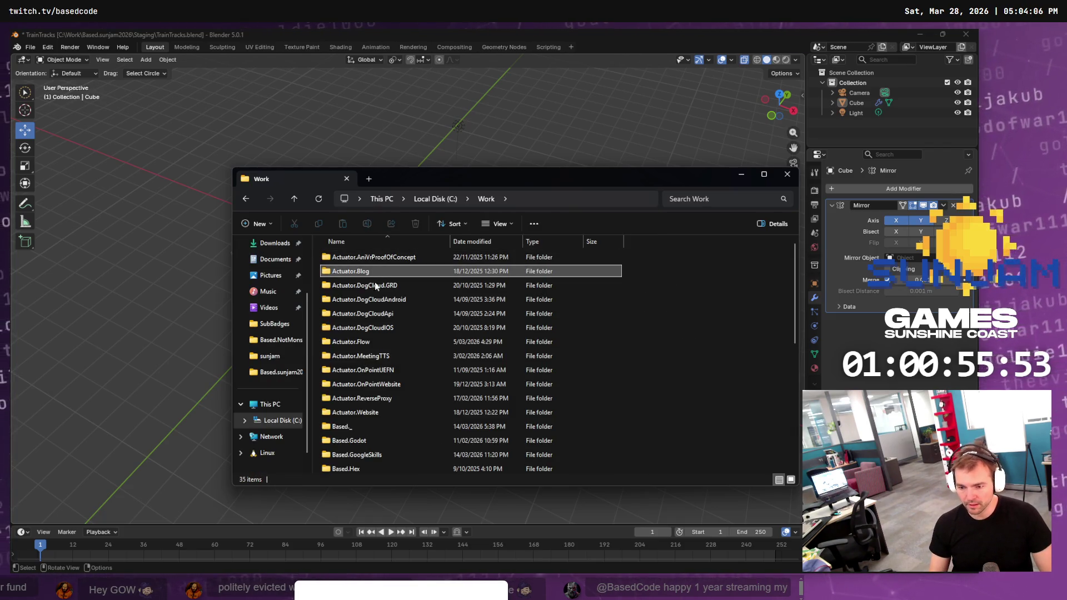
key("b")
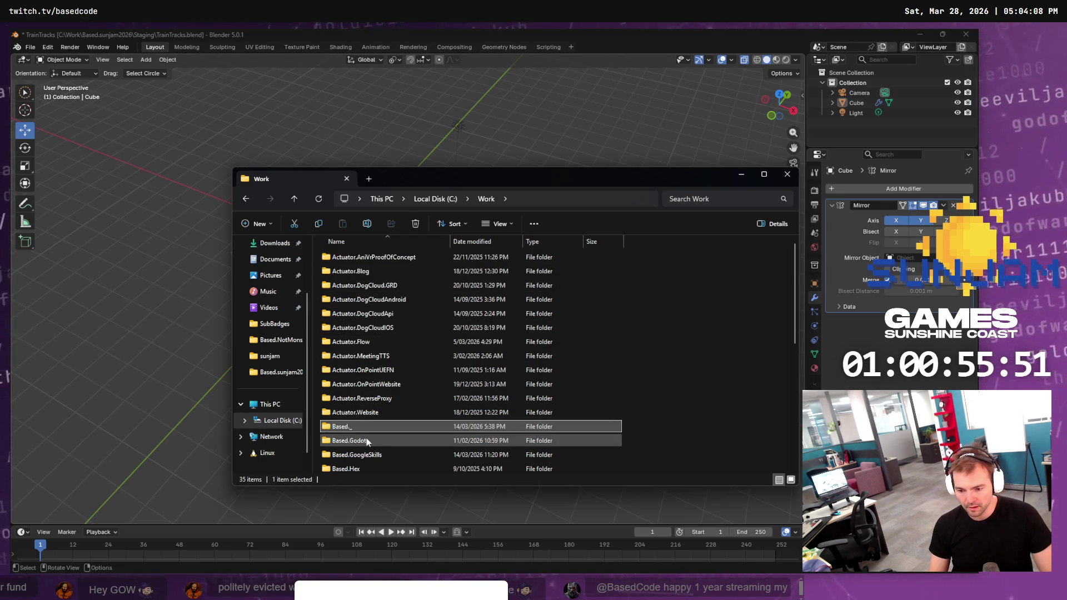
scroll(368, 433, "down", 2)
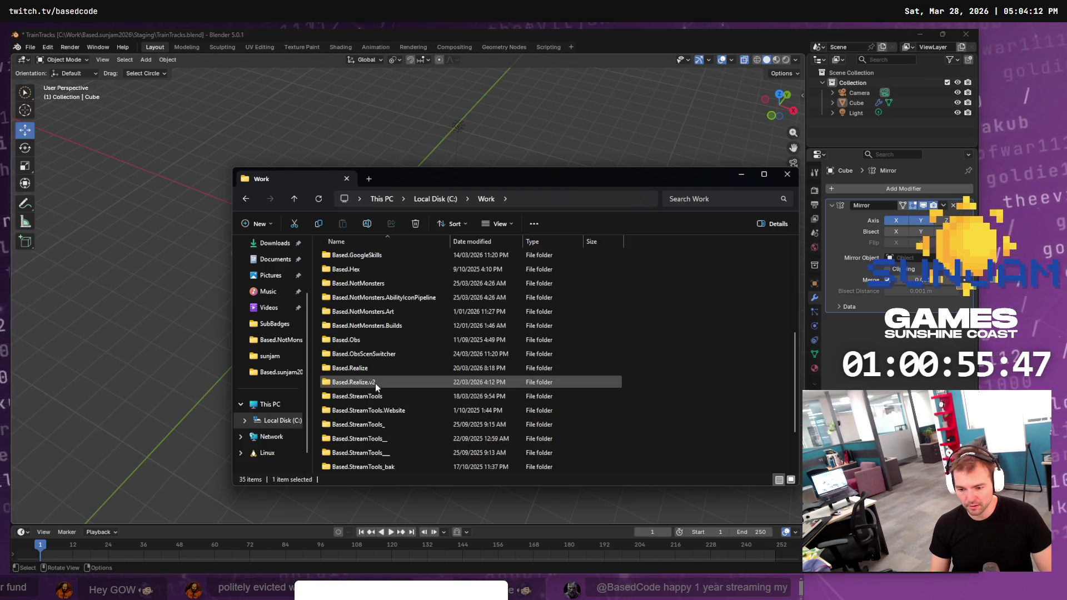
scroll(383, 372, "down", 5)
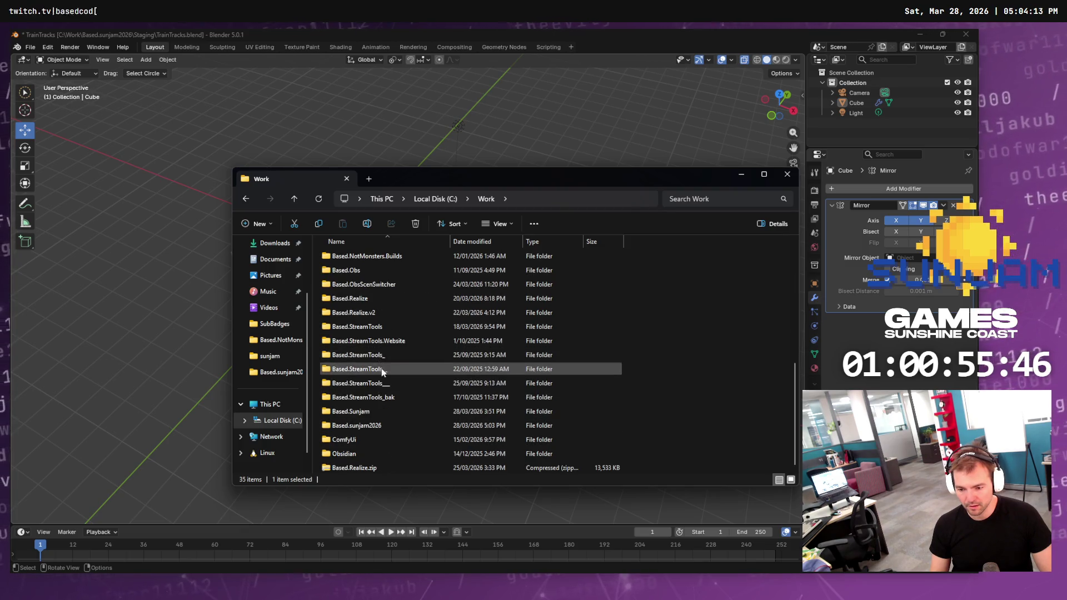
double_click(389, 424)
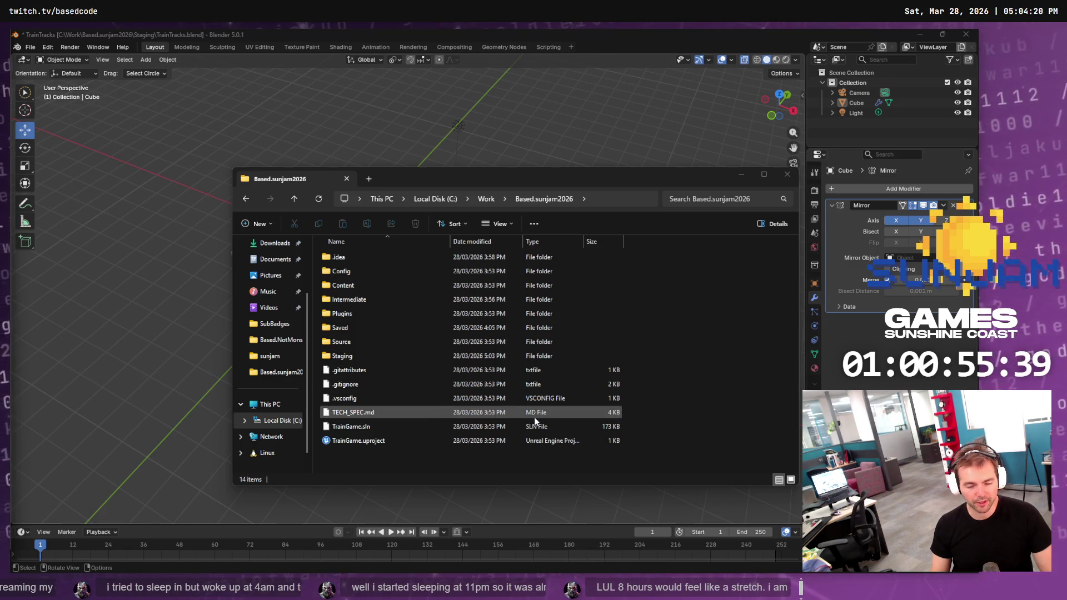
left_click(738, 299)
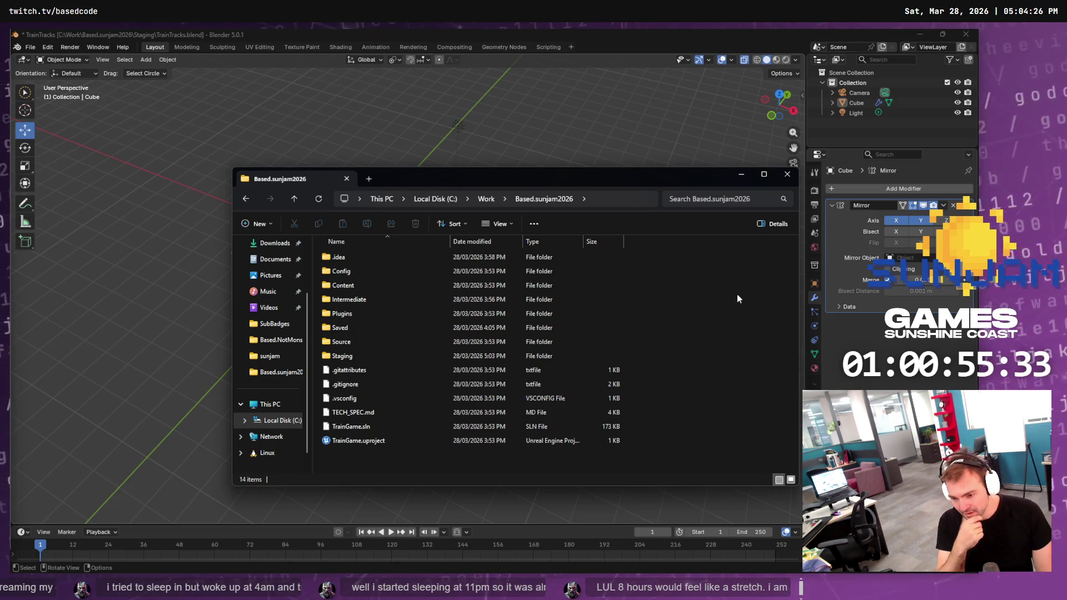
double_click(343, 356)
Create a Raw folder, move TrainTracks.blend into it, and go back up to Staging
key("ctrl+shift+n")
type("Raw")
key("Return")
left_click(358, 269)
key("ctrl+c")
double_click(358, 259)
key("ctrl+v")
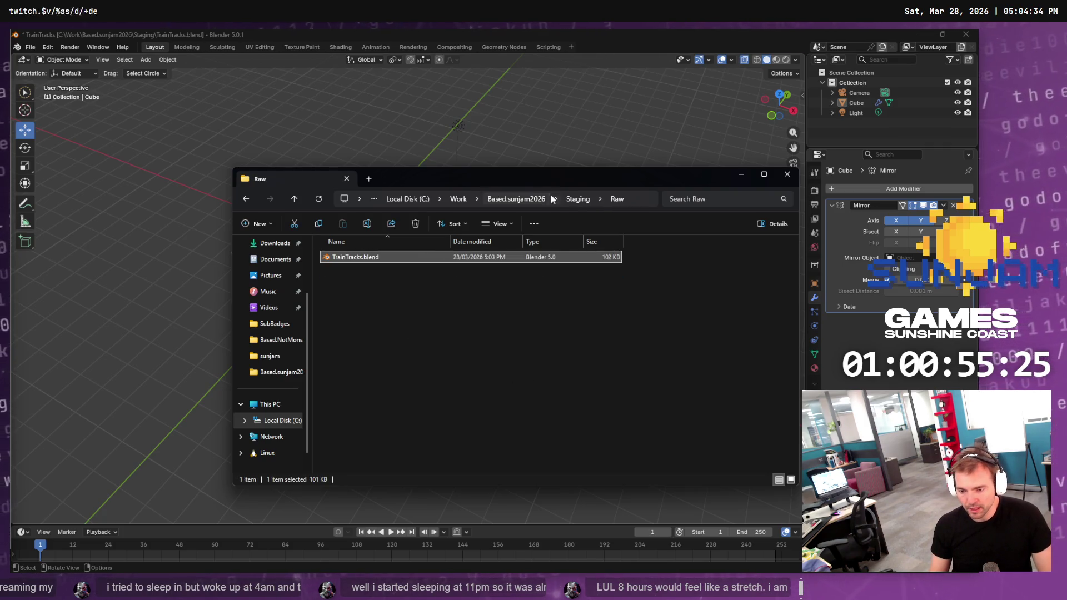
left_click(577, 199)
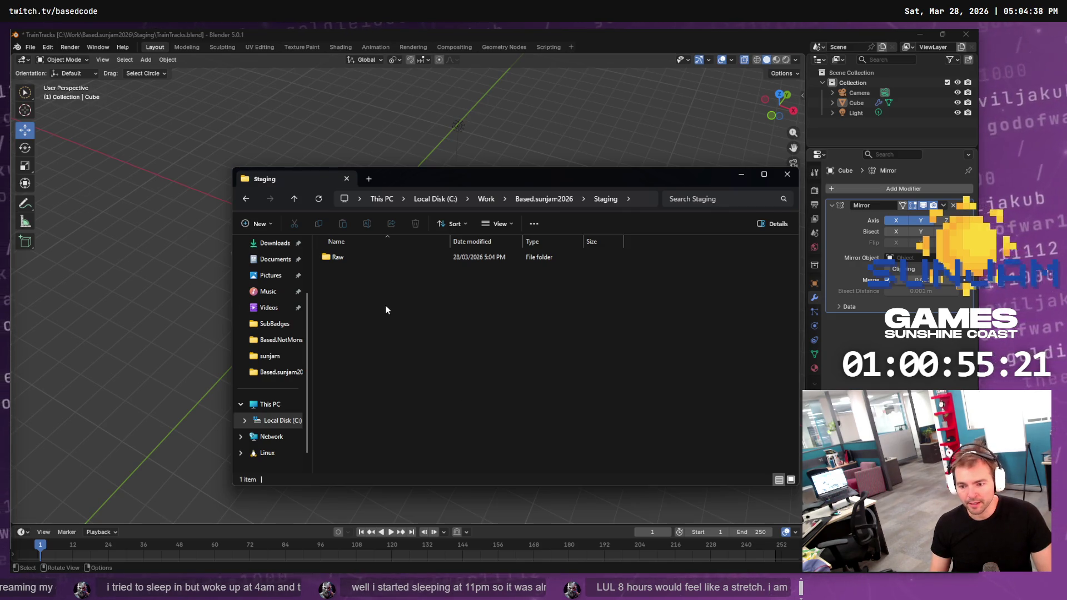
left_click(50, 49)
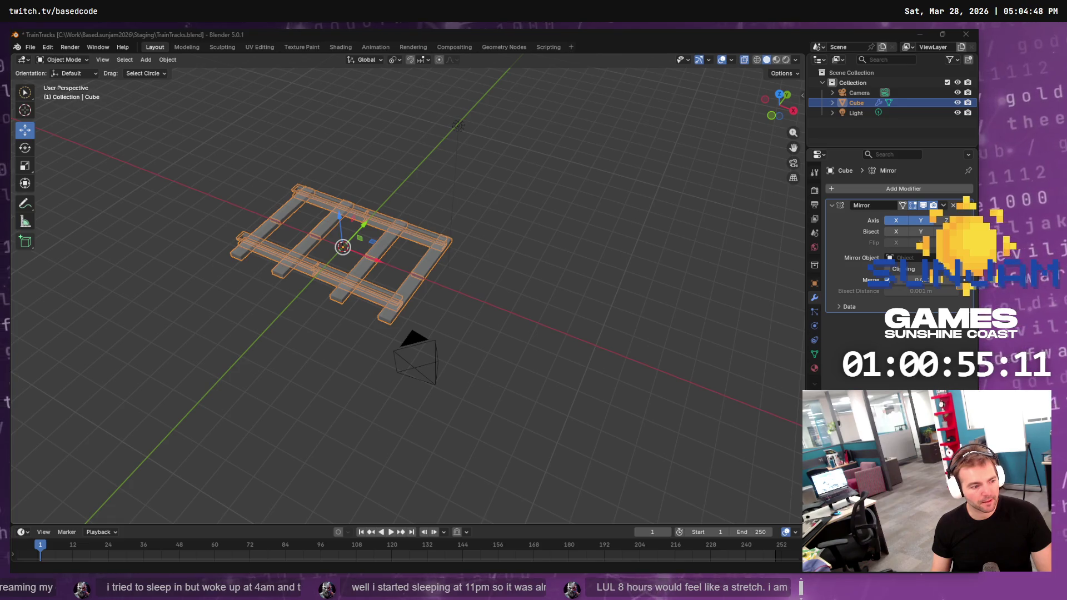
Switch to the Chrome search showing the 1.435 m standard track gauge
key("alt+Tab")
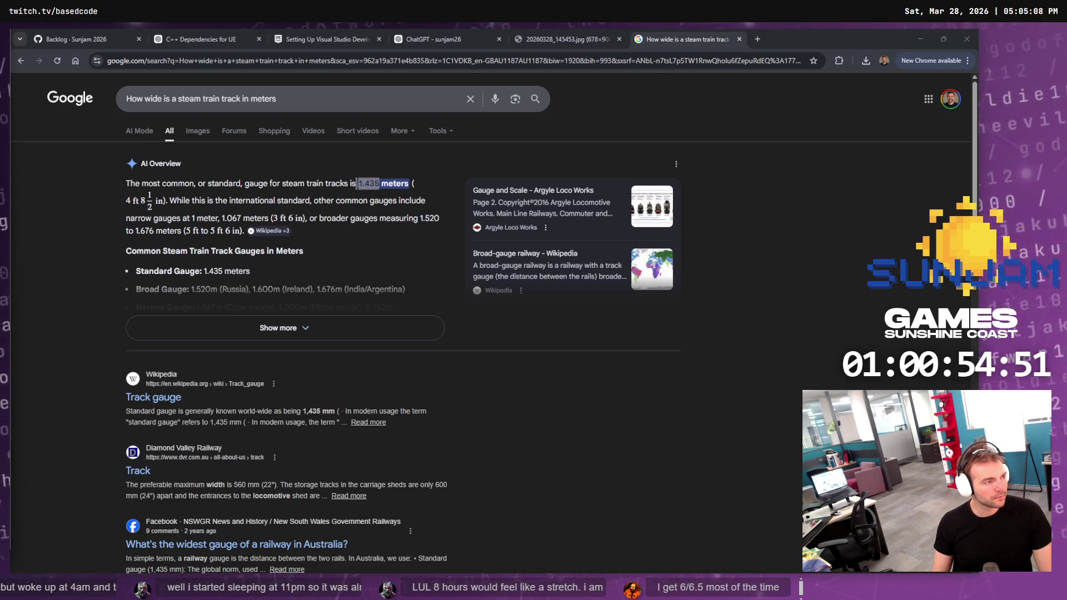
Close the track-gauge tab, view the ChatGPT dragon locomotive image, and return to Blender
key("ctrl+w")
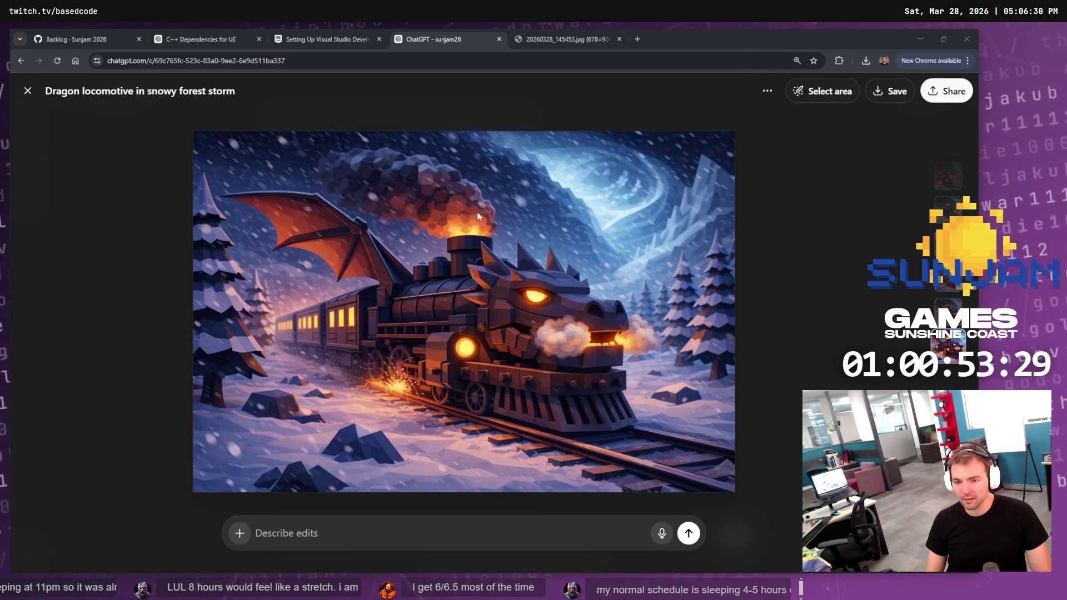
key("alt+Tab")
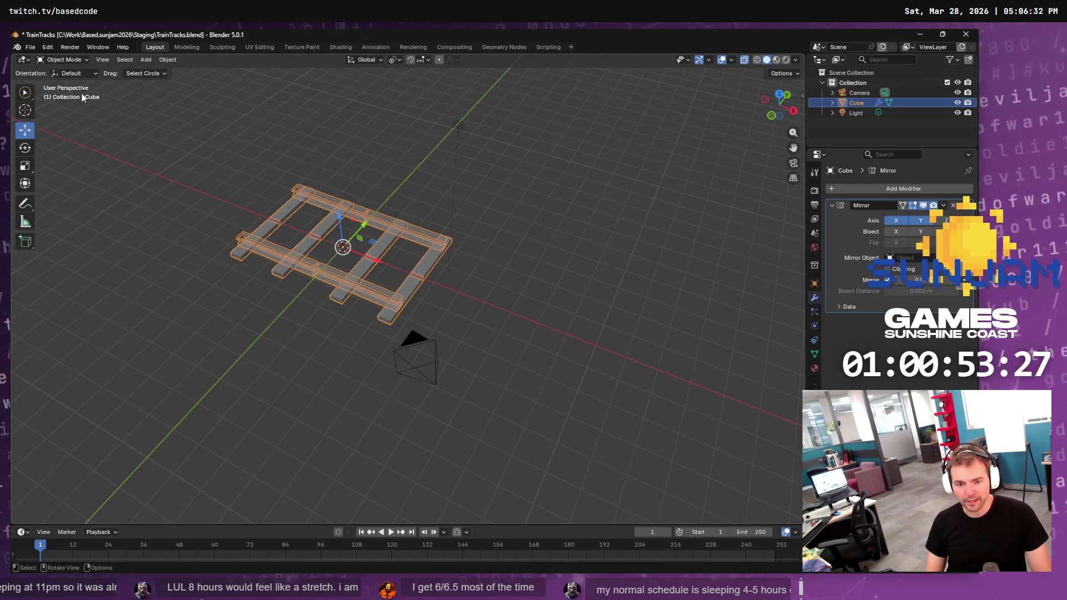
Export the track to Staging as TrainTracks.fbx with Object Types limited to Mesh
left_click(30, 47)
mouse_move(78, 200)
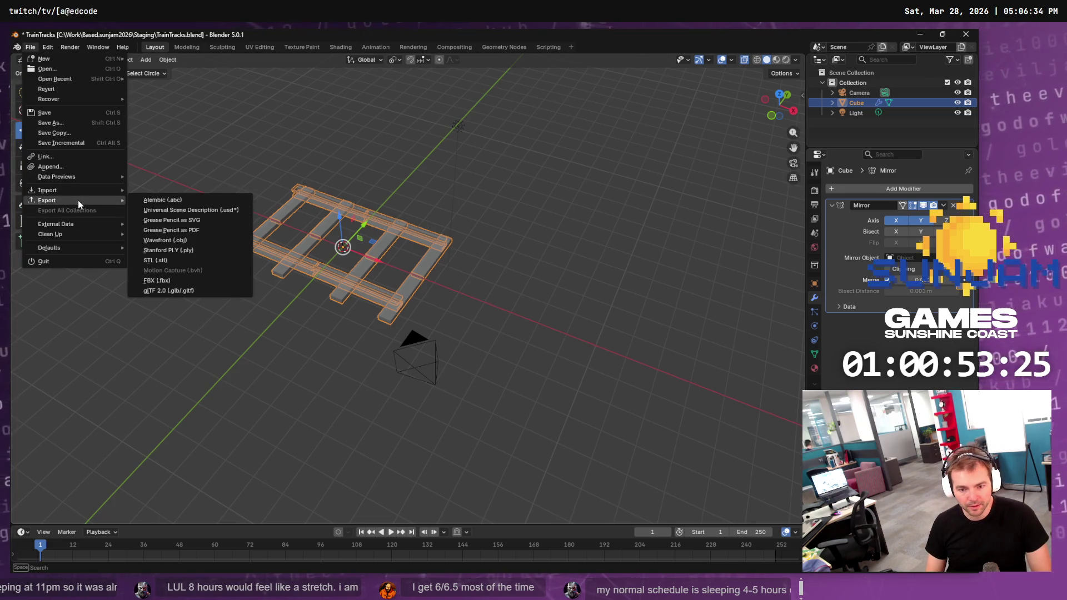
left_click(182, 279)
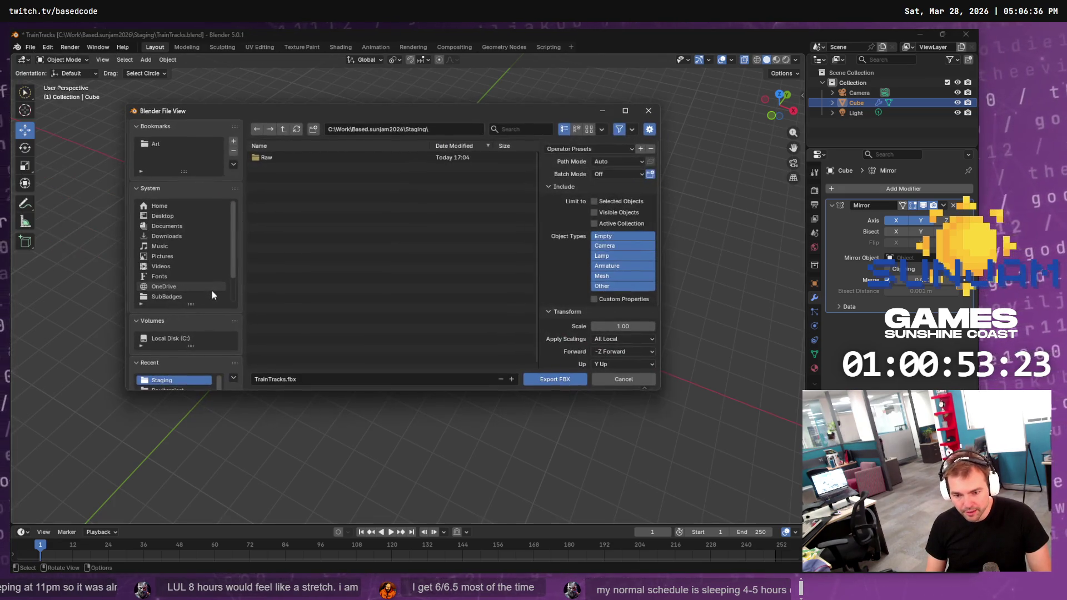
left_click(332, 380)
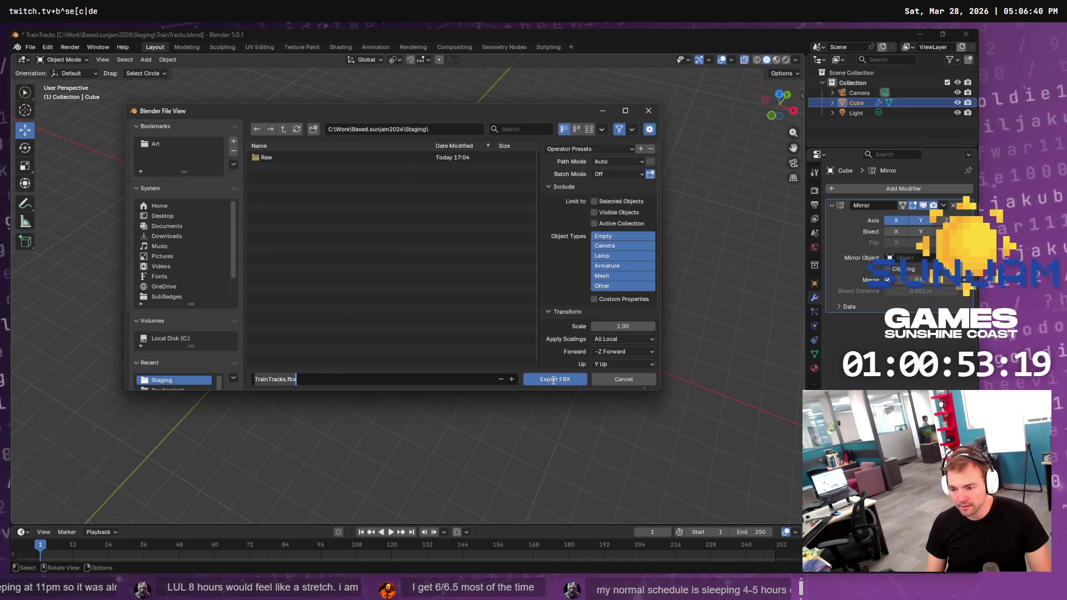
left_click(610, 282)
left_click(604, 276)
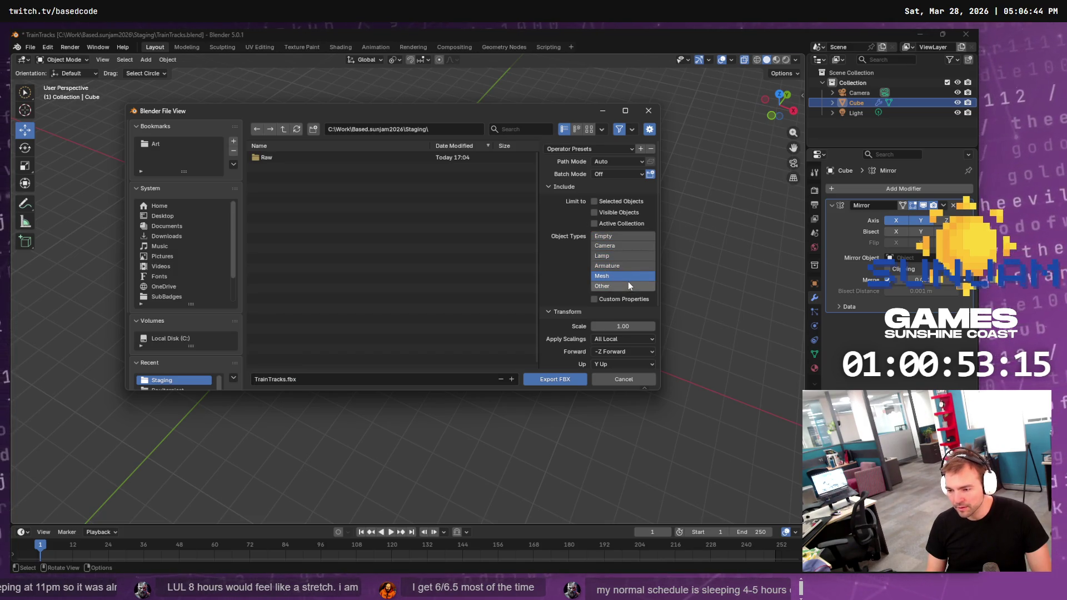
left_click(555, 381)
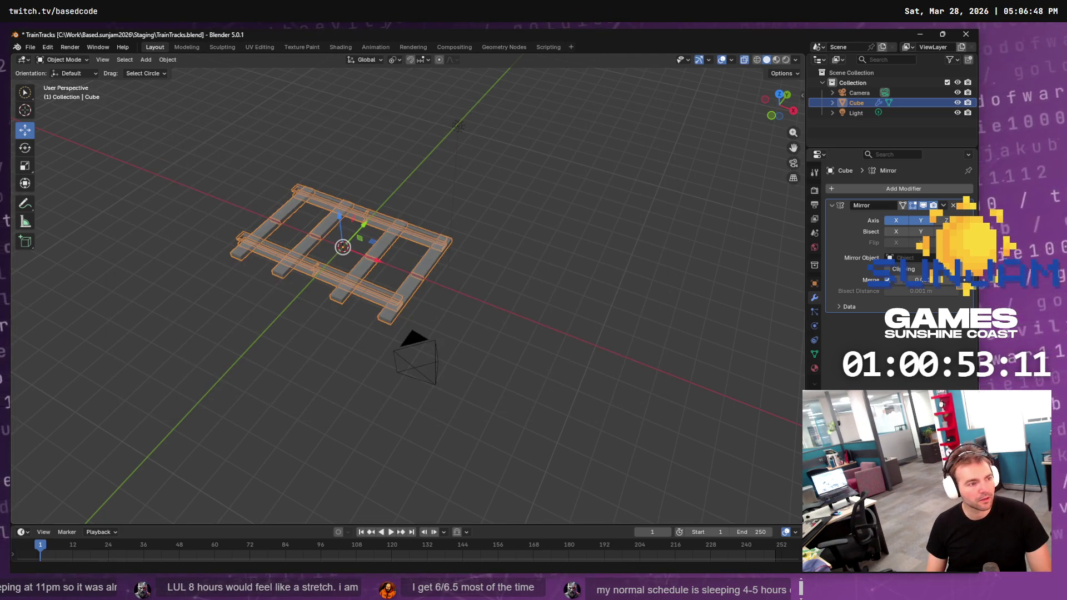
key("alt+Tab")
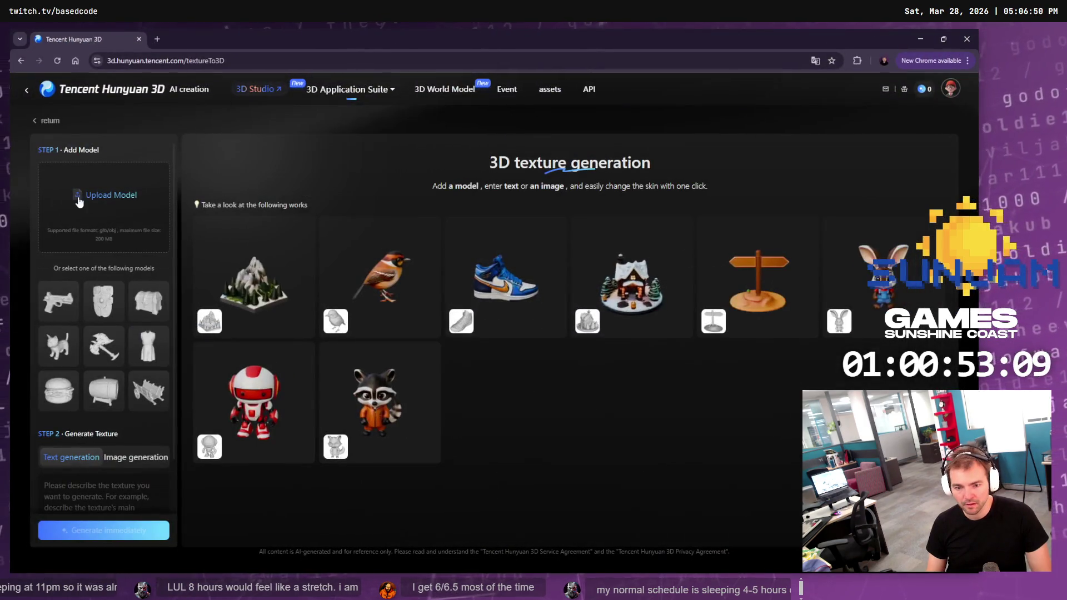
Open Hunyuan 3D's Upload Model picker and paste in the Staging folder path
left_click(113, 194)
left_click(527, 287)
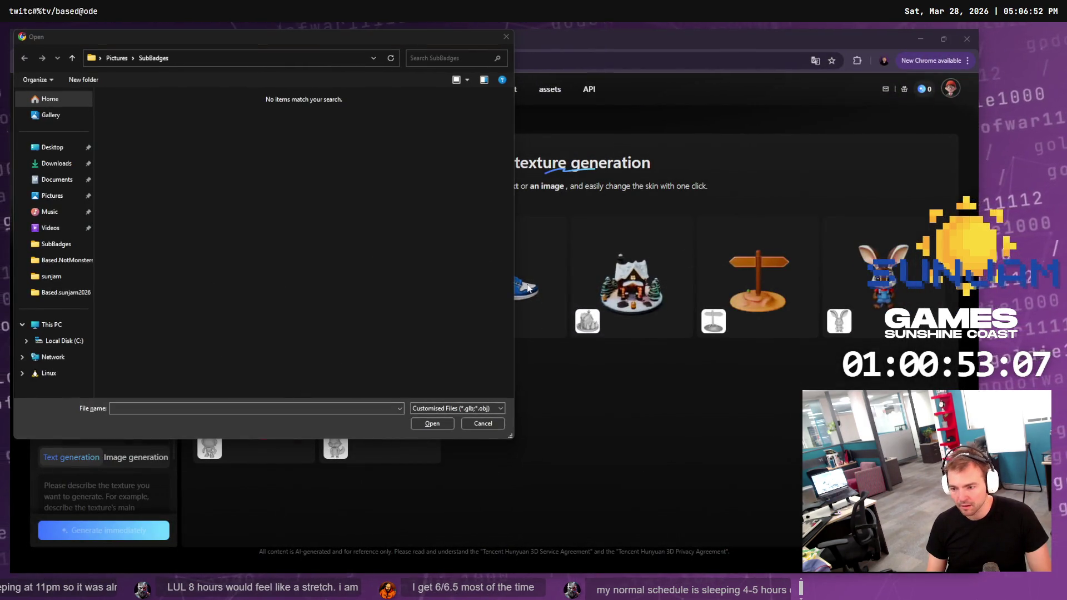
key("alt+Tab")
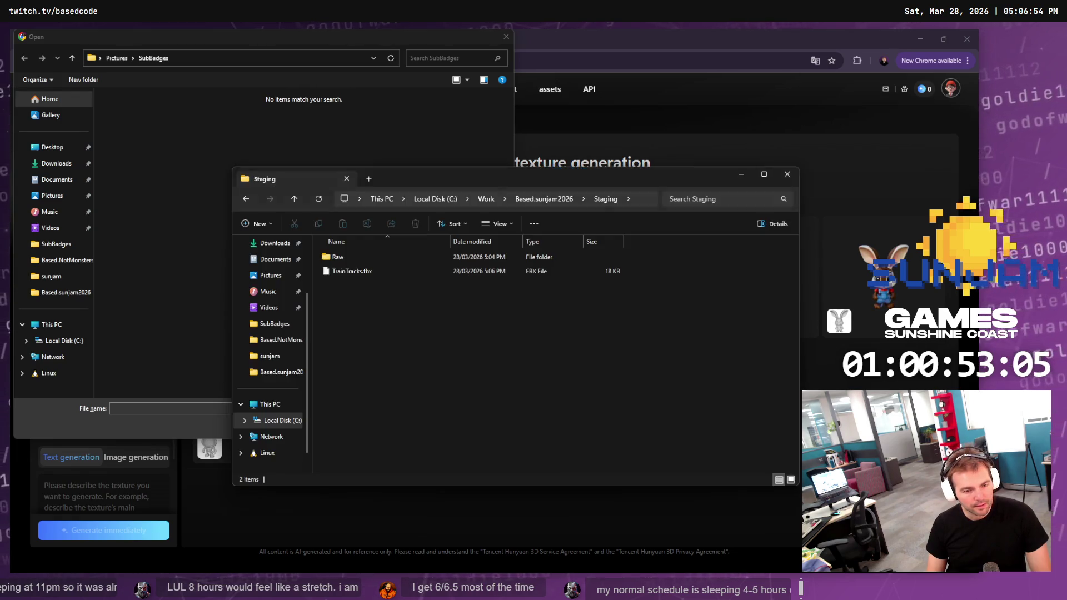
left_click(351, 271)
left_click(639, 199)
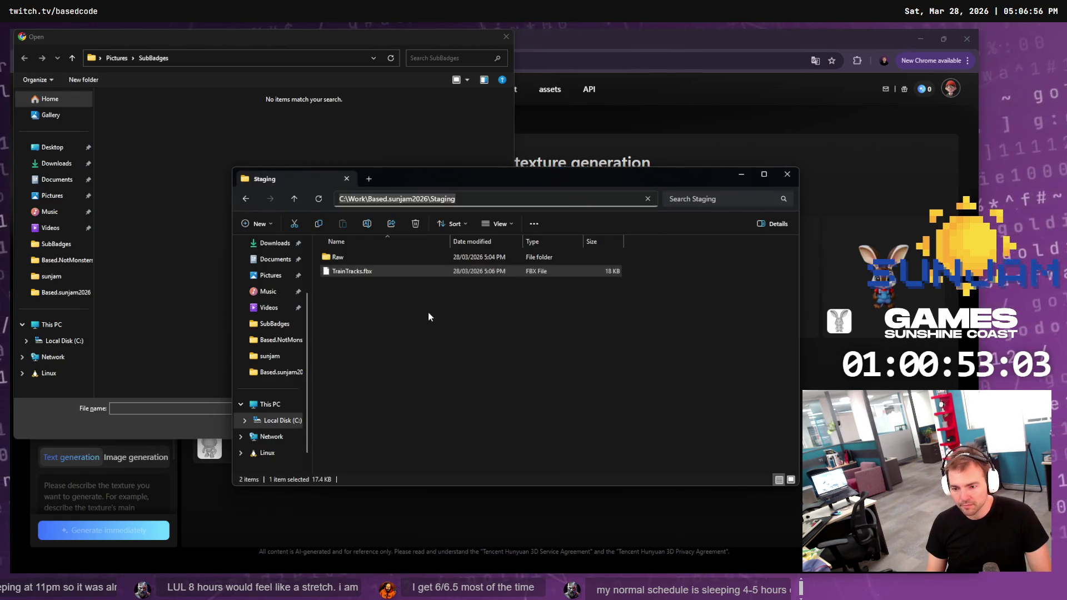
left_click(152, 391)
left_click(200, 58)
key("ctrl+v")
key("Return")
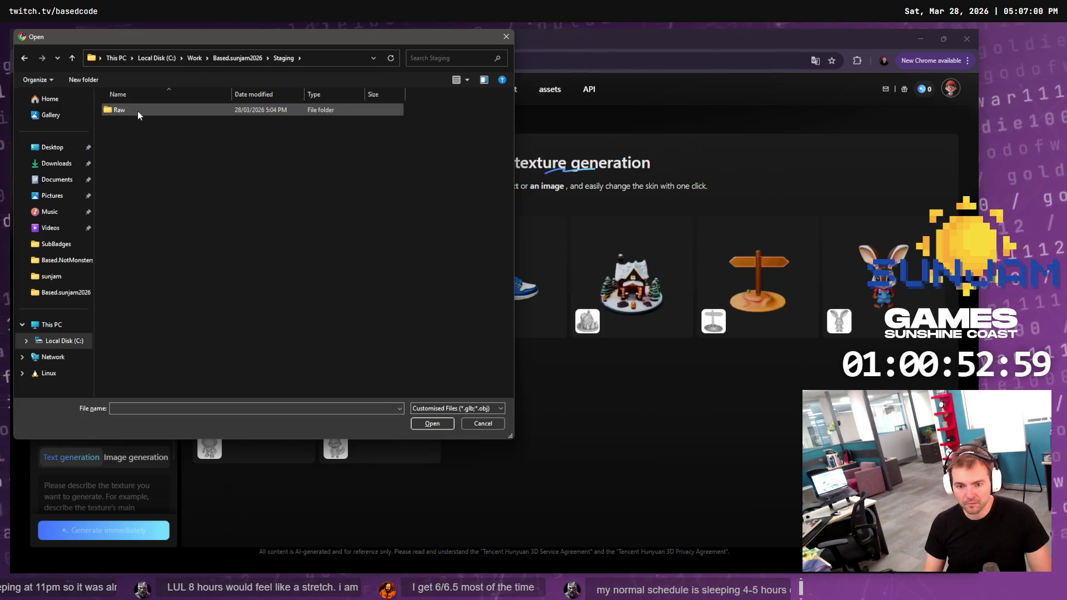
Show All Files to find only TrainTracks.fbx, then cancel the upload
left_click(445, 408)
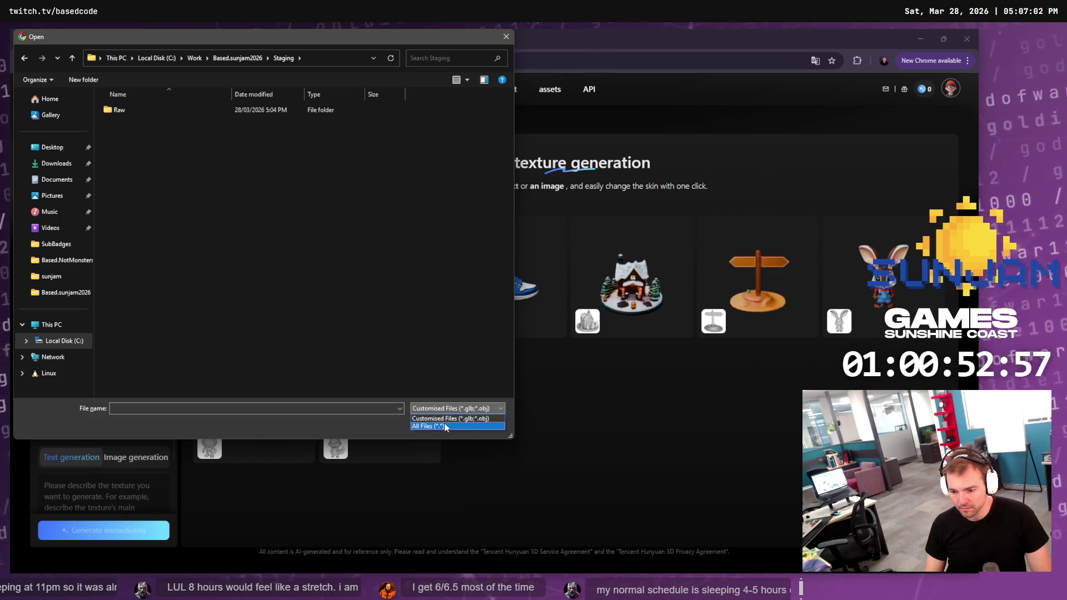
left_click(448, 426)
left_click(466, 425)
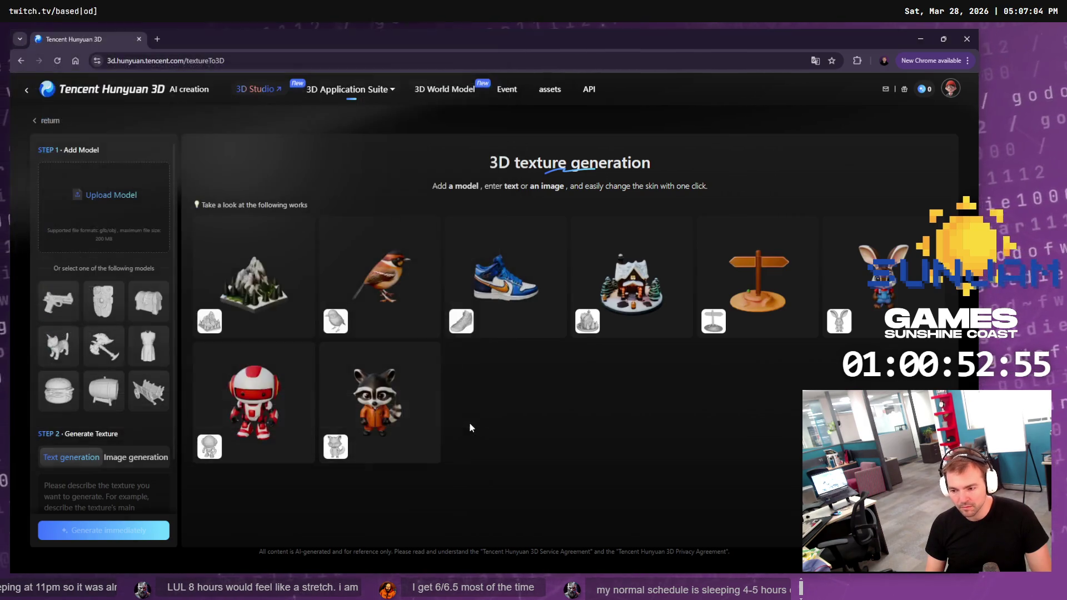
key("alt+Tab")
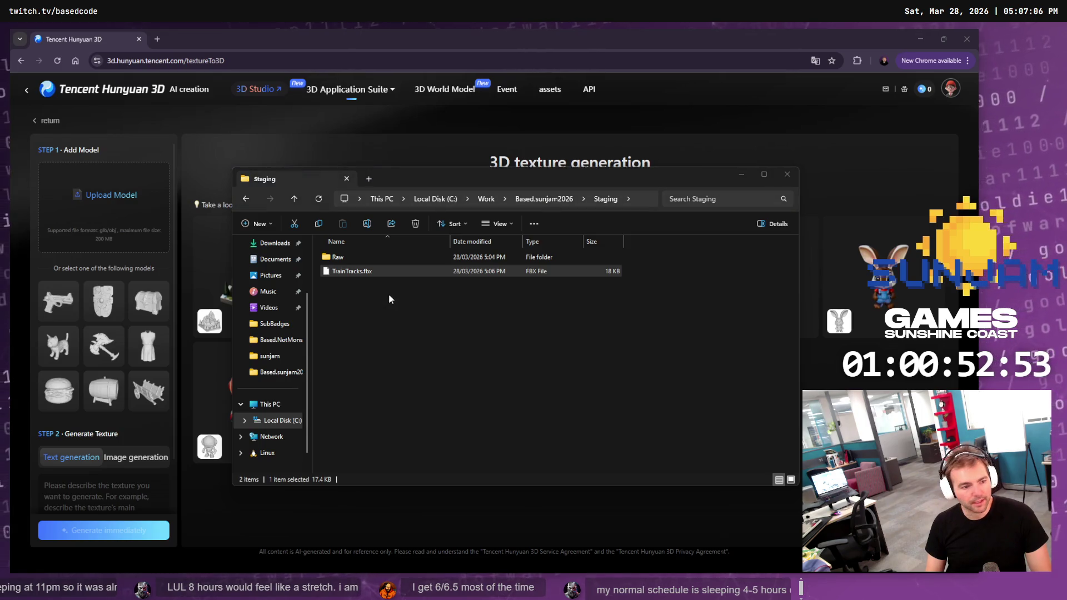
key("alt+Tab")
Export the model as Wavefront TrainTracks.obj with its .mtl into the Staging folder
left_click(30, 47)
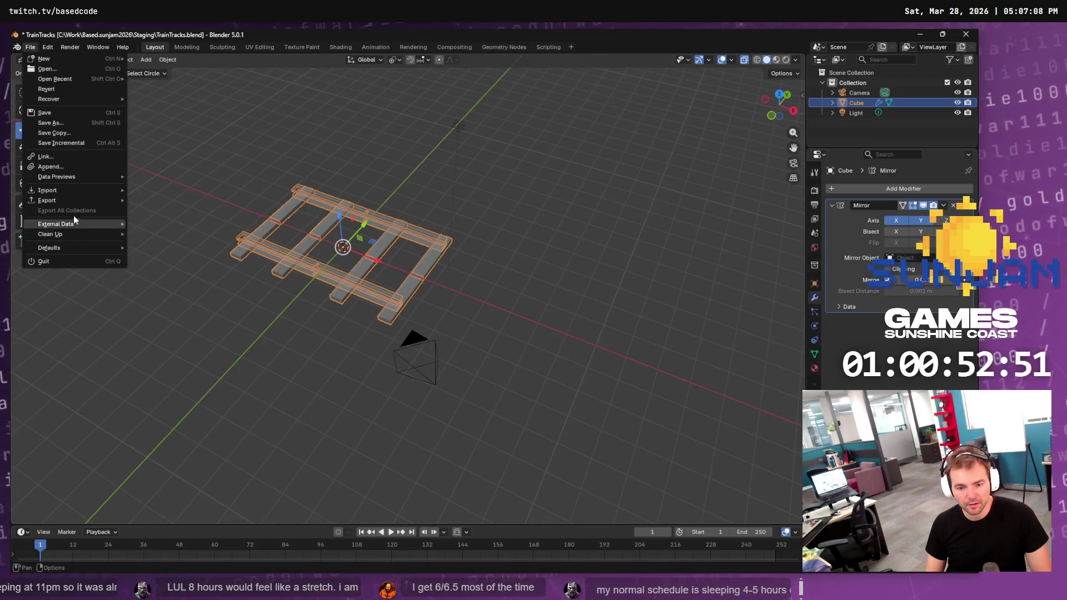
mouse_move(78, 200)
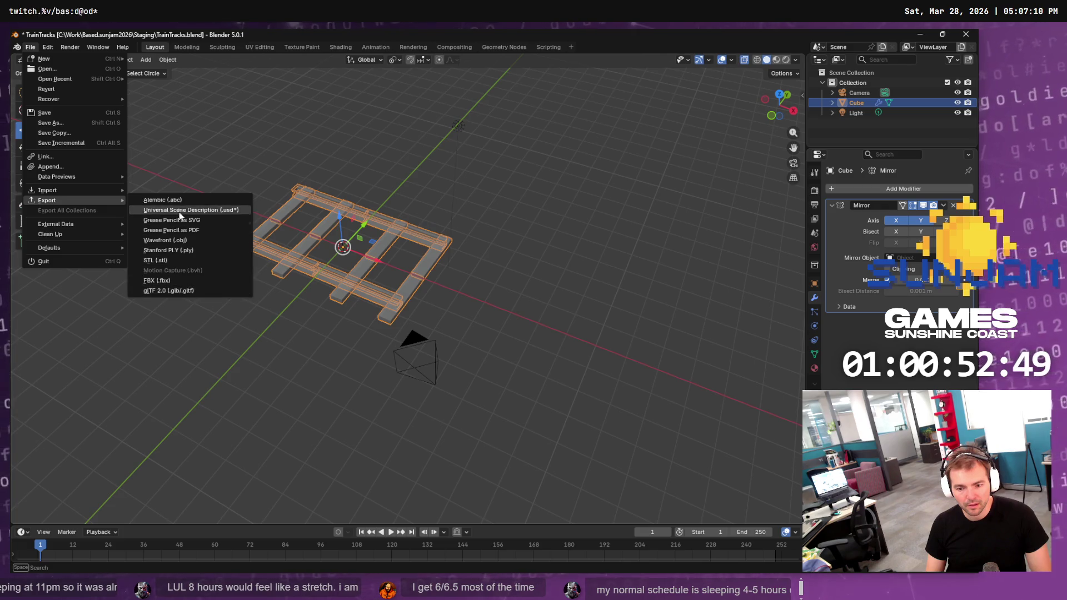
left_click(189, 240)
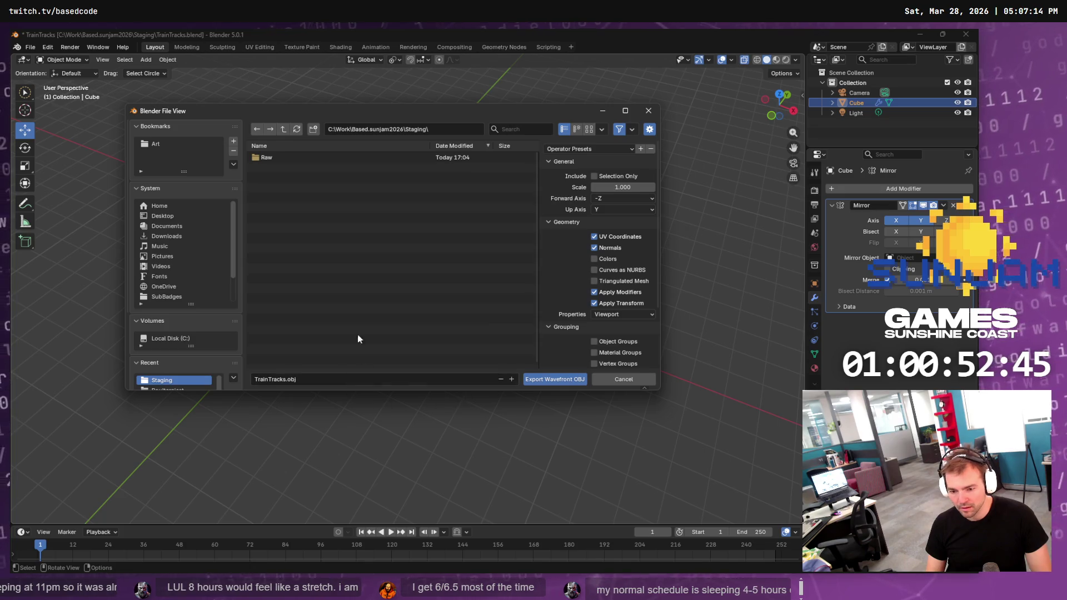
left_click(536, 380)
key("alt+Tab")
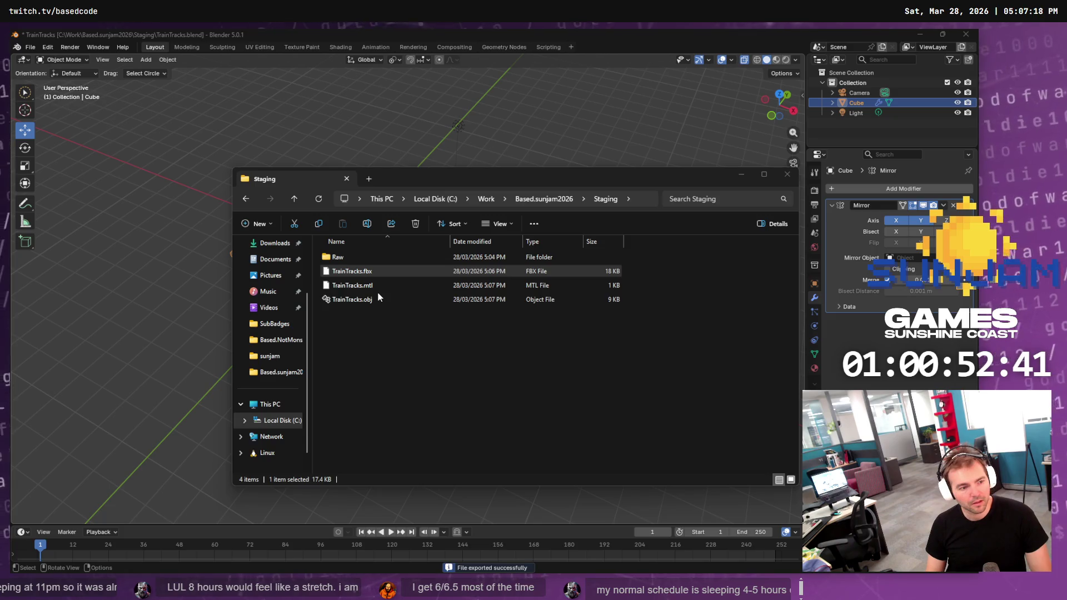
key("alt+Tab")
left_click(143, 236)
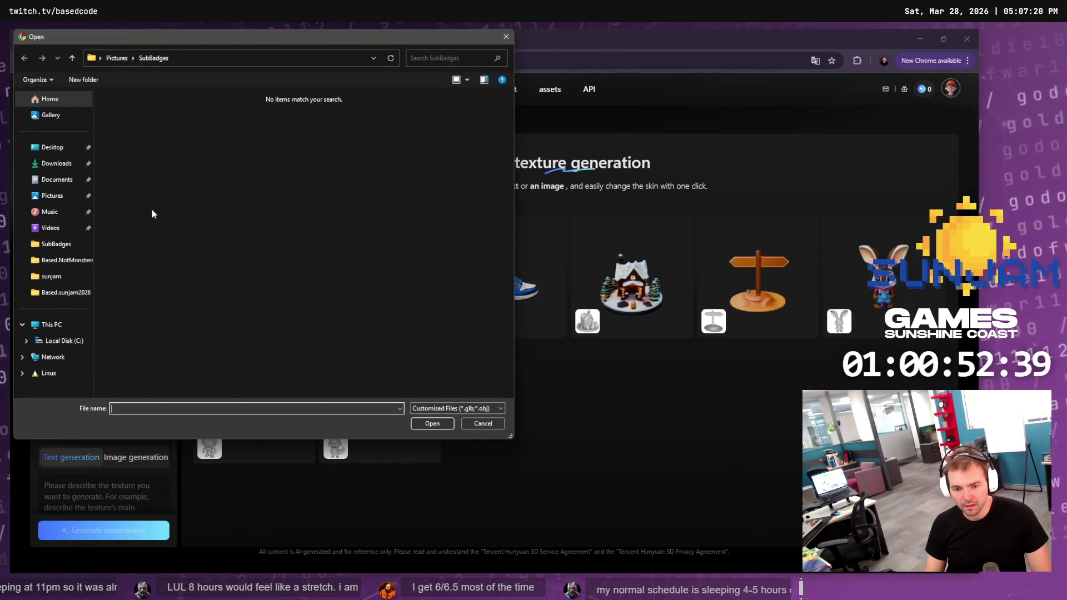
Upload TrainTracks.obj from the Staging folder as the model
left_click(194, 58)
key("super+v")
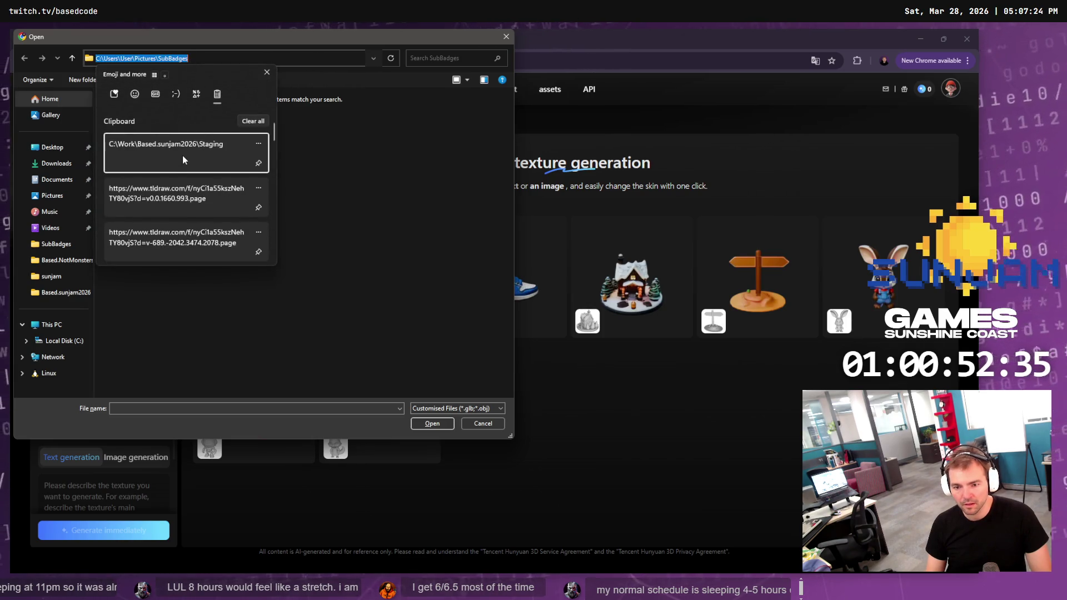
left_click(183, 160)
key("Return")
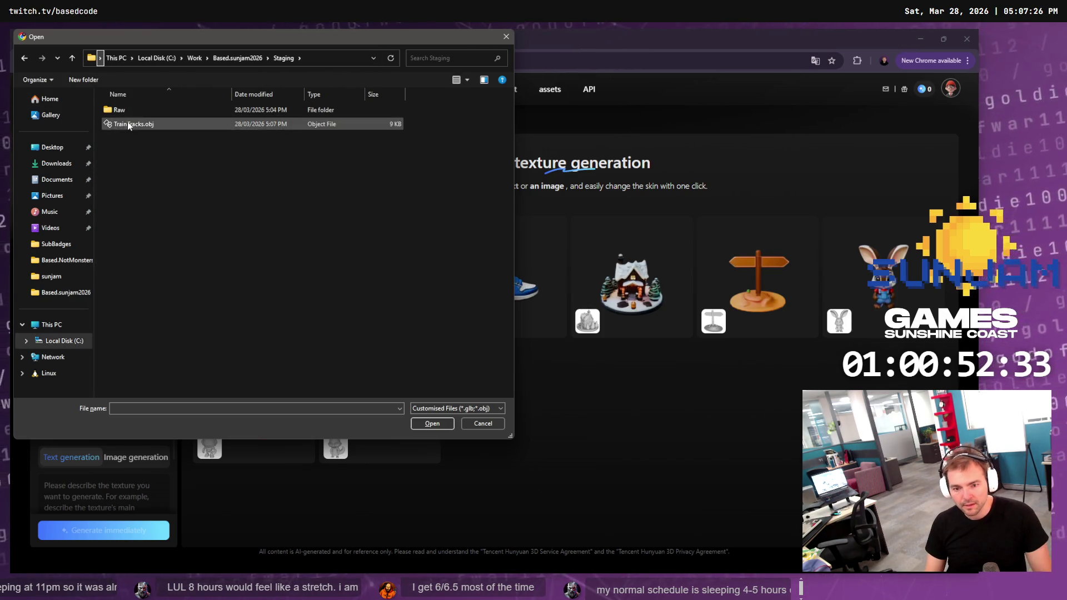
double_click(133, 124)
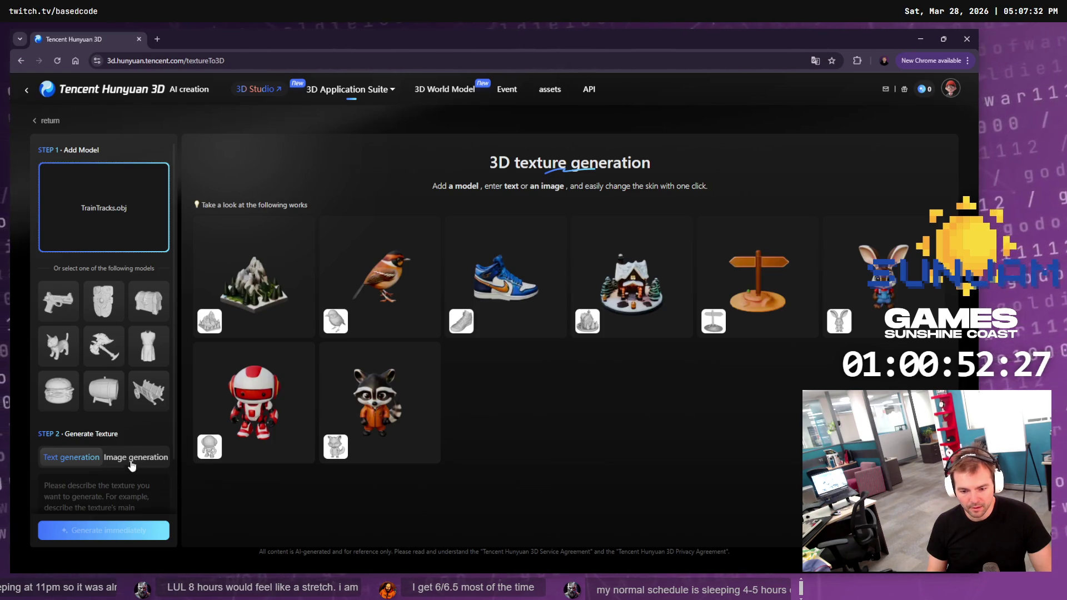
Write the prompt: train tracks, metal rails on wooden blocks, low-poly, flat colors; then generate
scroll(132, 443, "down", 1)
left_click(115, 428)
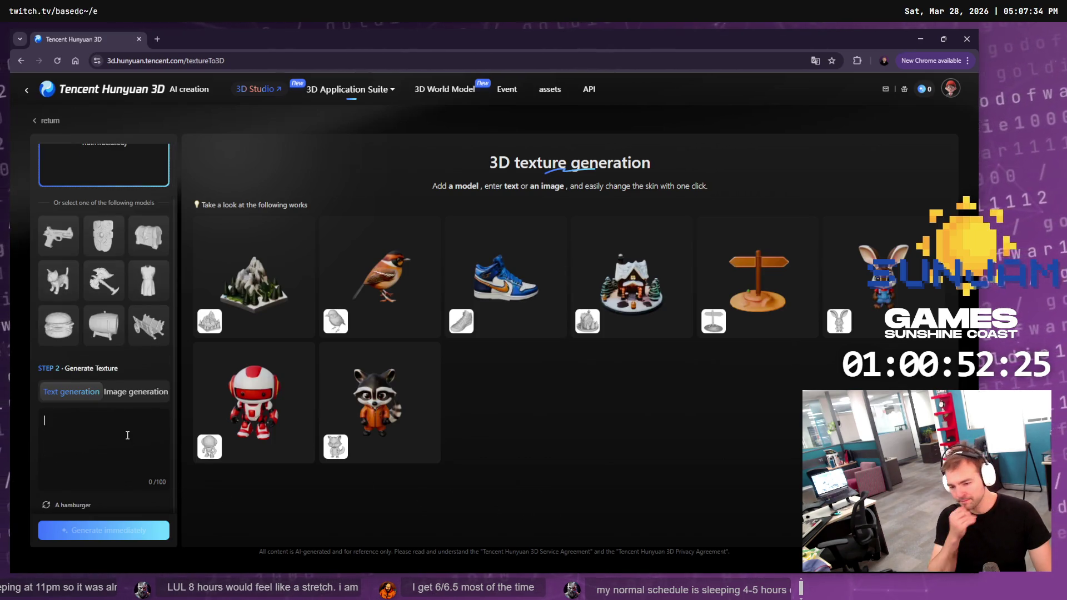
type("Tra")
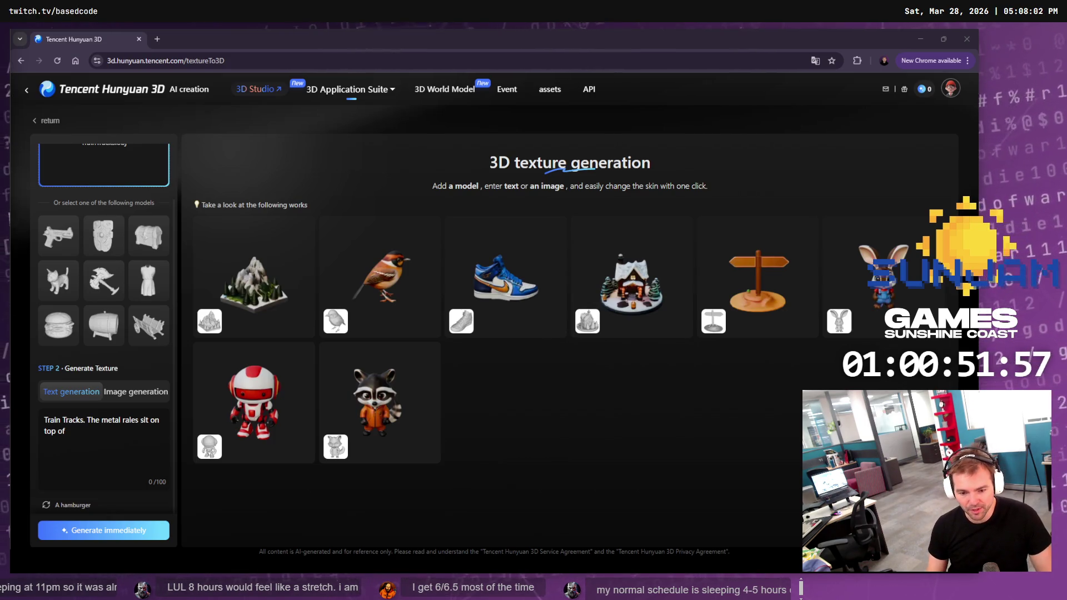
left_click(129, 447)
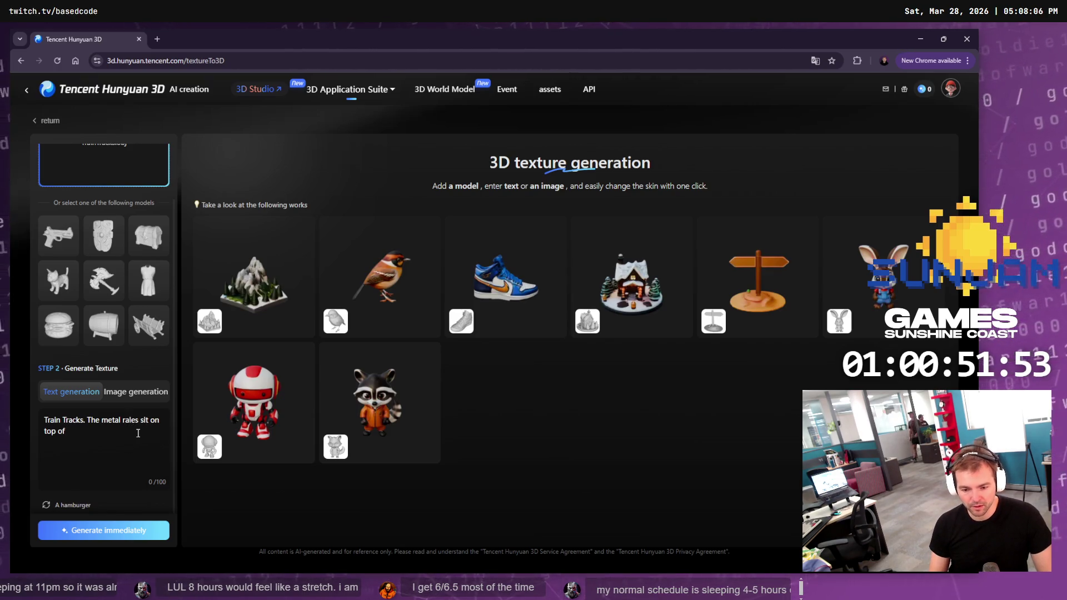
key("BackSpace")
type("il")
key("Delete")
left_click(140, 435)
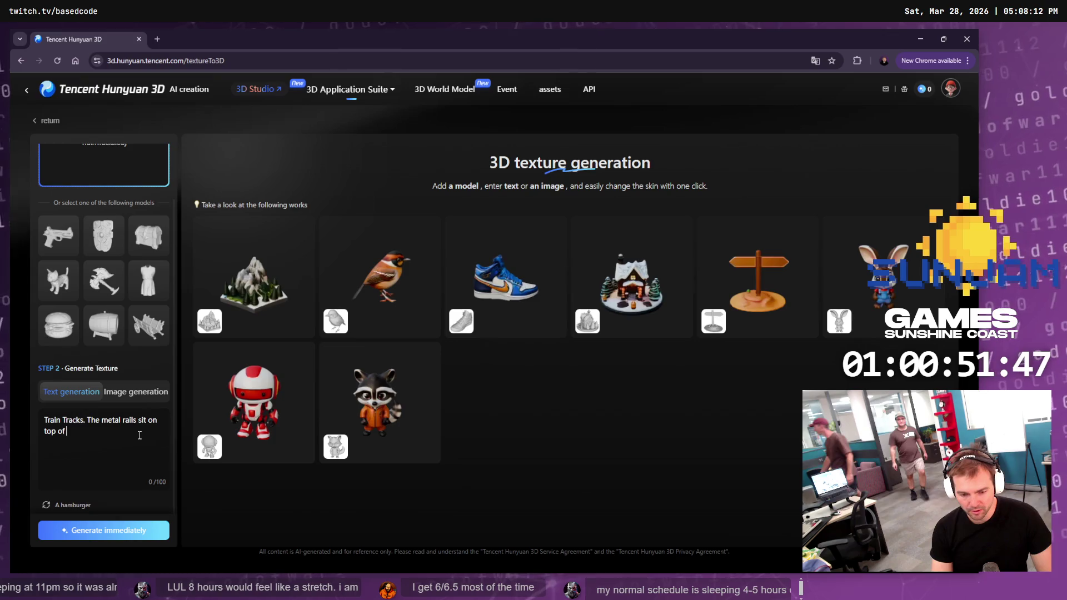
type("wooden blocks. Low")
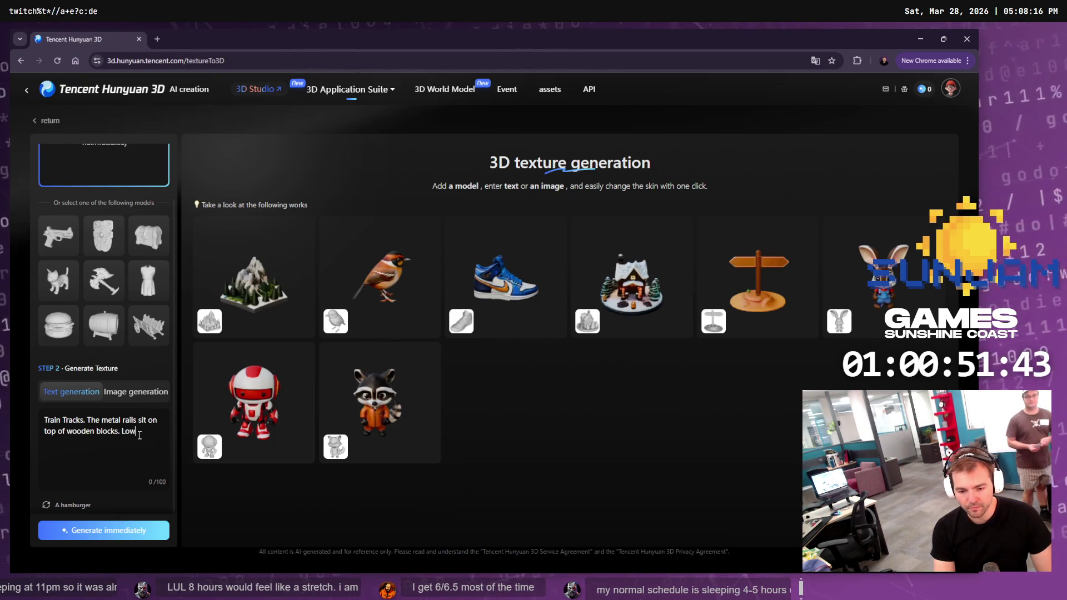
type("-poly ")
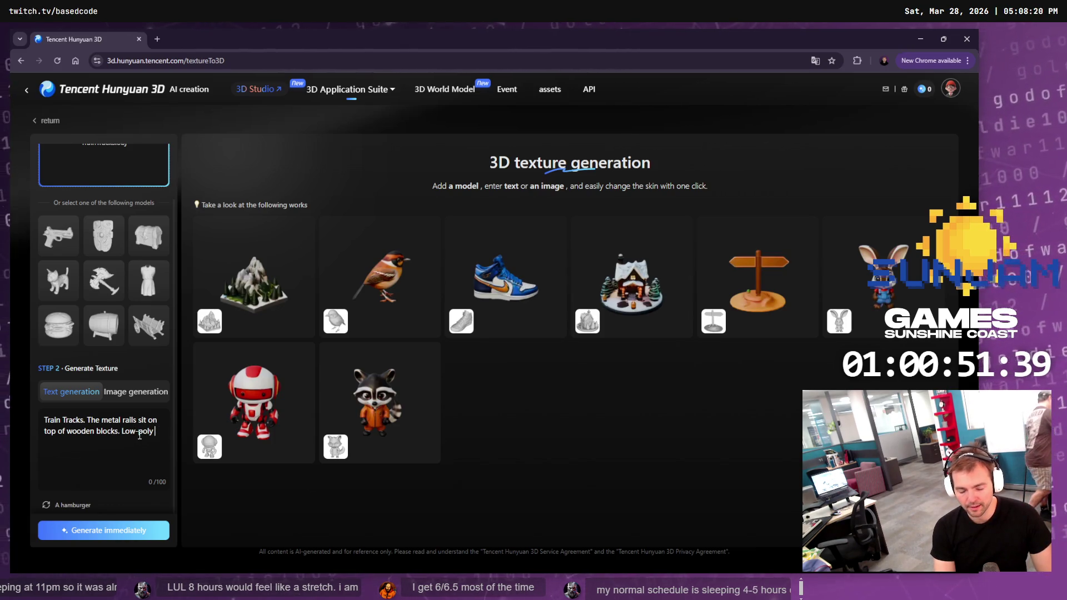
type("art st")
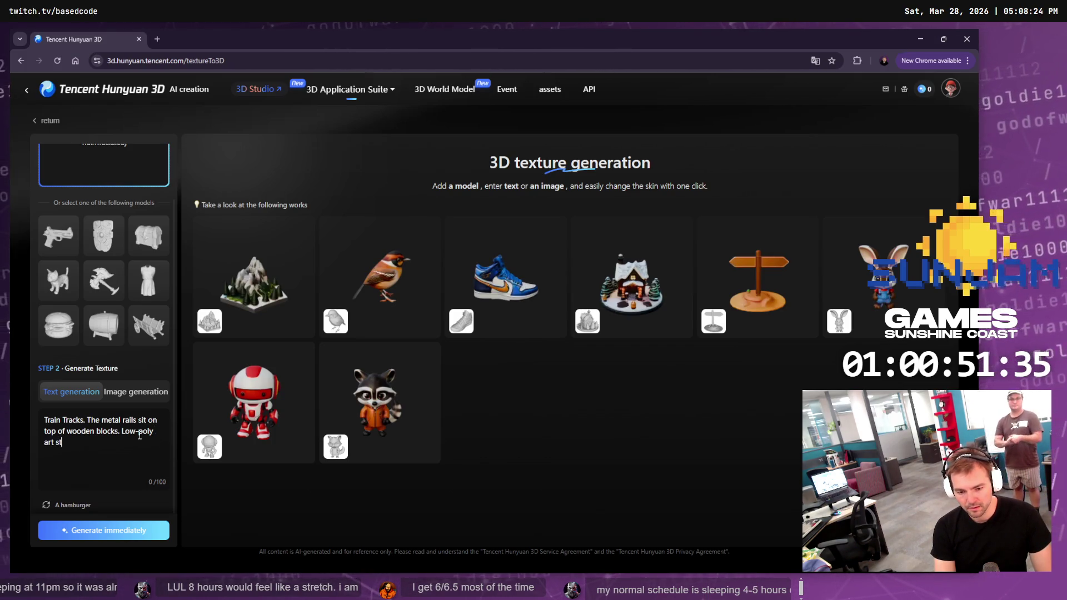
type("yle, f")
type("lat colors.")
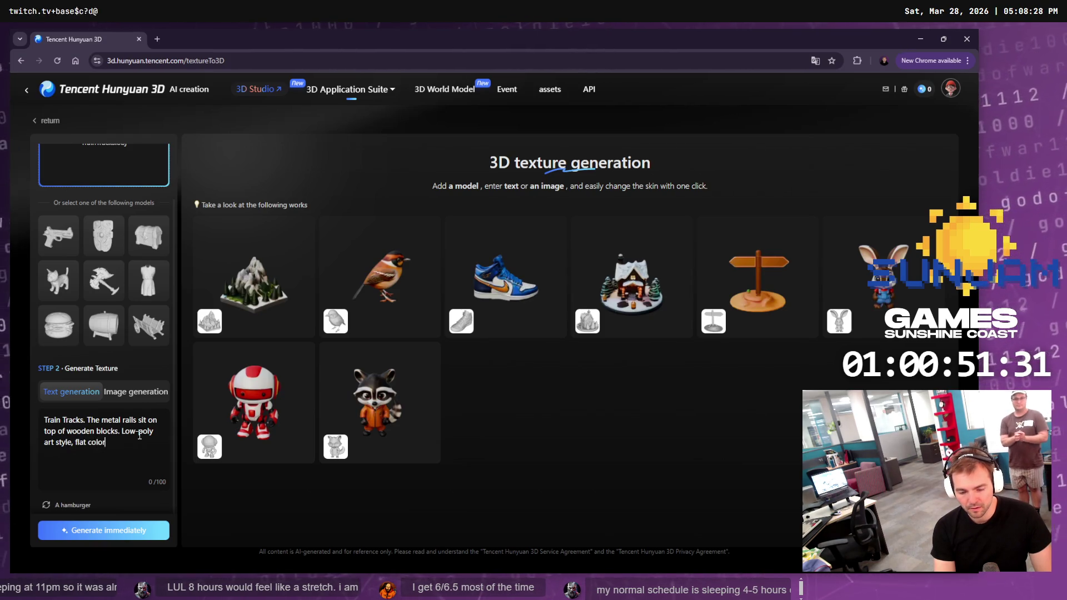
left_click(114, 534)
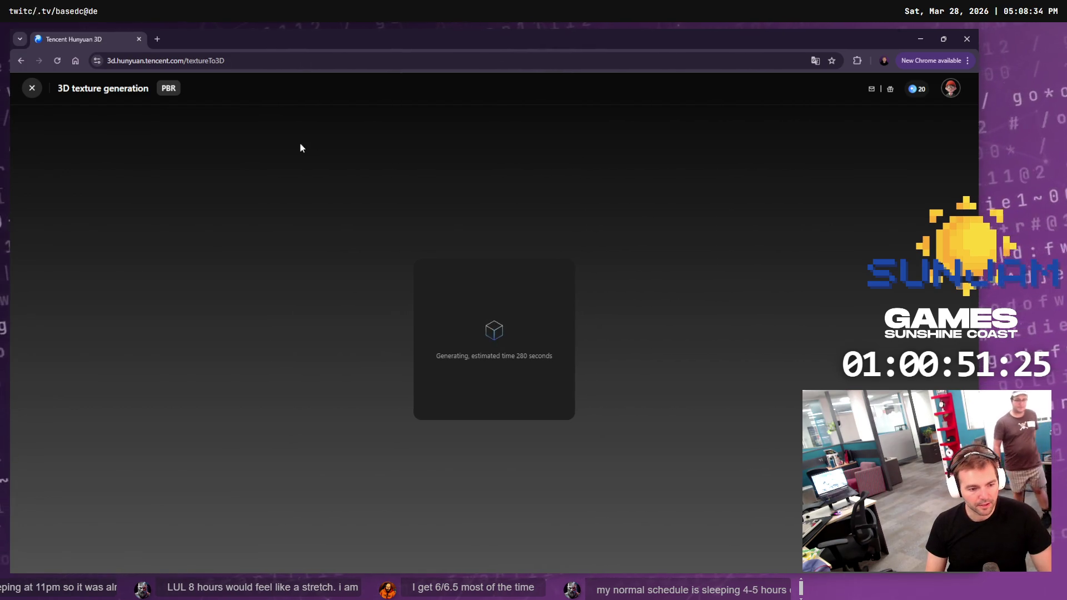
Toggle browser full screen on and off, then cycle through Blender and Staging to ChatGPT's dragon image
key("F11")
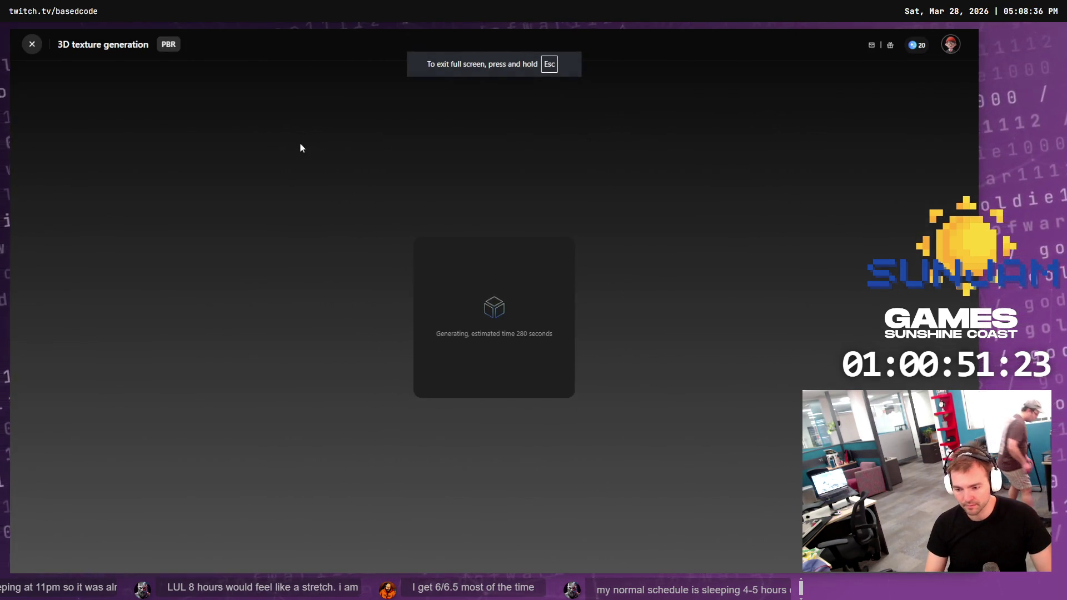
key("F11")
key("alt+Tab")
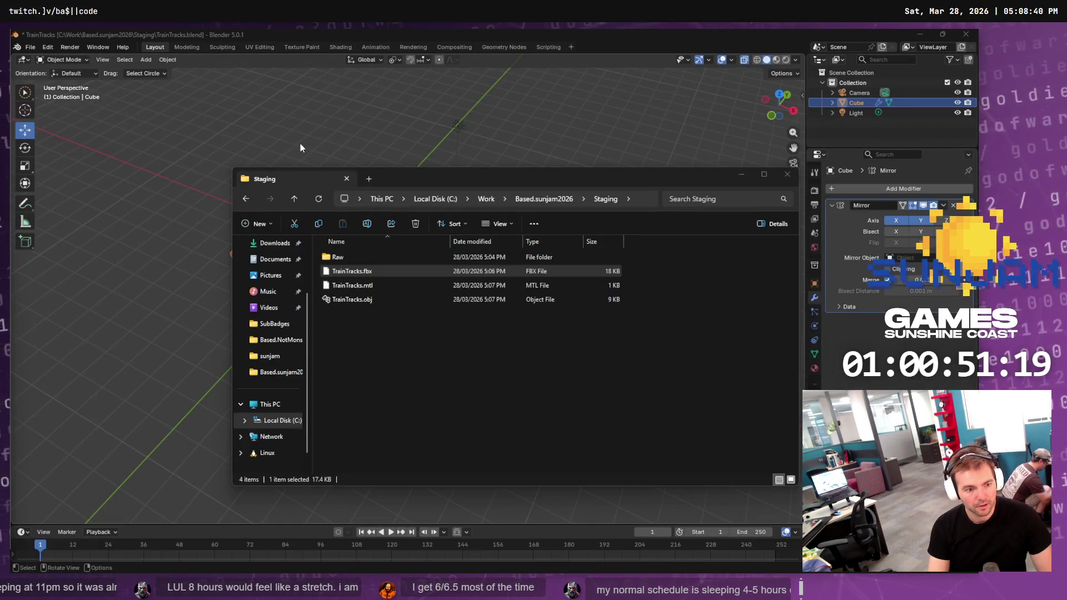
left_click(532, 416)
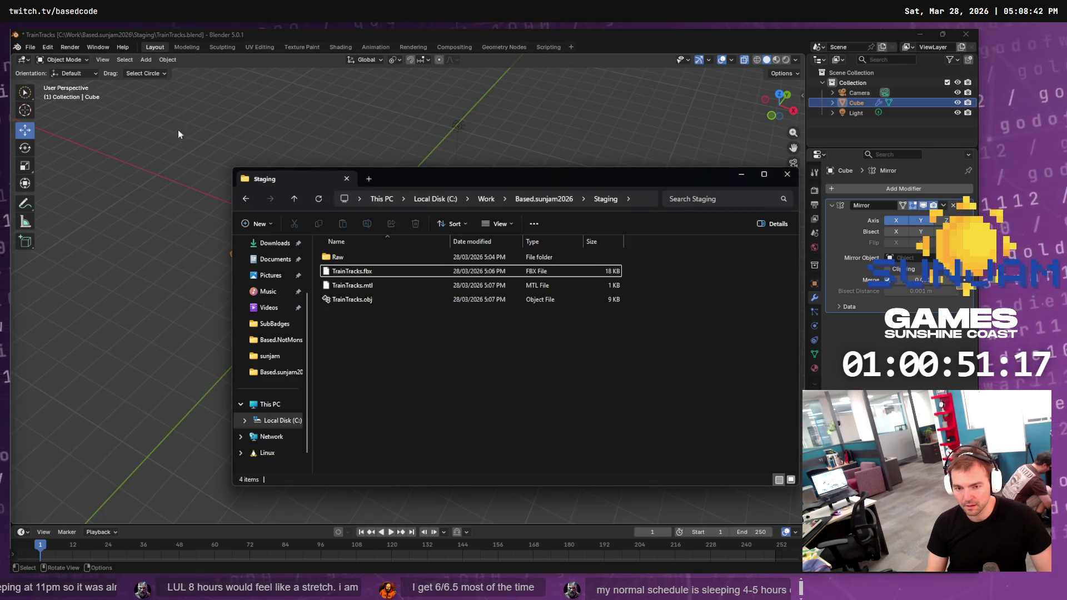
key("alt+Tab")
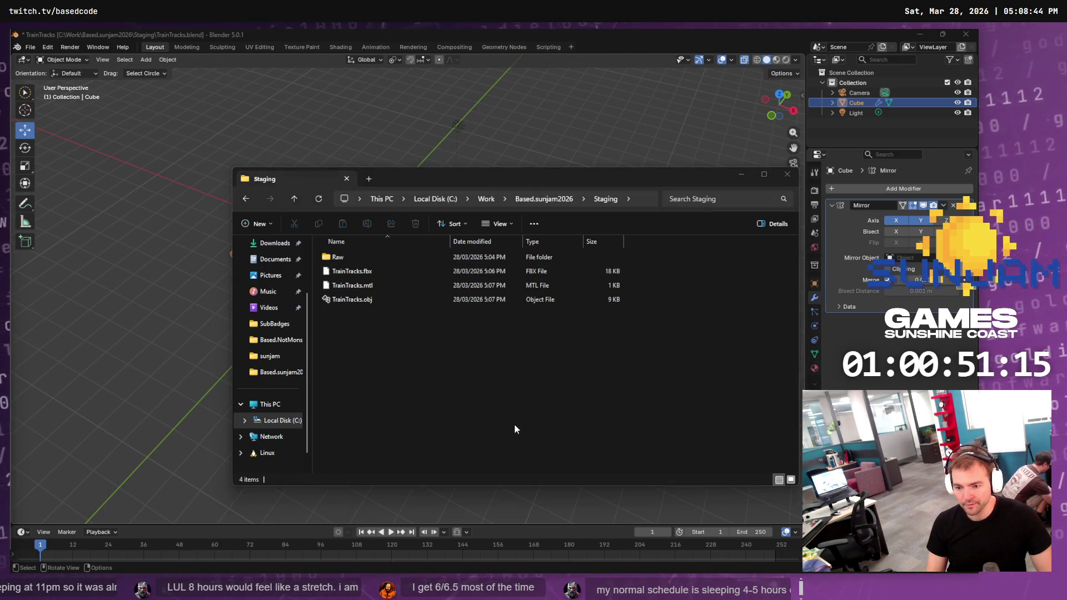
key("alt+Tab")
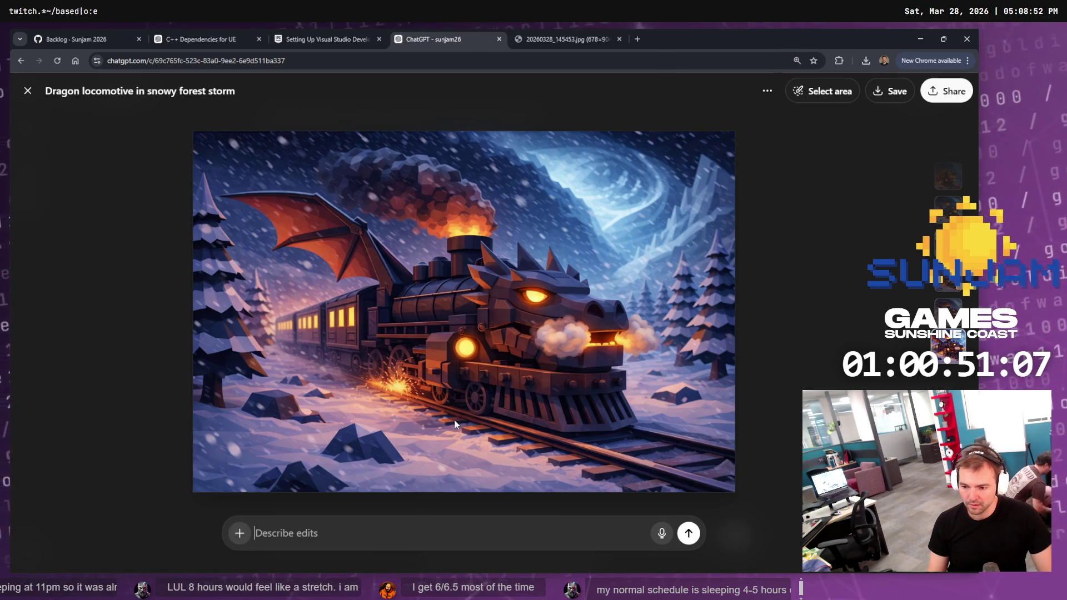
Send ChatGPT 'Create a prompt that re-creates this image.' and switch to the locomotive sketch tab
left_click(391, 541)
type("Create a prompt that re-creates")
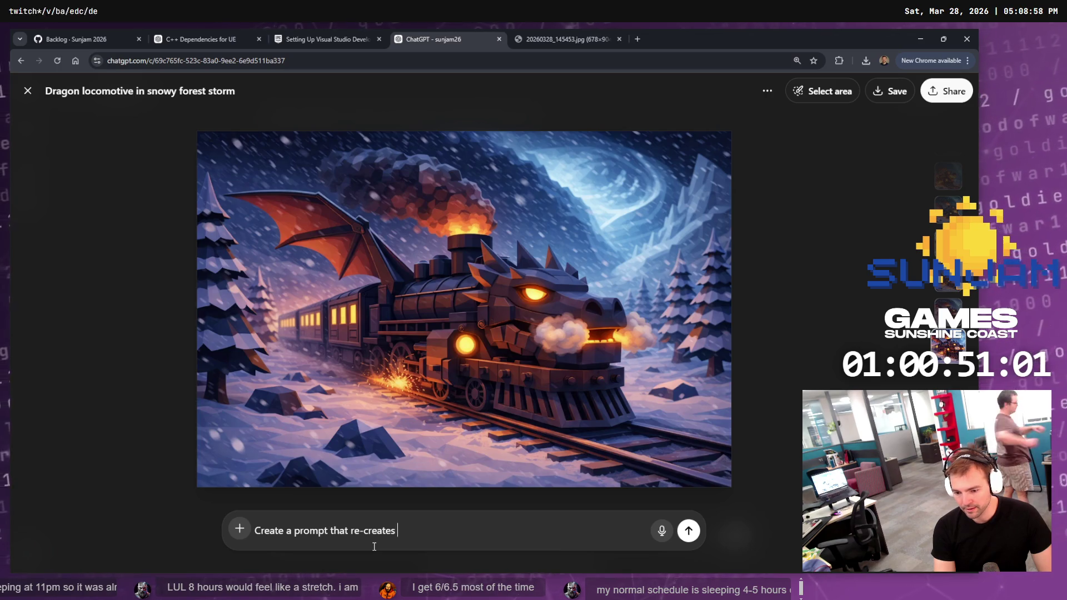
key("Home")
key("ctrl+shift+Right")
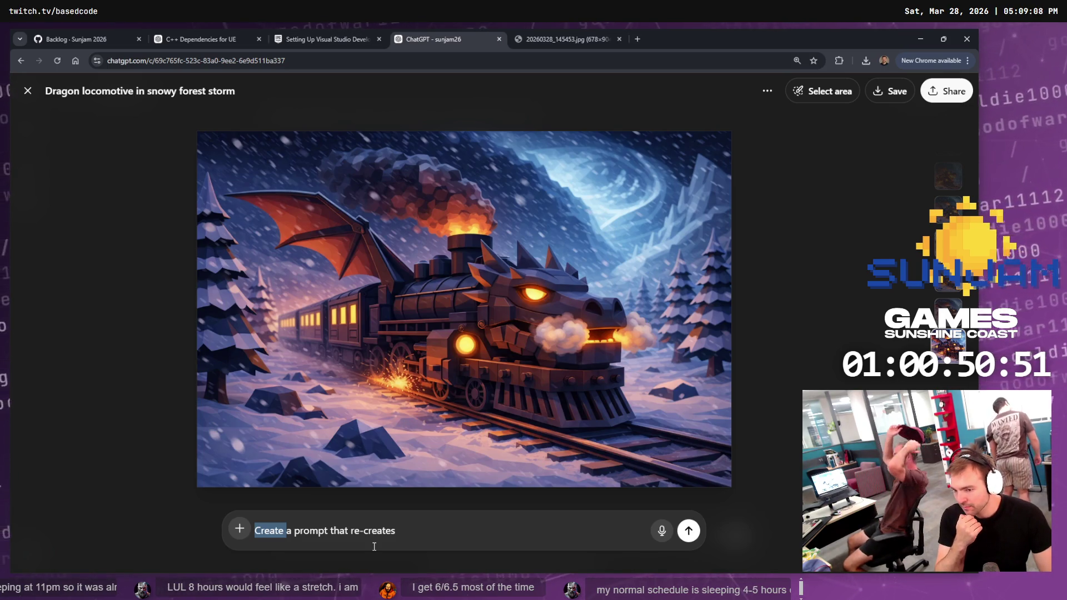
left_click(419, 532)
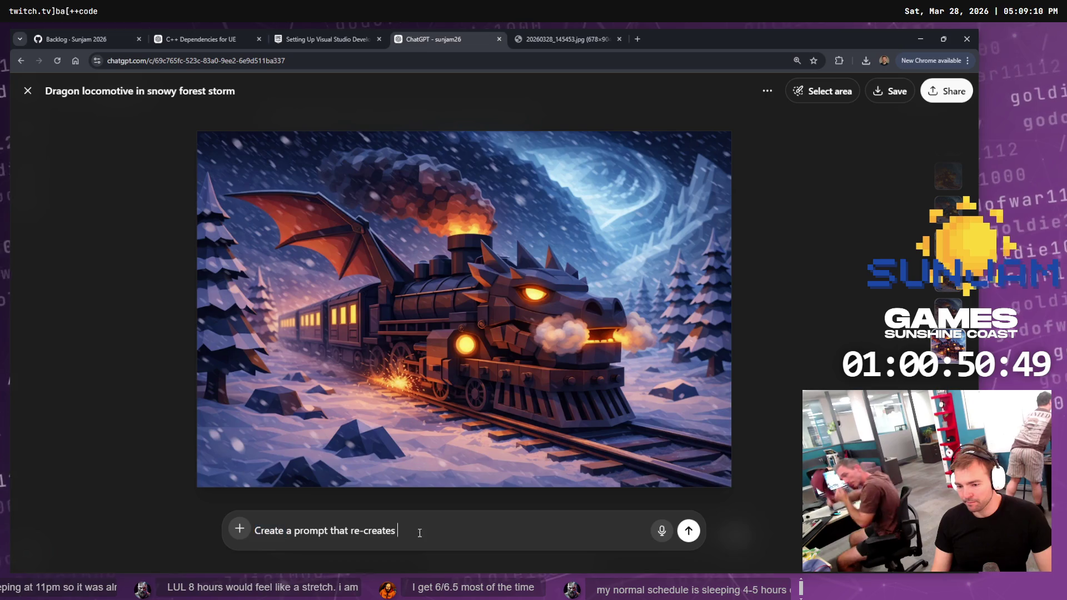
type("this image.")
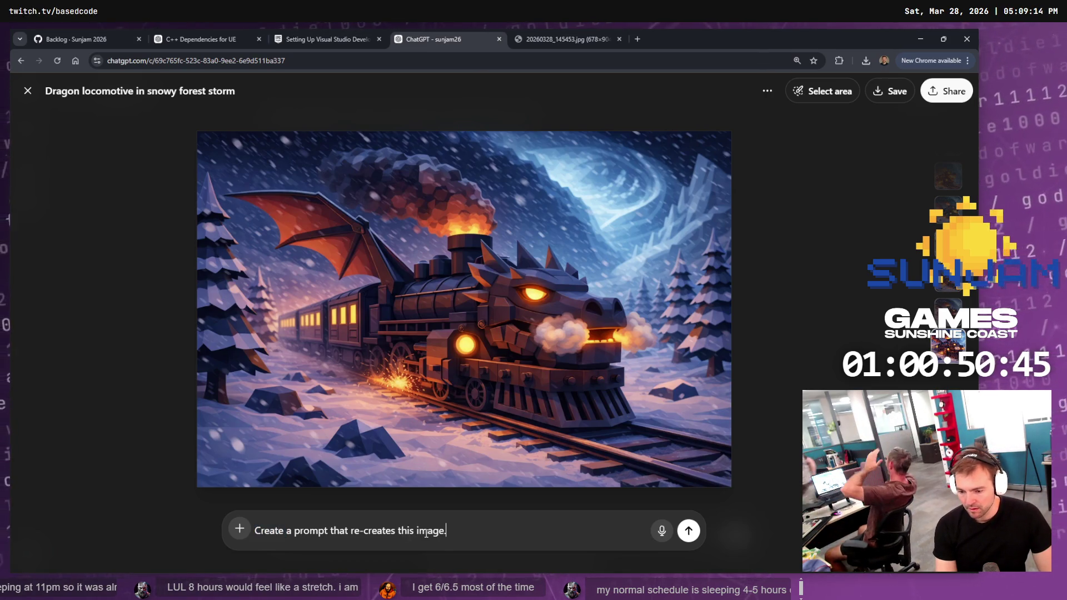
key("Return")
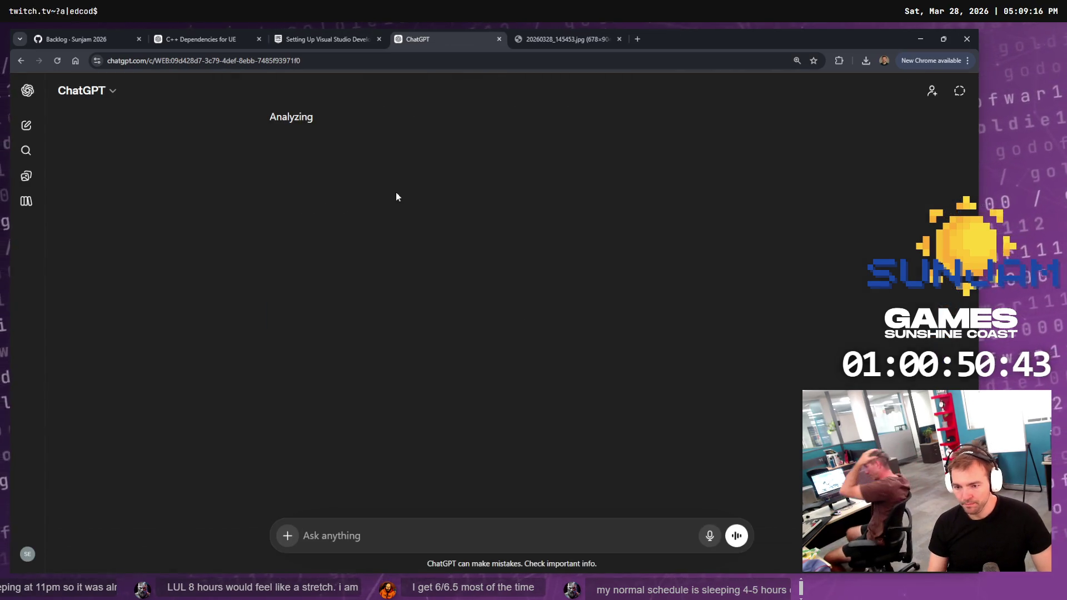
left_click(562, 37)
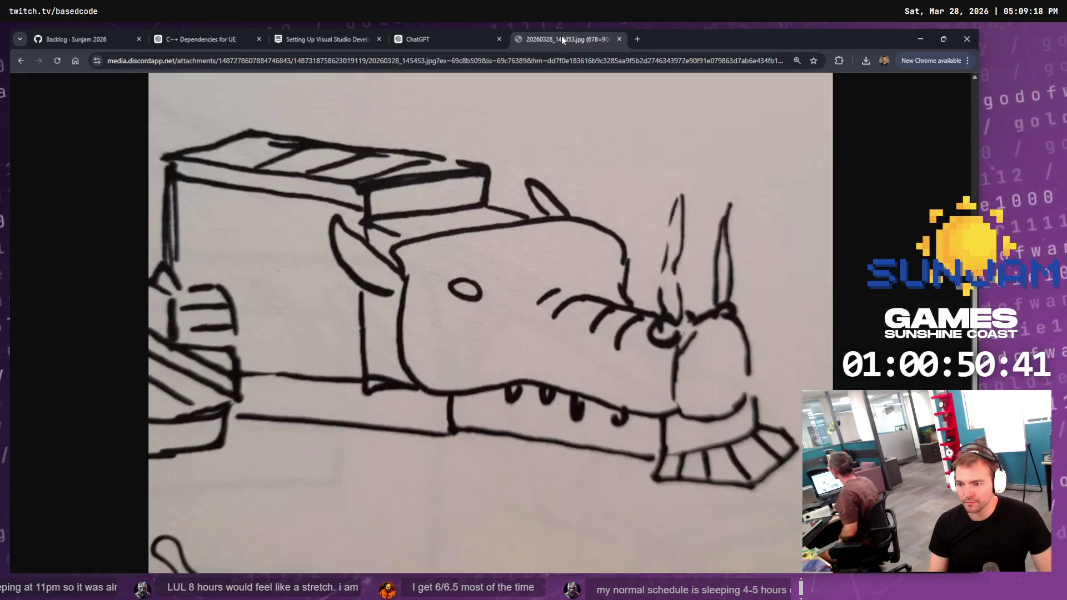
Close the sketch image tab, then go to Explorer's Based.sunjam2026 project folder over Blender
left_click(424, 38)
middle_click(566, 38)
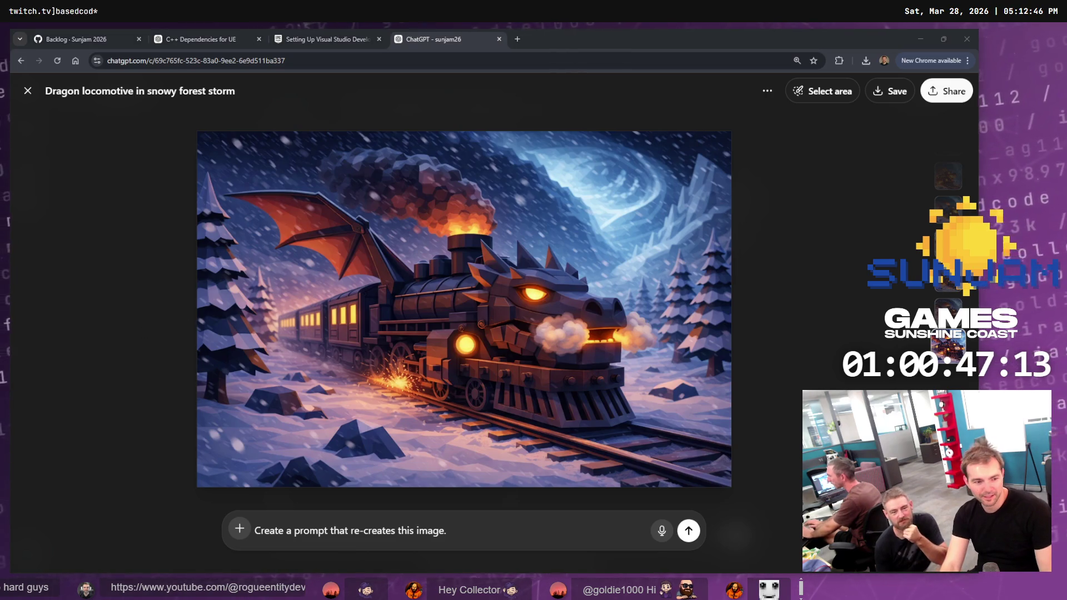
key("alt+Tab")
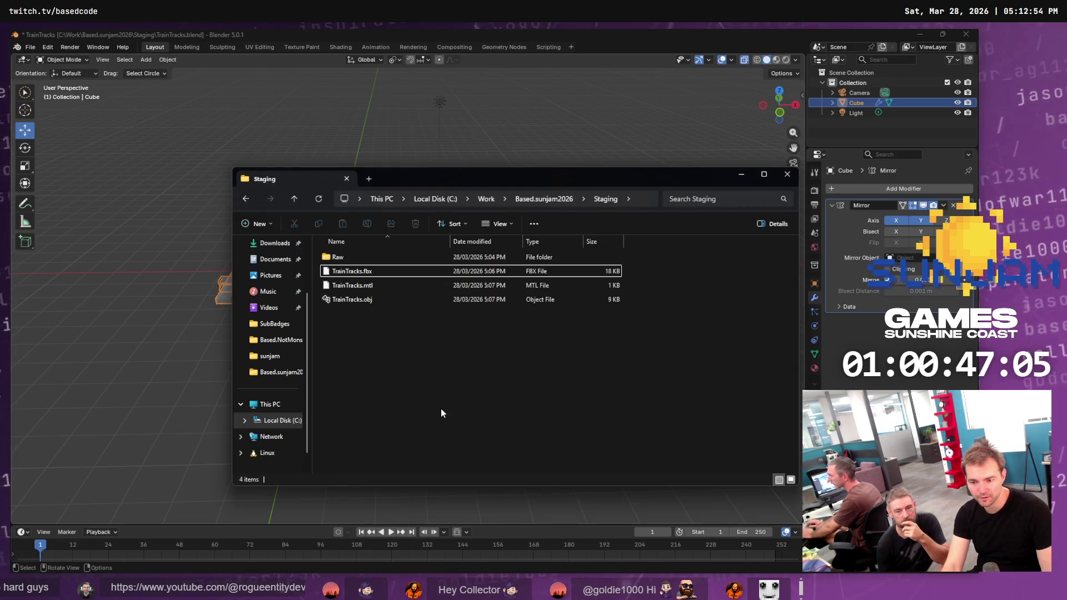
left_click(545, 203)
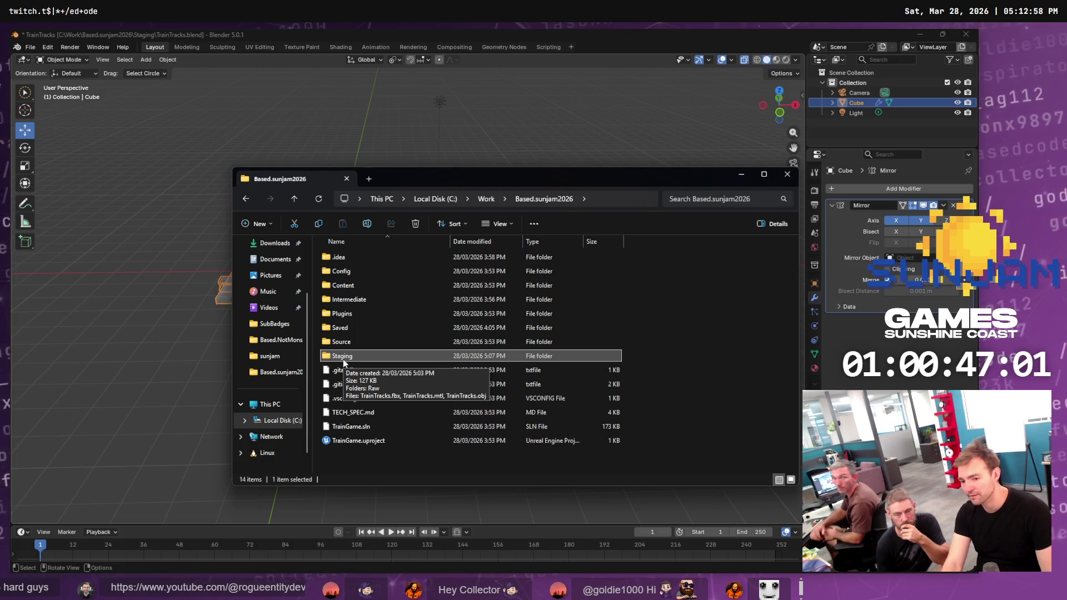
Open the Staging folder, select then deselect TrainTracks.fbx, and minimize the Explorer window
double_click(343, 360)
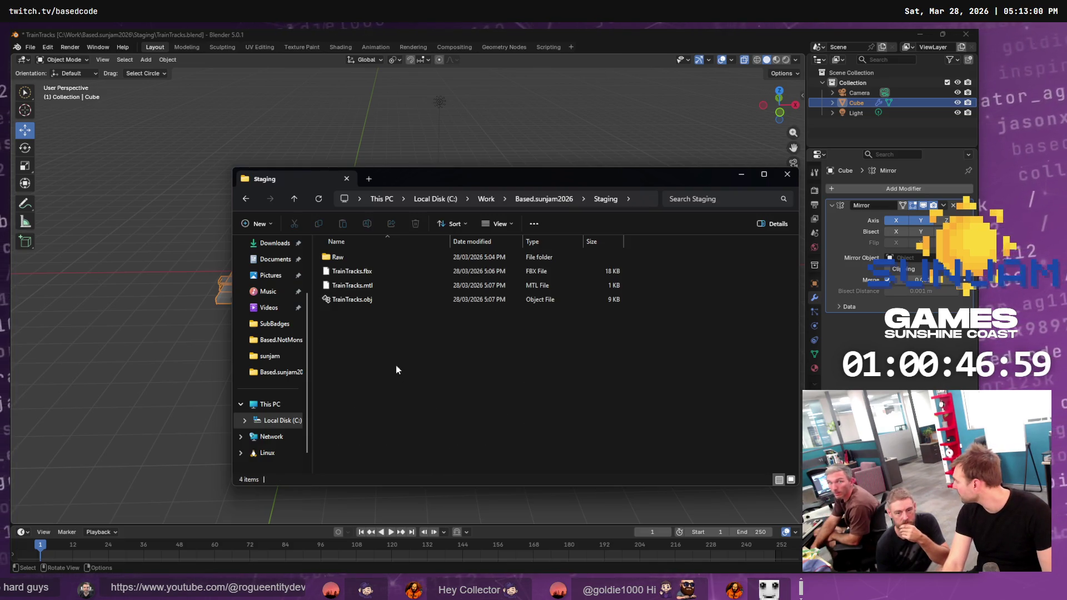
left_click(358, 272)
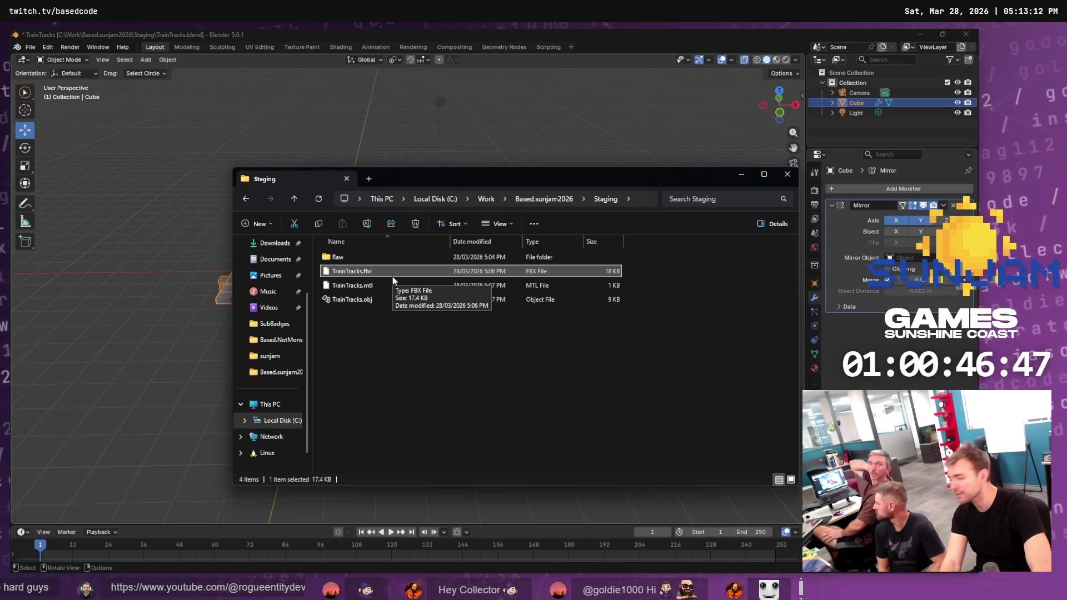
left_click(436, 393)
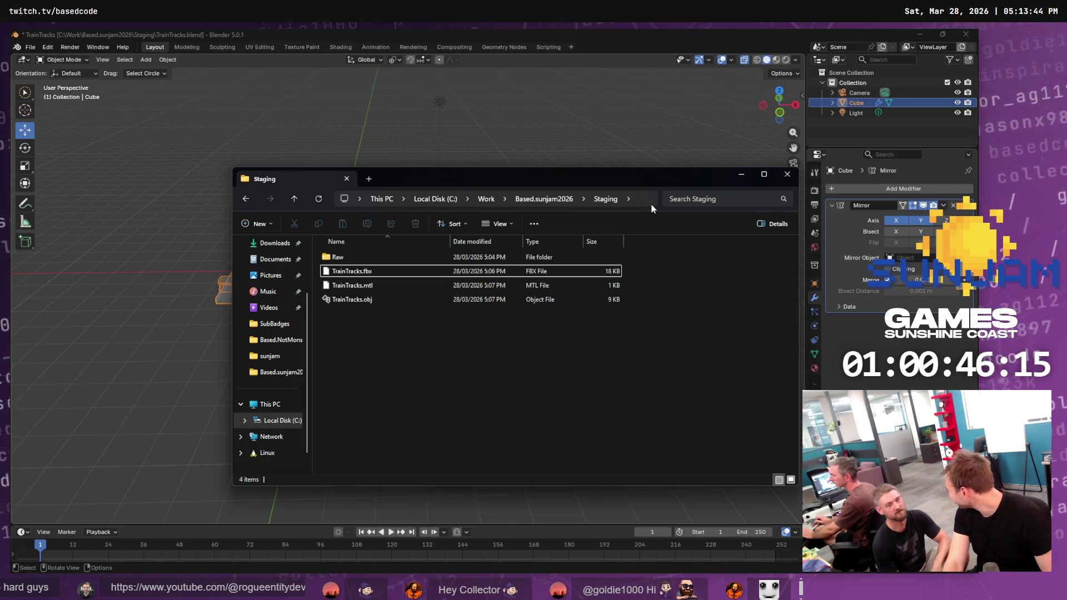
left_click(741, 174)
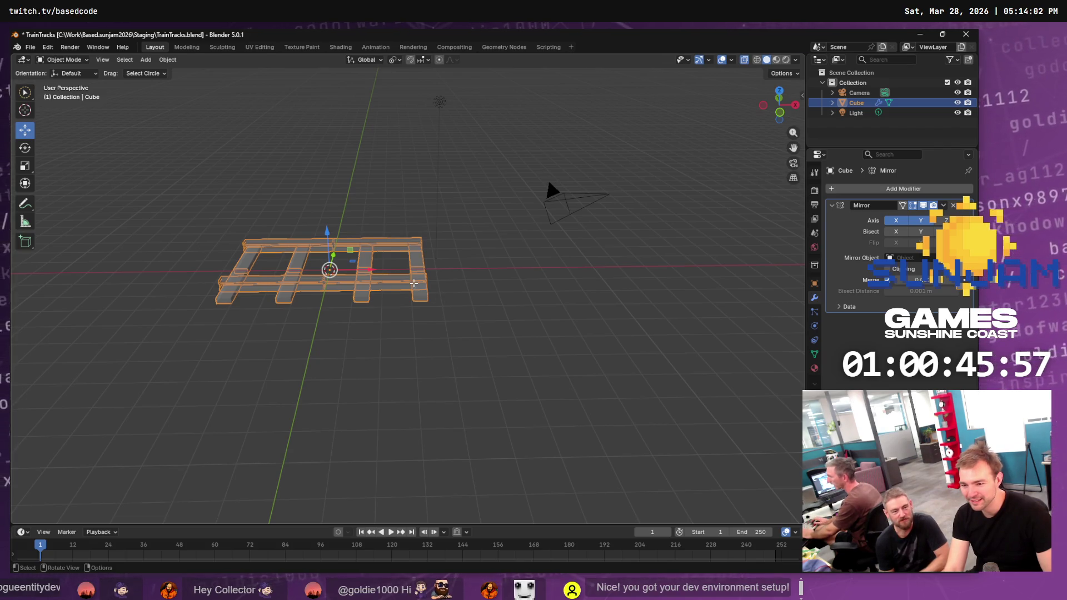
In Edit Mode, select the rail's T-shaped end face and extend it outward along X
key("Tab")
scroll(541, 182, "up", 5)
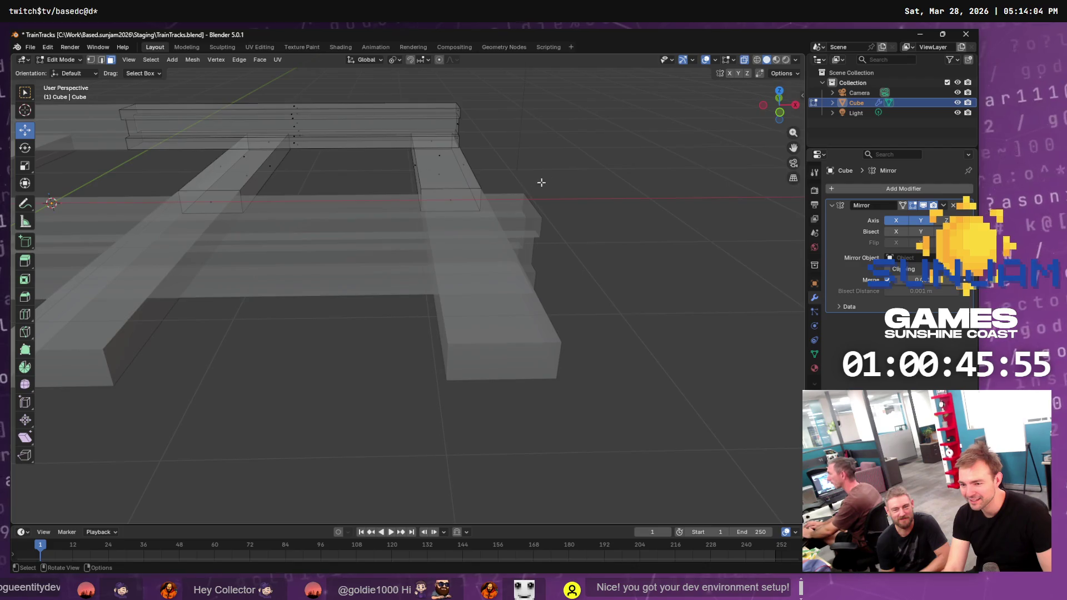
scroll(542, 182, "down", 3)
left_click(590, 162, "shift")
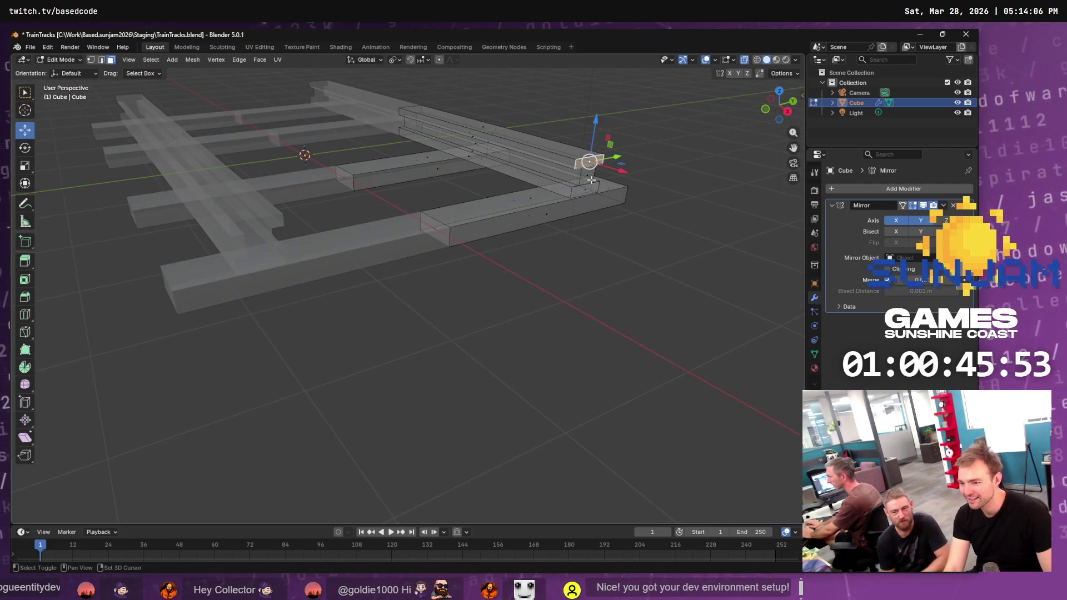
left_click(589, 176)
left_click_drag(617, 199, 691, 235)
mouse_move(650, 267)
left_mouse_down()
mouse_move(693, 250)
mouse_move(718, 262)
left_mouse_up()
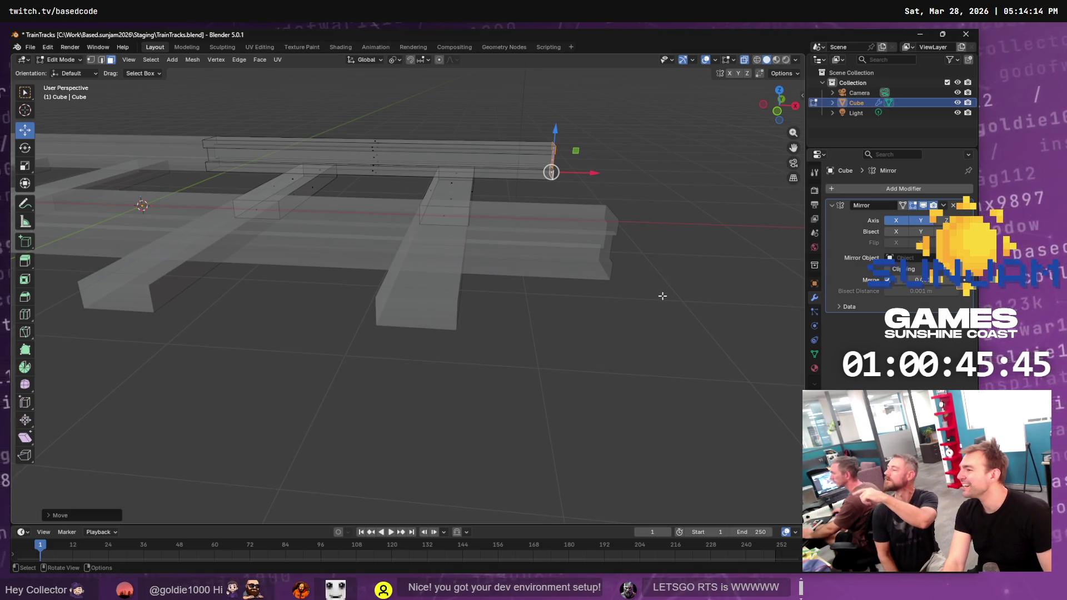
scroll(659, 289, "down", 5)
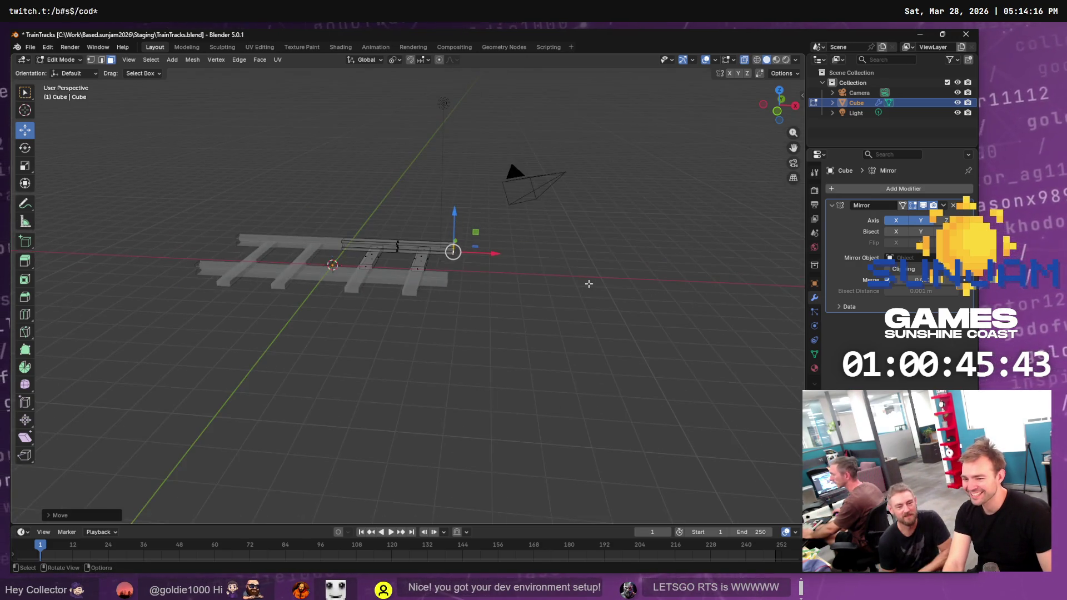
left_click_drag(589, 284, 589, 283)
key("Tab")
Paste a trial track copy beside the original, then undo and delete Cube.001
key("ctrl+c")
key("ctrl+v")
key("g")
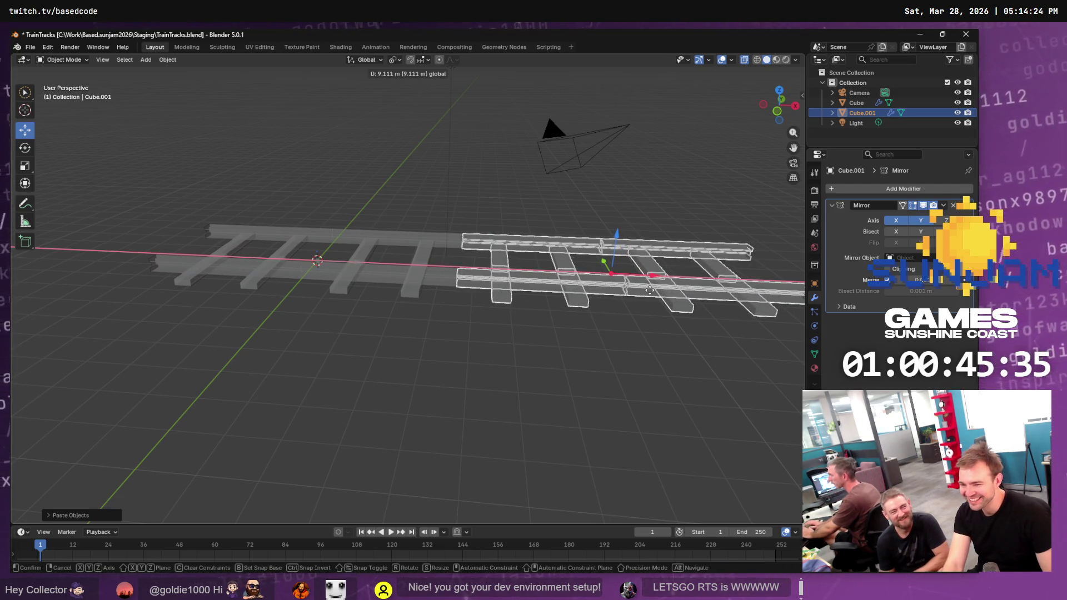
left_click(649, 290)
left_click(576, 345)
mouse_move(561, 378)
left_mouse_down()
mouse_move(586, 323)
mouse_move(555, 352)
mouse_move(549, 392)
mouse_move(553, 354)
left_mouse_up()
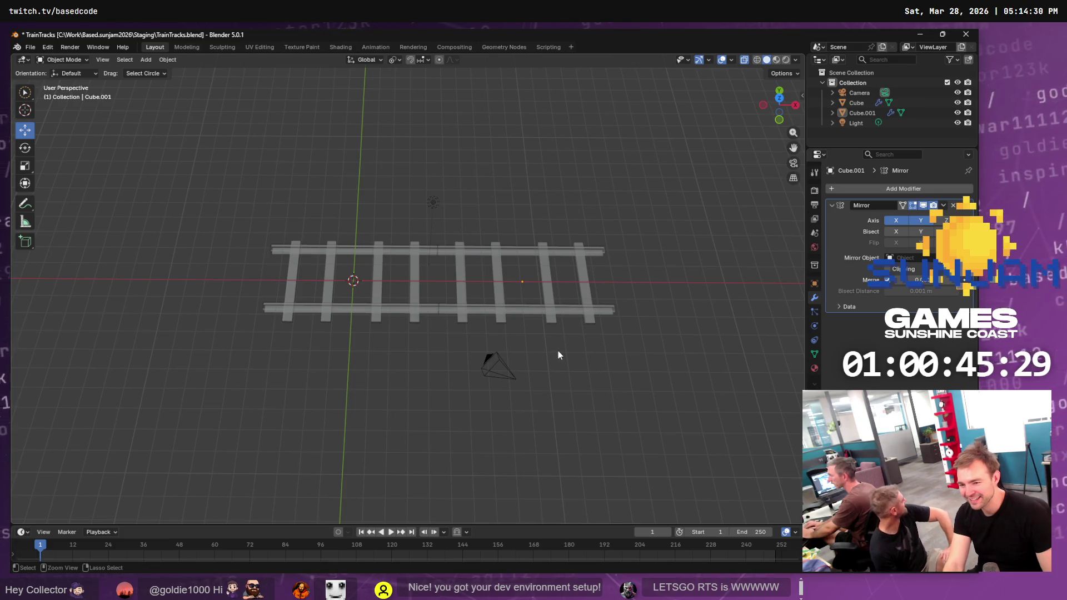
key("ctrl+z")
key("ctrl+z")
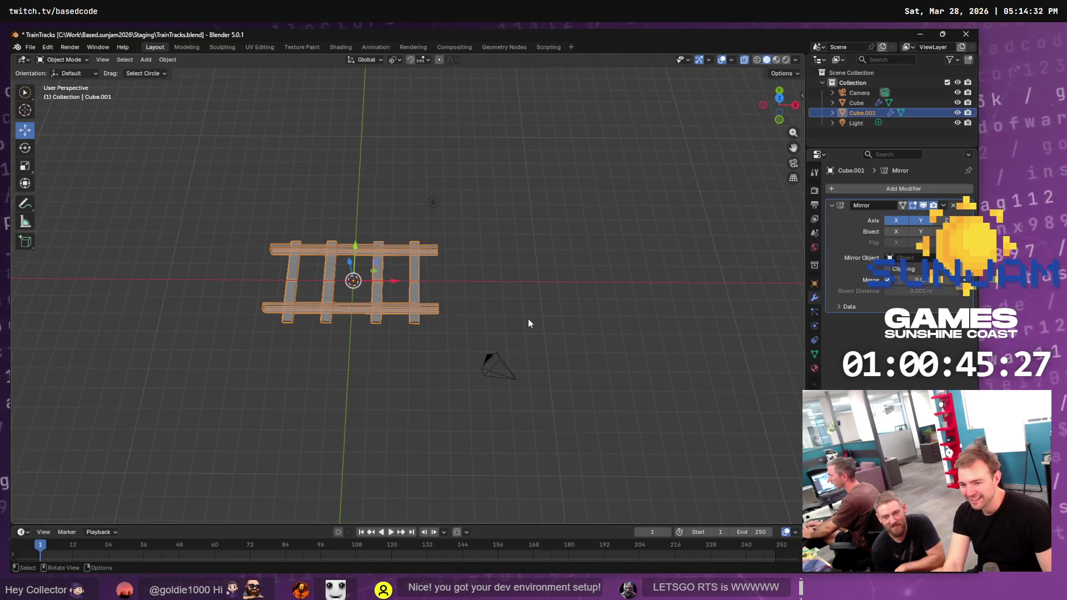
key("Delete")
key("alt+Tab")
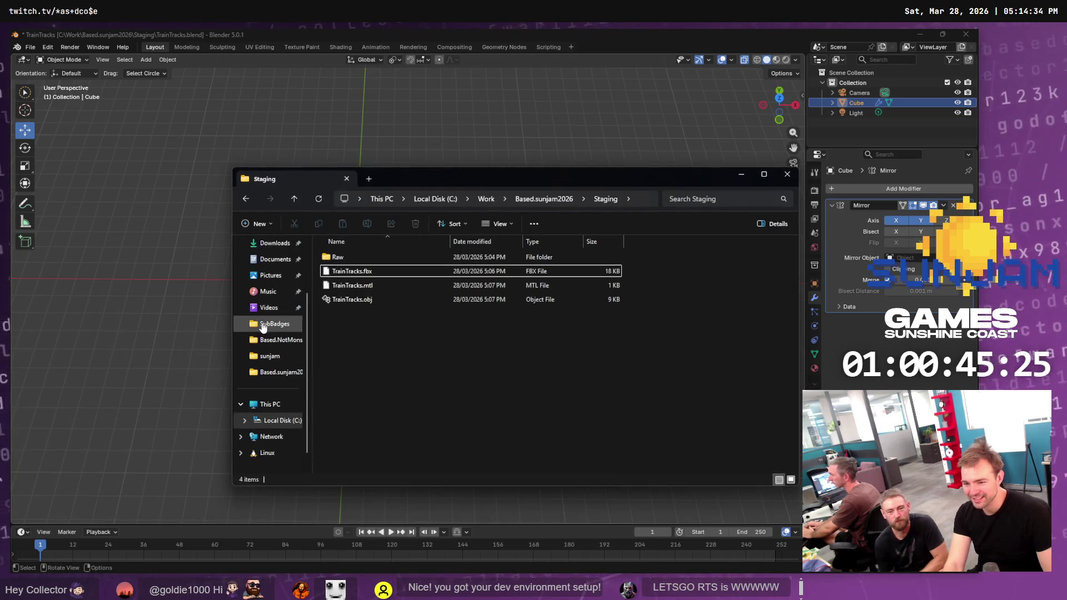
key("alt+Tab")
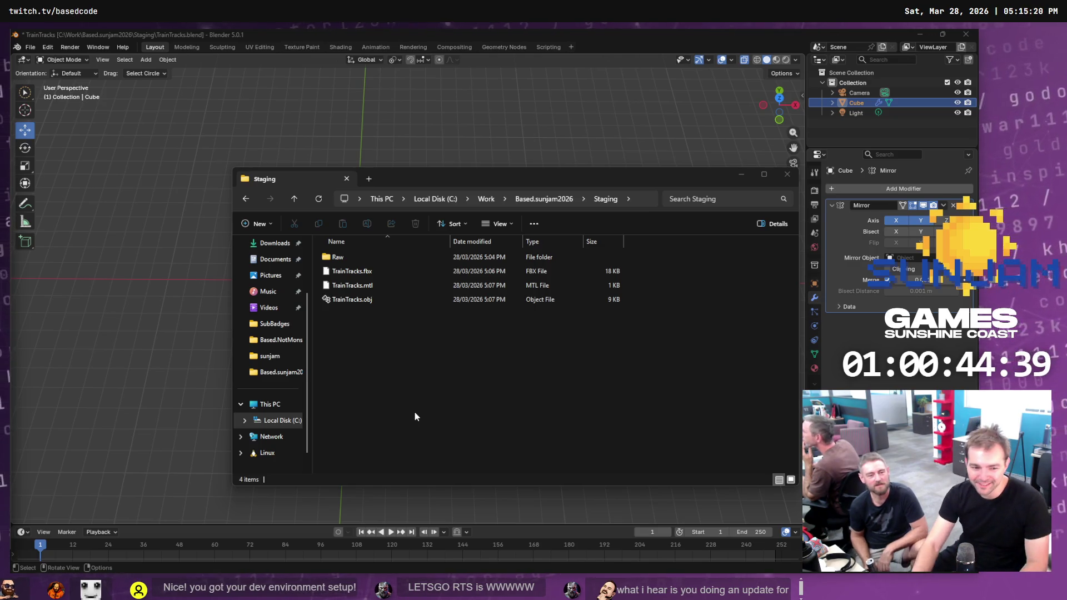
left_click(415, 412)
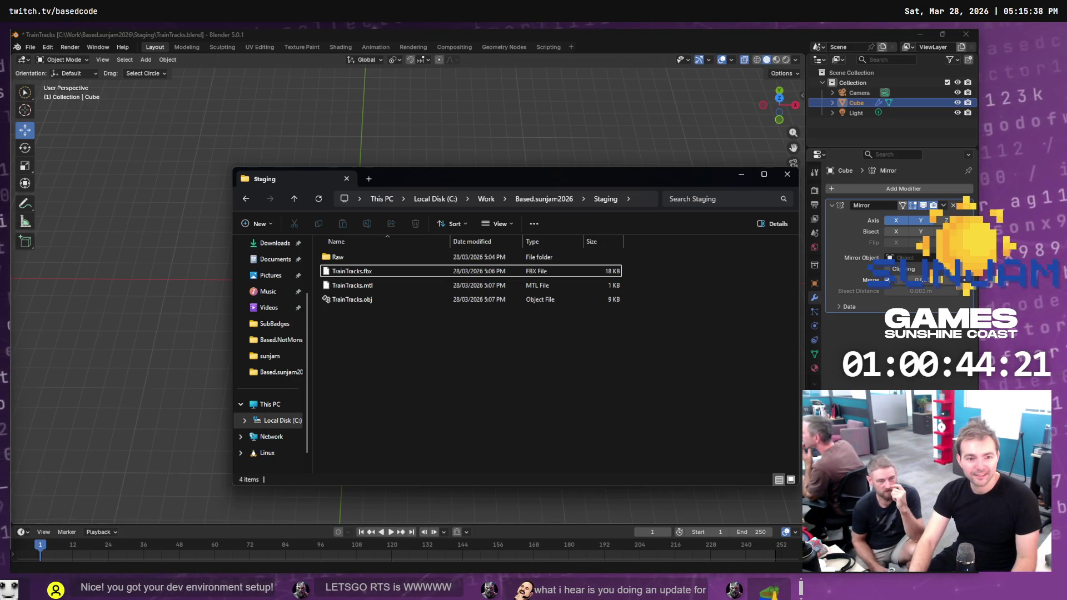
key("alt+Tab")
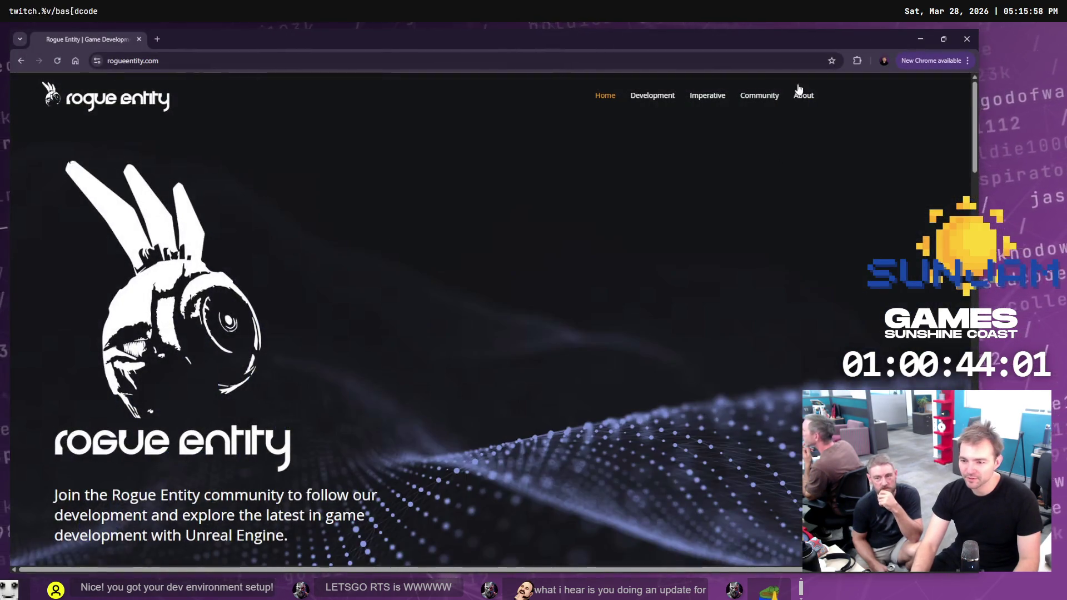
Scroll down the rogueentity.com homepage, return to the top, and open the Imperative page
scroll(255, 354, "down", 5)
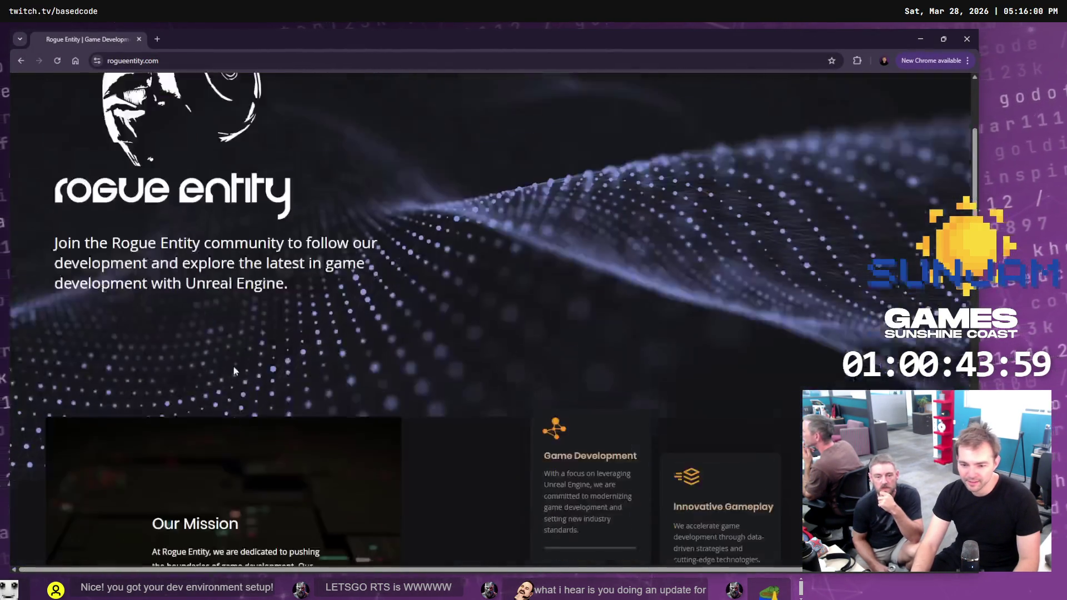
scroll(256, 353, "down", 5)
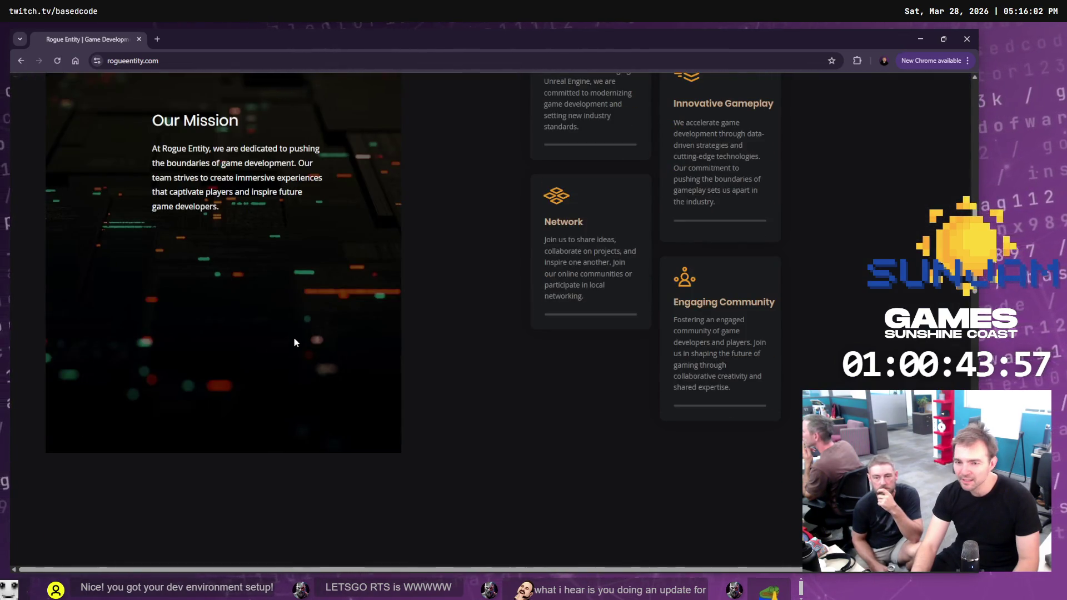
scroll(294, 340, "down", 2)
scroll(298, 344, "down", 4)
scroll(323, 266, "down", 1)
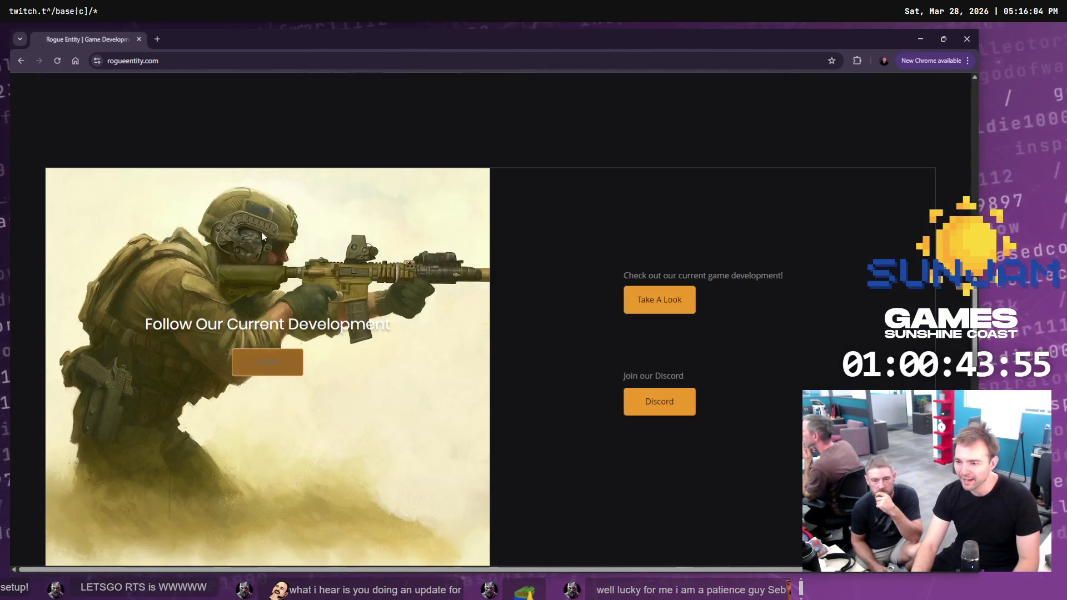
scroll(356, 289, "down", 8)
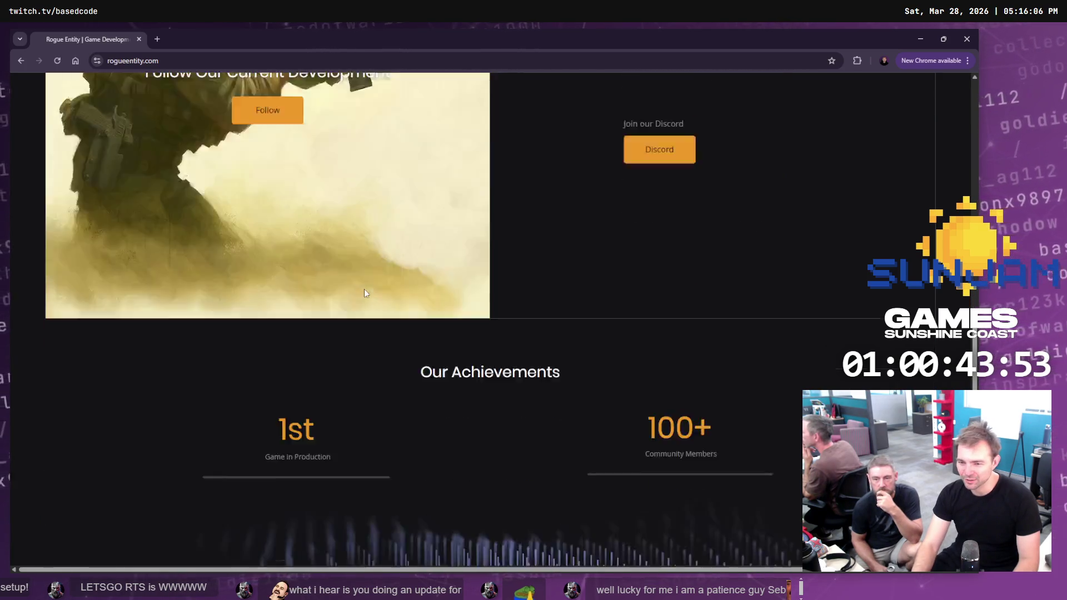
scroll(370, 282, "down", 6)
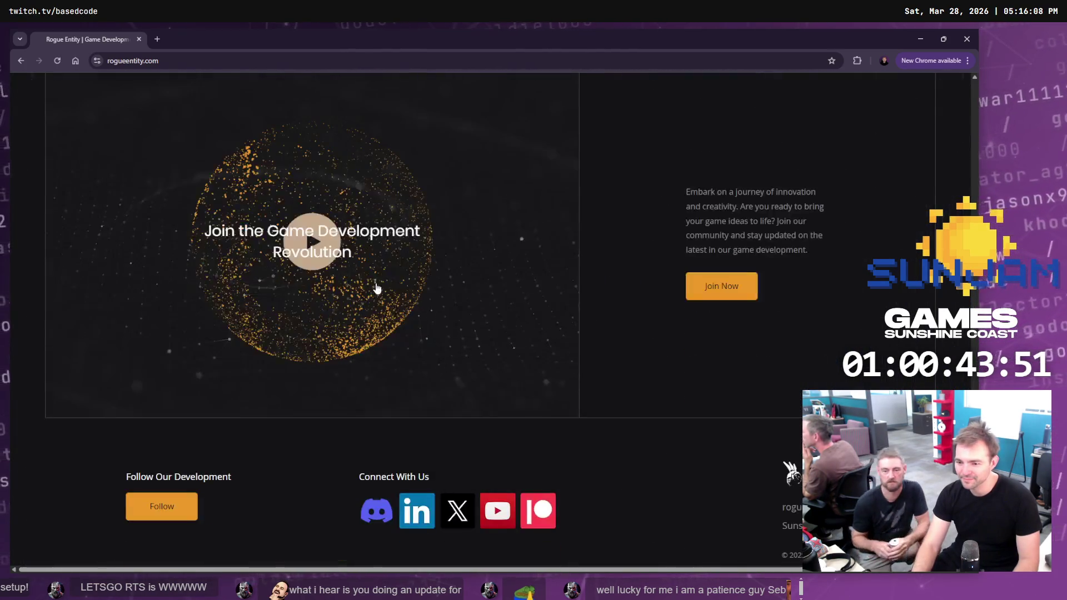
scroll(399, 285, "down", 1)
key("Home")
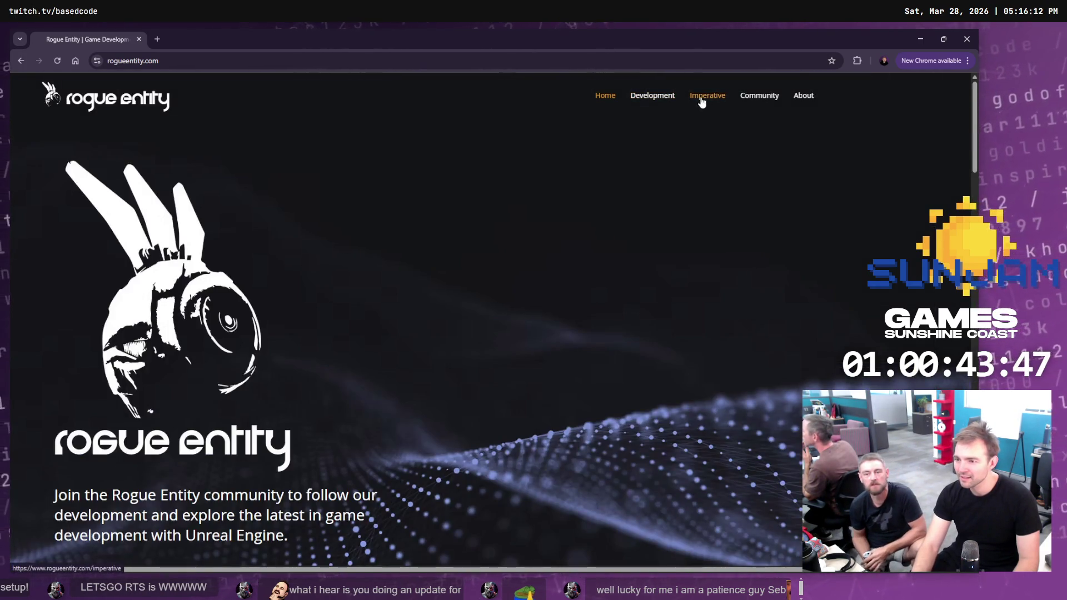
left_click(702, 100)
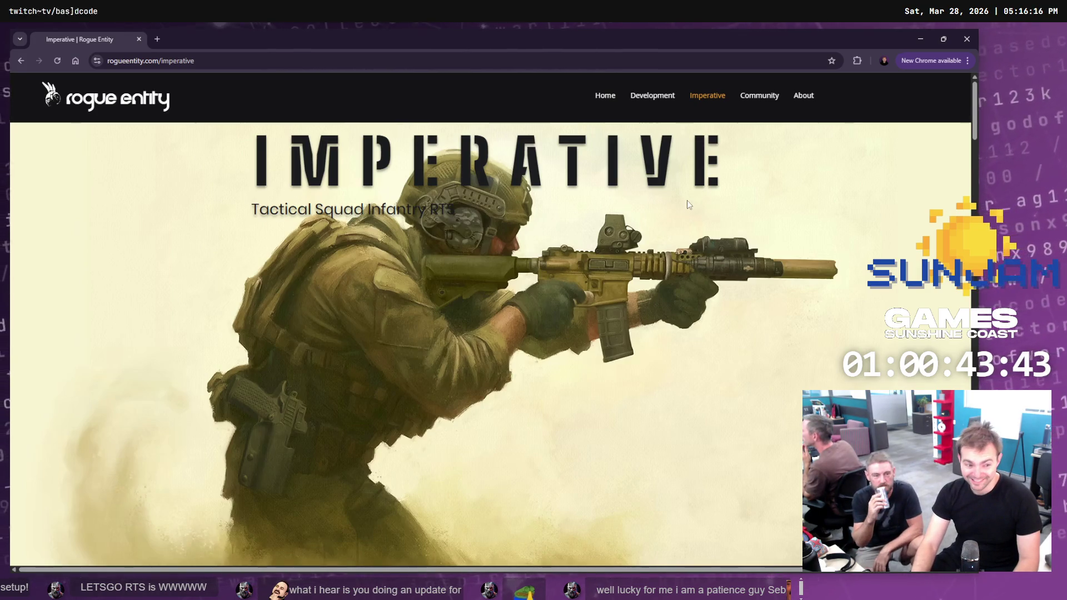
Scroll up and down through the Imperative game page
scroll(689, 202, "down", 10)
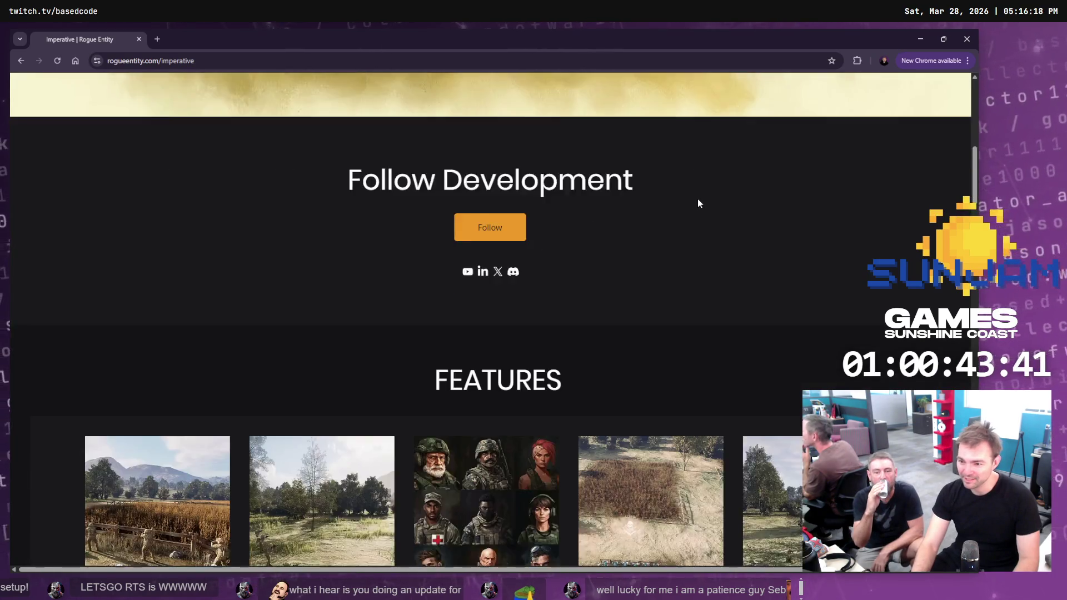
scroll(699, 203, "down", 7)
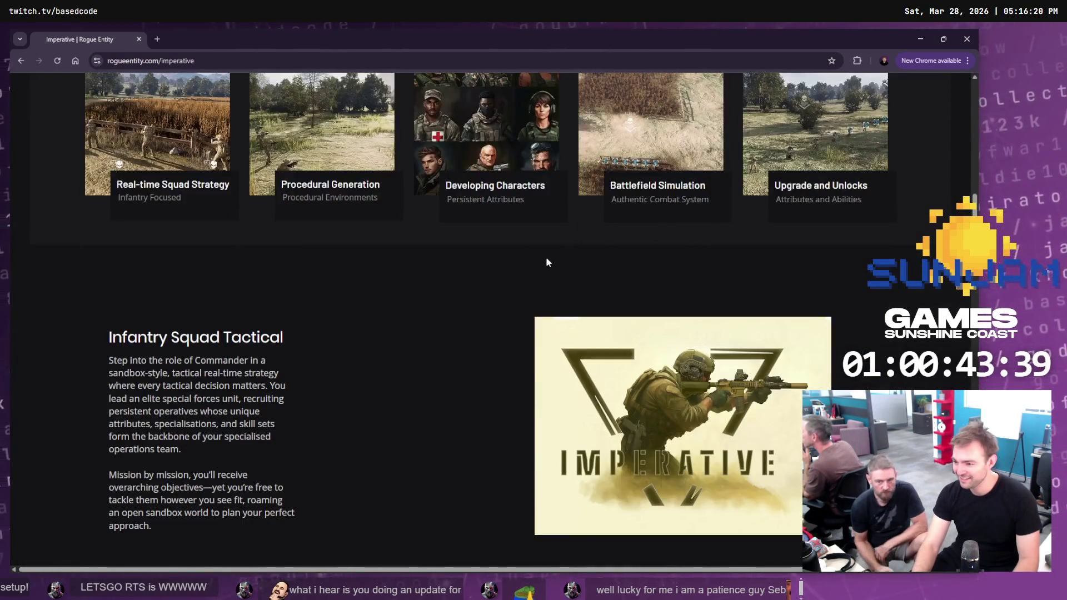
scroll(546, 261, "down", 9)
scroll(552, 259, "down", 6)
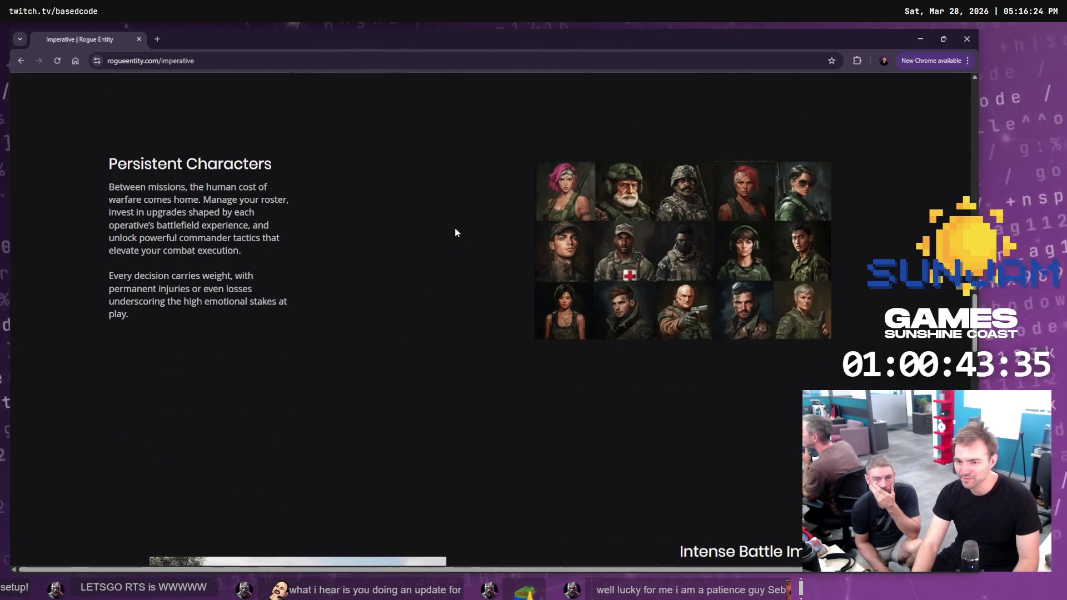
scroll(452, 232, "down", 7)
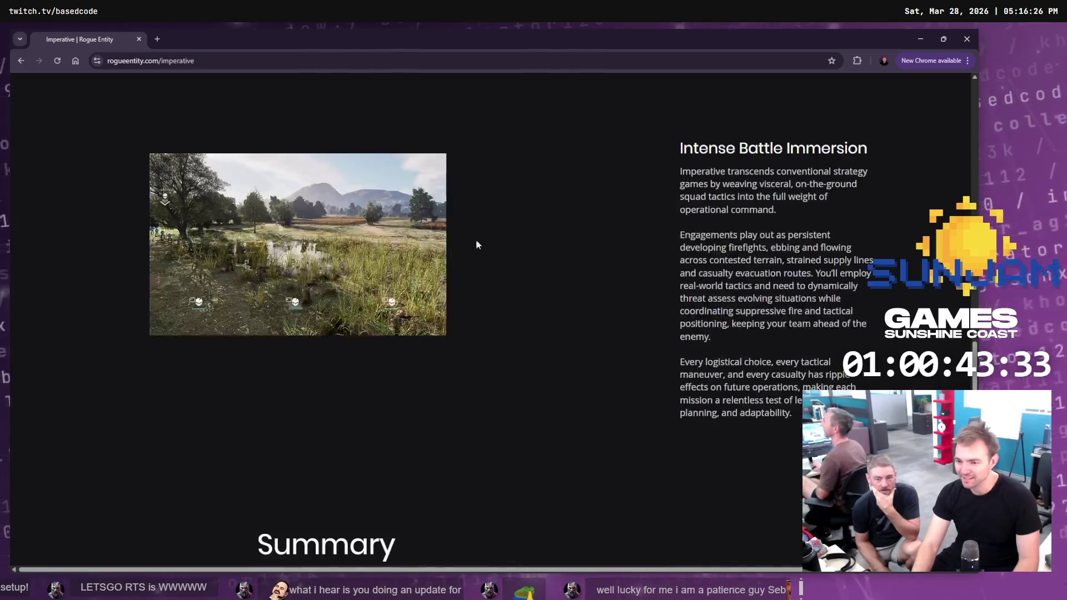
scroll(345, 262, "down", 15)
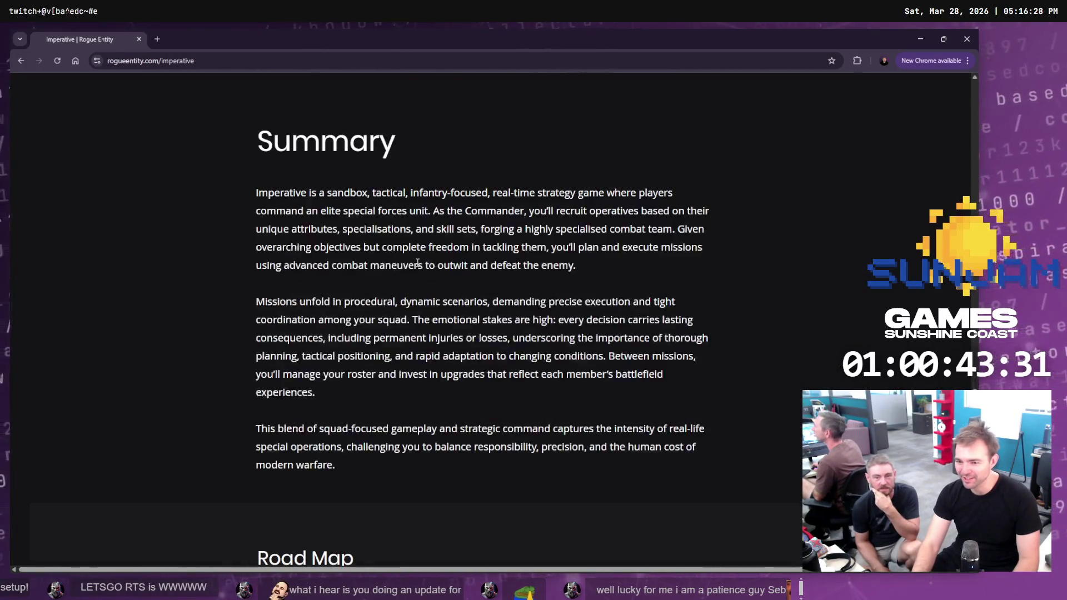
scroll(426, 256, "down", 7)
scroll(550, 283, "up", 20)
scroll(400, 456, "down", 7)
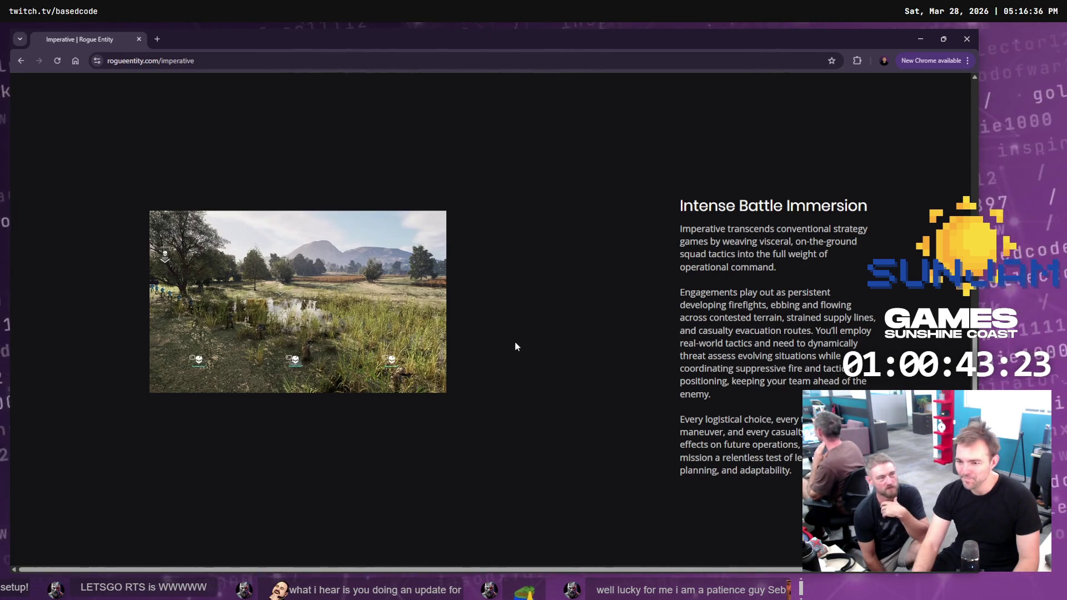
scroll(515, 341, "up", 6)
scroll(518, 336, "up", 1)
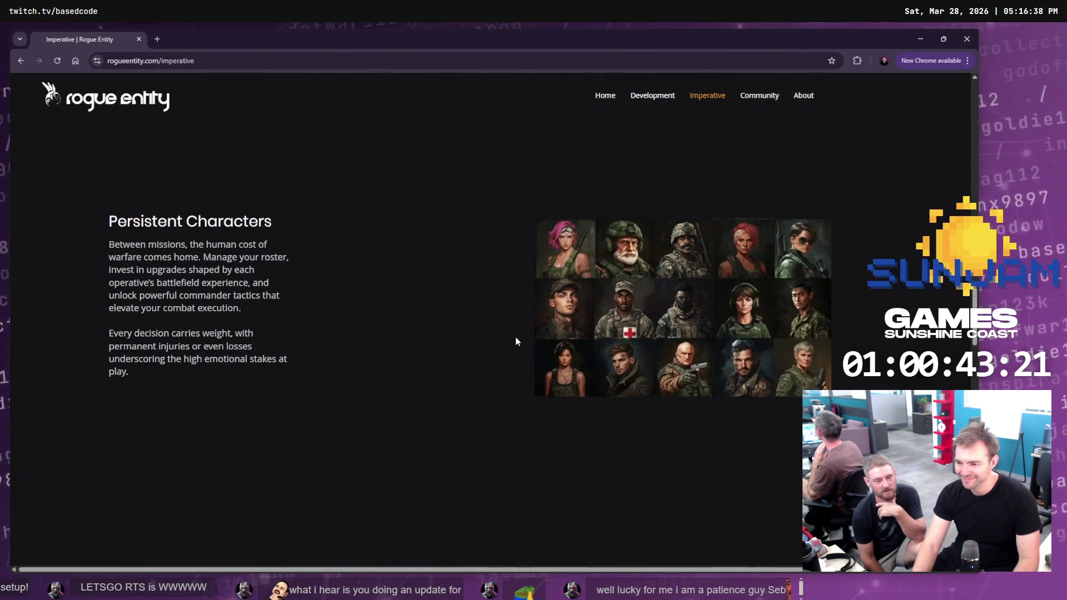
scroll(498, 340, "up", 15)
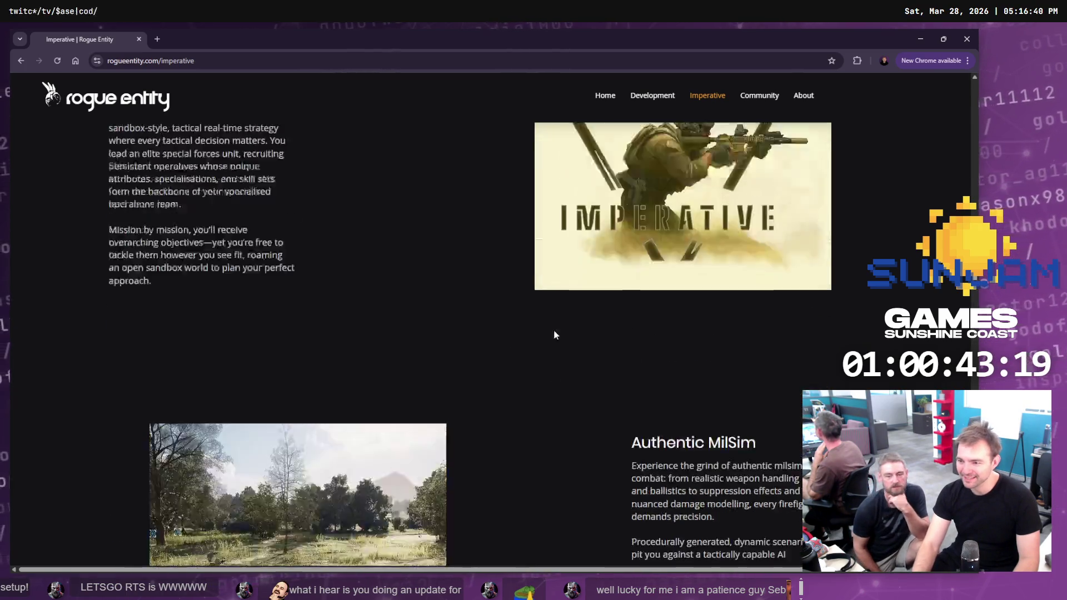
scroll(327, 347, "up", 5)
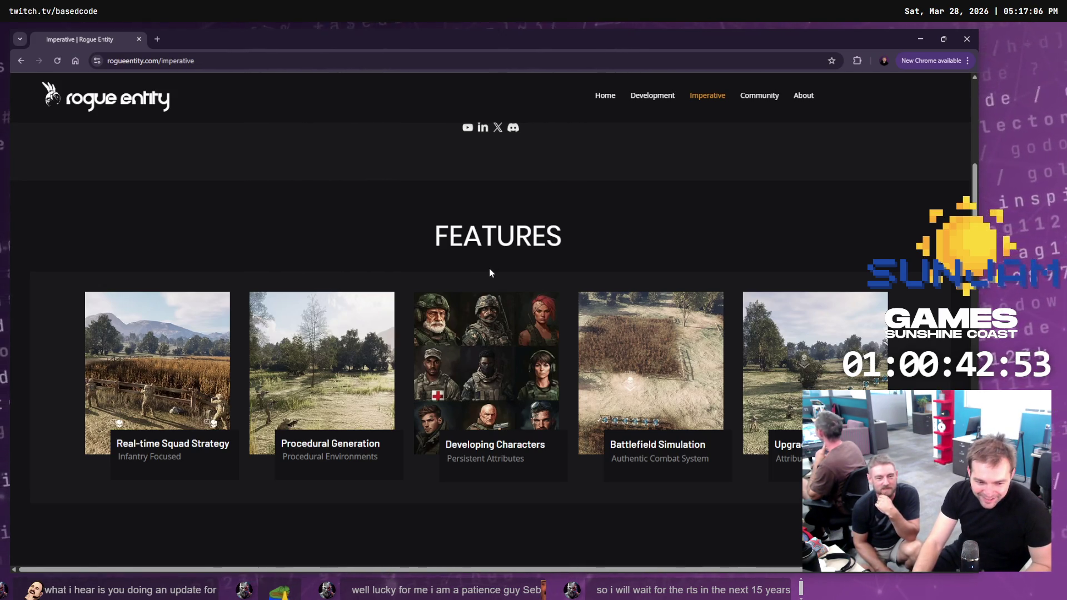
scroll(489, 272, "up", 1)
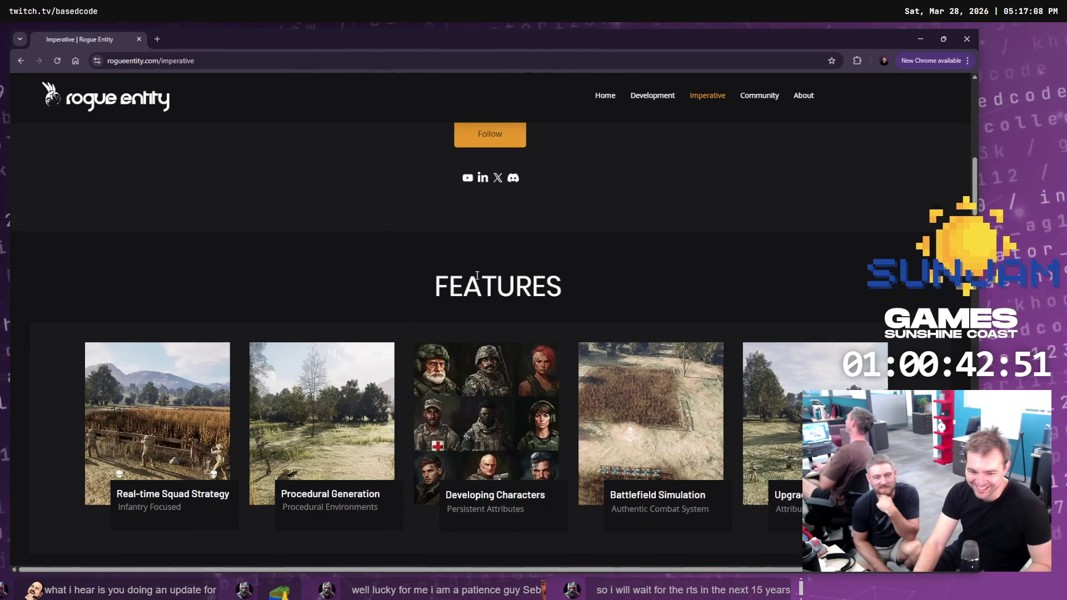
scroll(476, 275, "down", 2)
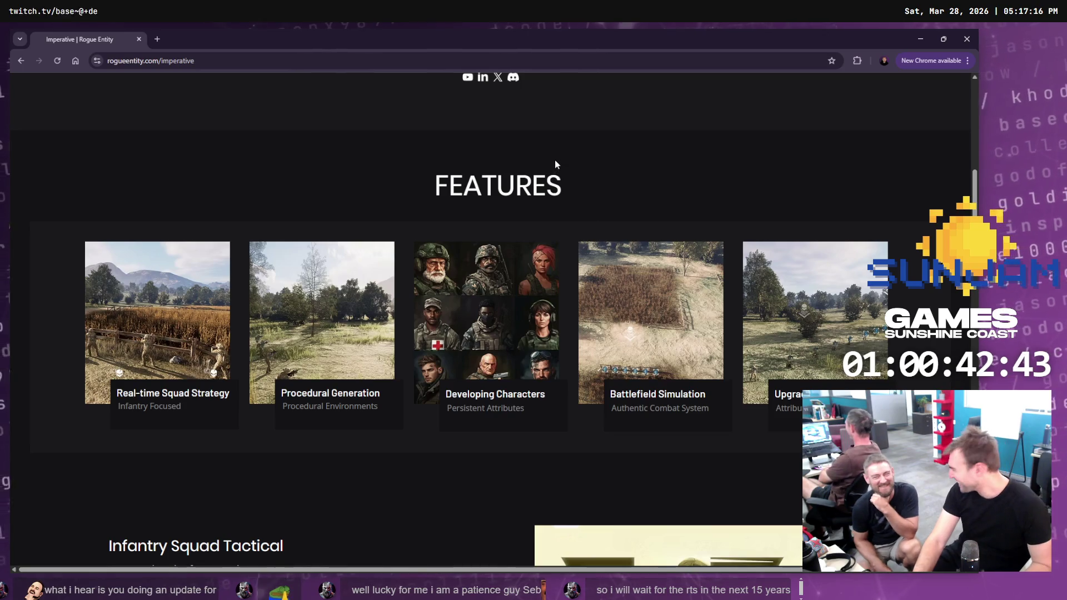
Minimize Chrome, clear the Staging selection, and rotate the textured track in Hunyuan 3D to an angle
left_click(924, 38)
left_click(479, 360)
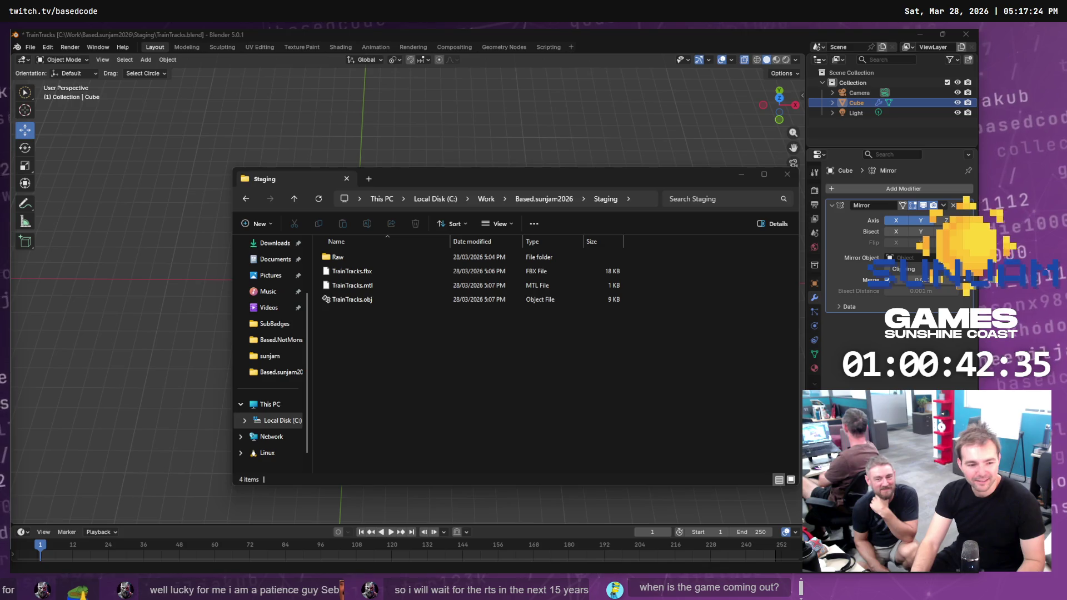
key("alt+Tab")
mouse_move(557, 260)
left_mouse_down()
mouse_move(648, 326)
mouse_move(788, 284)
mouse_move(633, 265)
mouse_move(643, 267)
mouse_move(526, 281)
mouse_move(506, 340)
mouse_move(600, 302)
left_mouse_up()
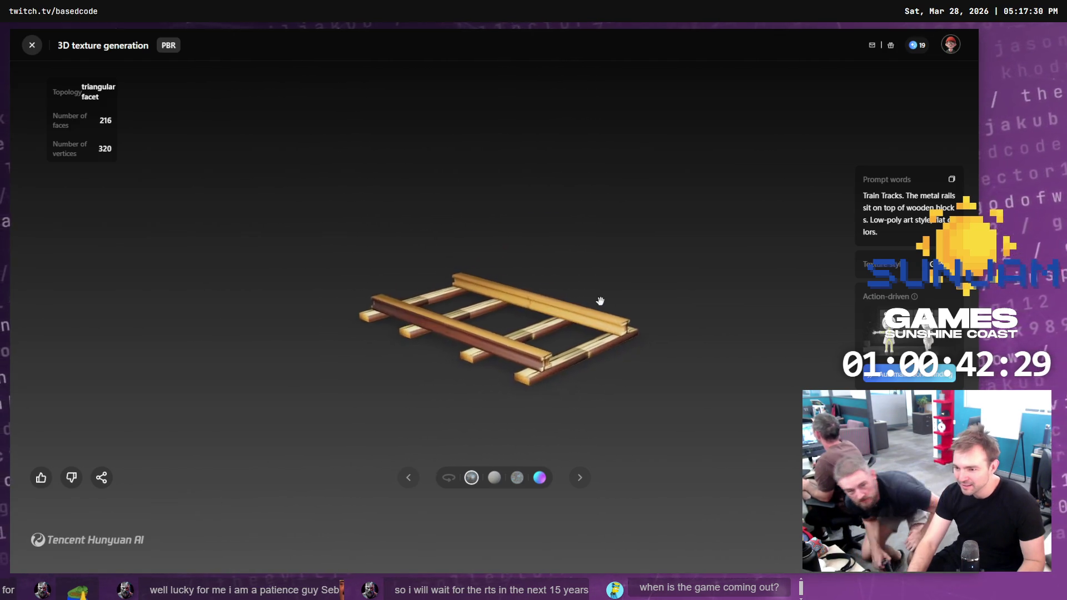
Zoom and orbit the textured Hunyuan track, then return to Blender and orbit close around the rails
scroll(612, 327, "up", 5)
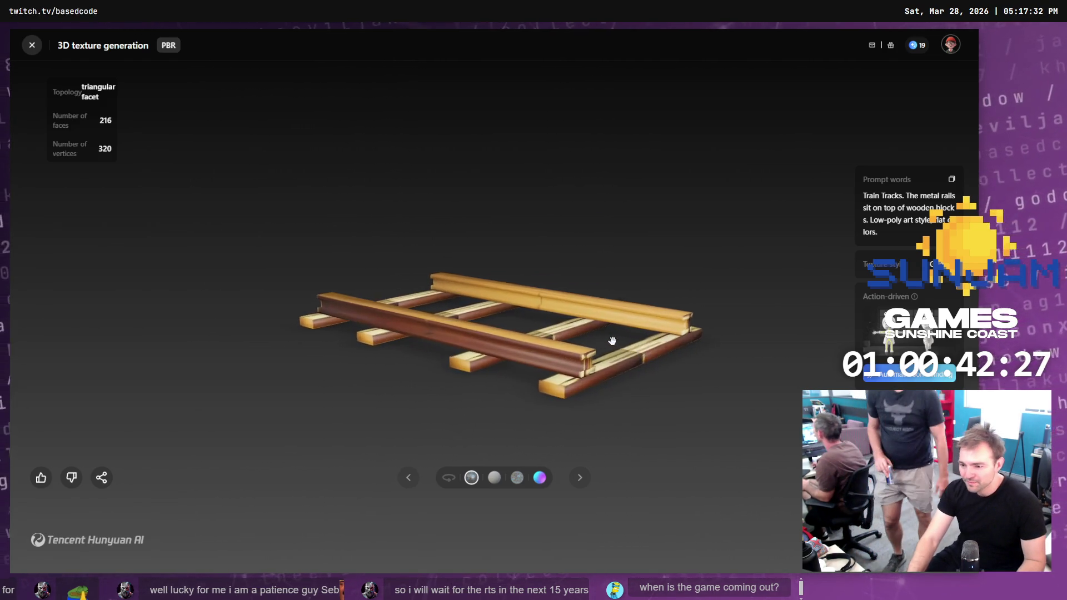
mouse_move(647, 368)
left_mouse_down()
mouse_move(575, 384)
mouse_move(535, 377)
mouse_move(743, 389)
mouse_move(631, 374)
mouse_move(602, 393)
mouse_move(574, 382)
left_mouse_up()
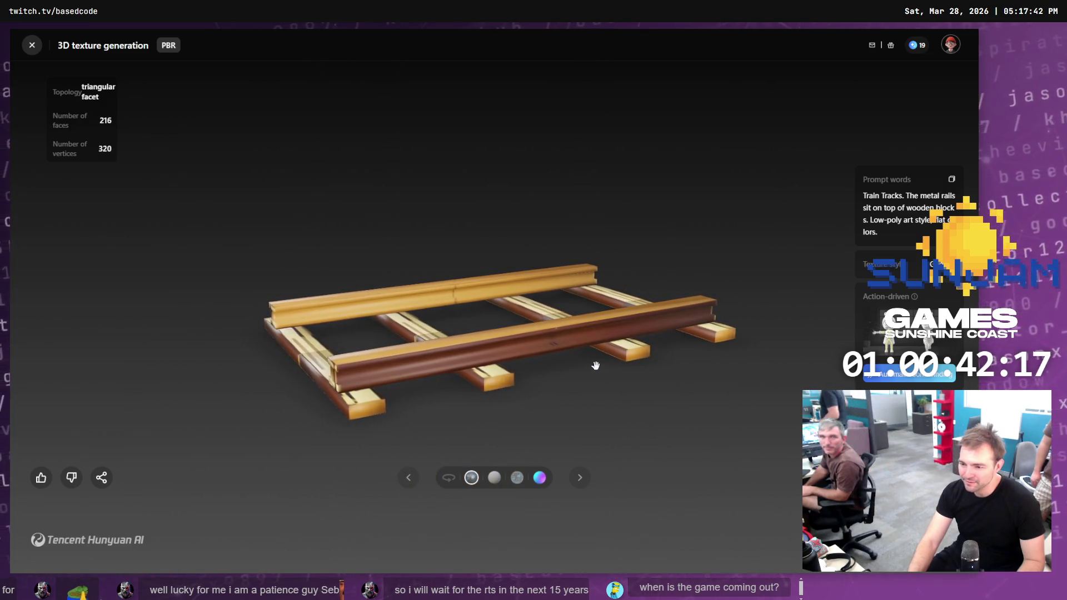
key("alt+Tab")
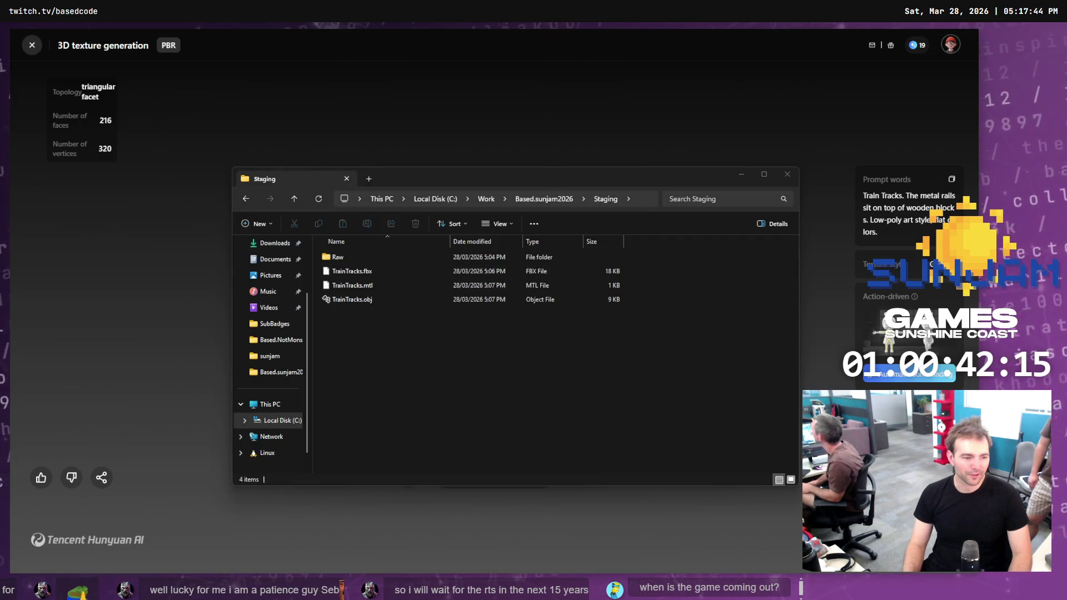
key("alt+Tab")
mouse_move(372, 279)
left_mouse_down()
mouse_move(469, 252)
mouse_move(515, 203)
left_mouse_up()
scroll(452, 282, "up", 5)
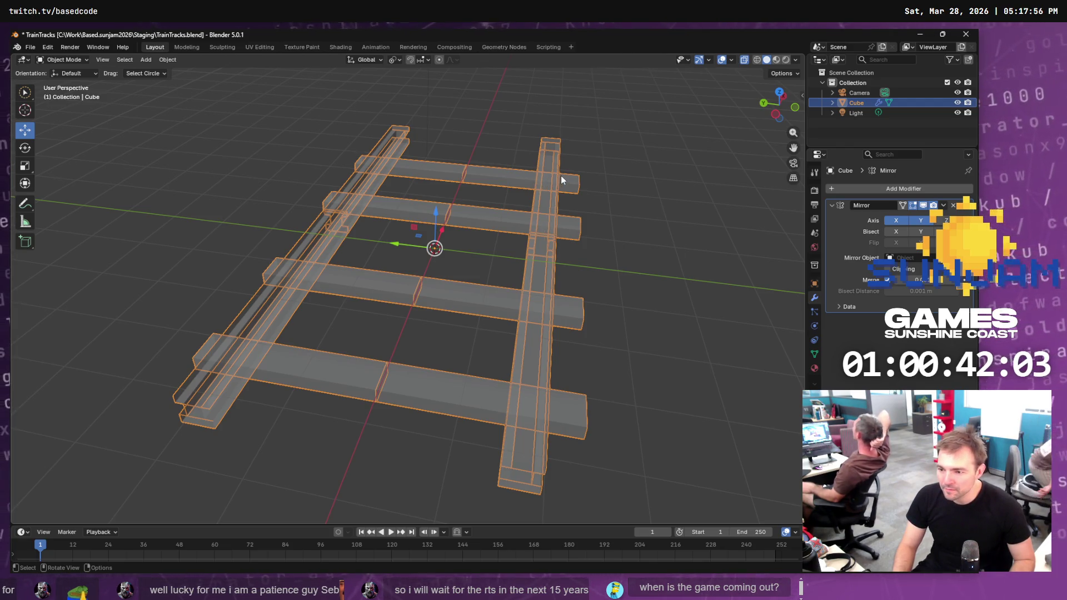
key("Tab")
key("Tab")
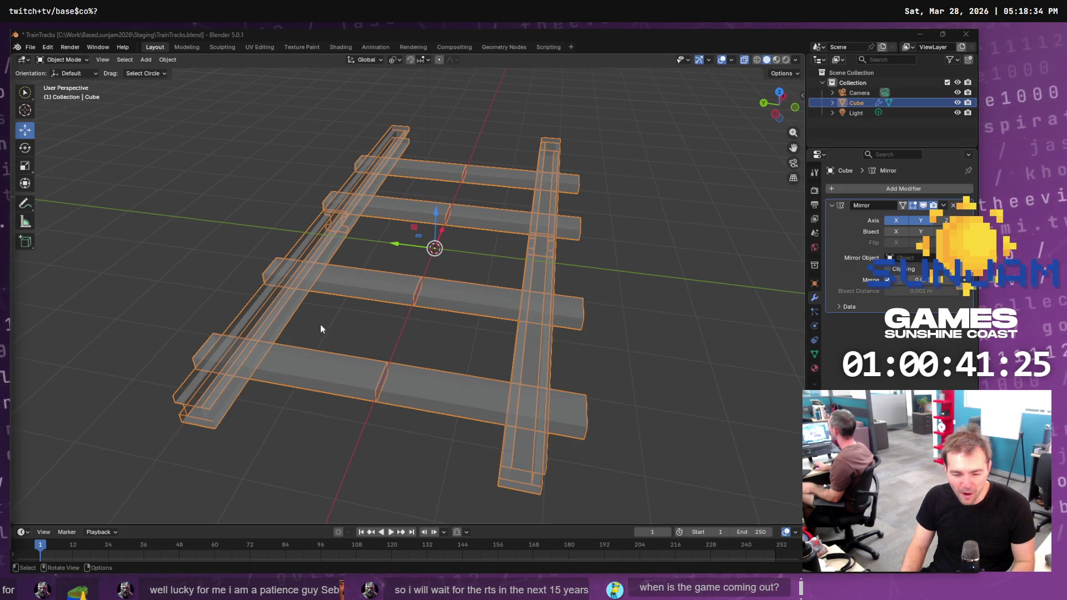
key("Tab")
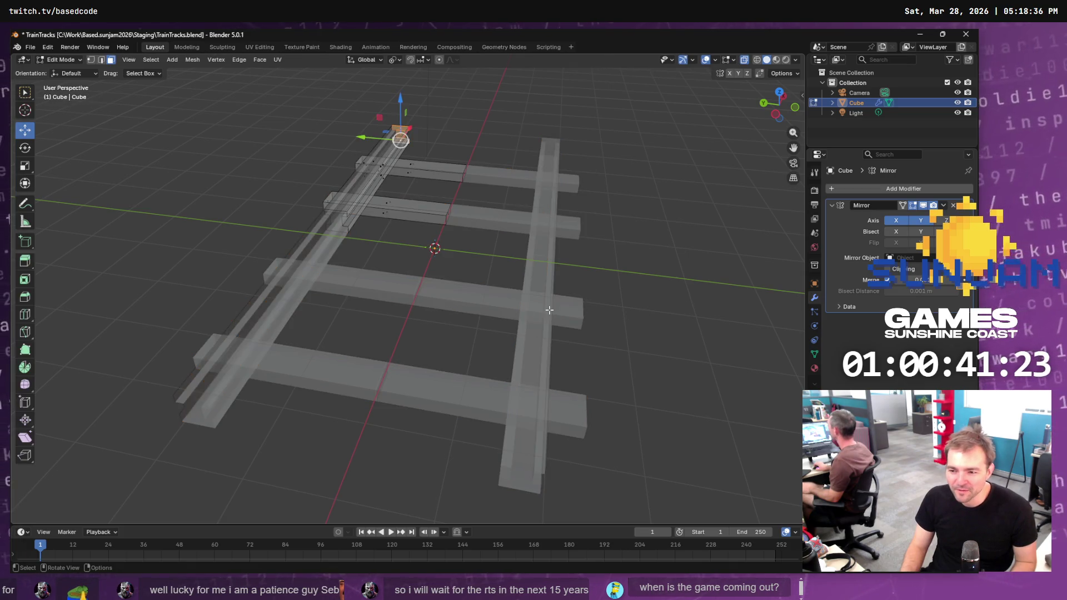
key("Tab")
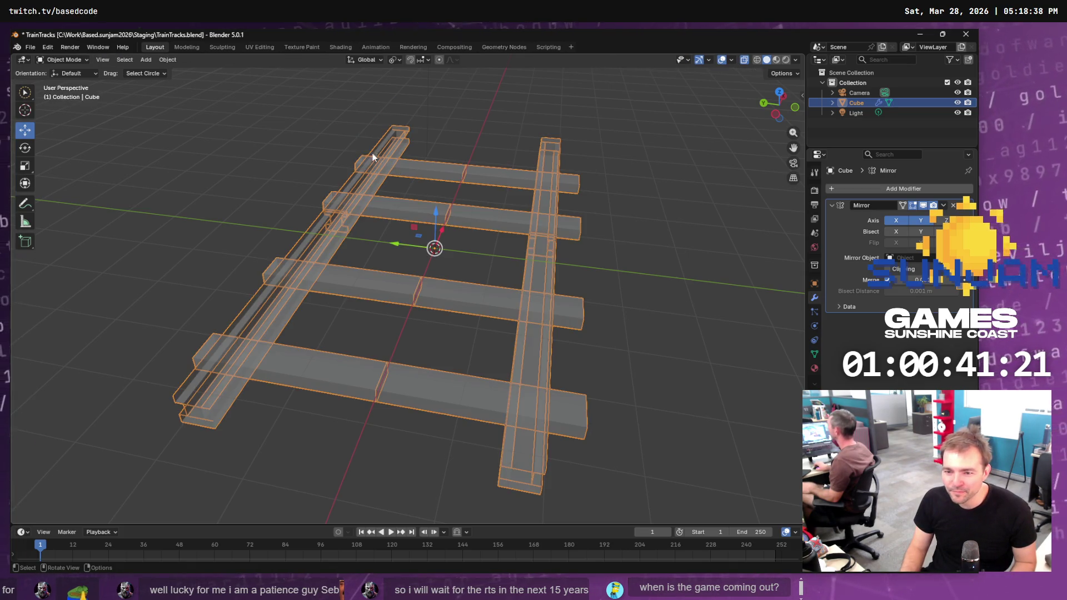
left_click(145, 60)
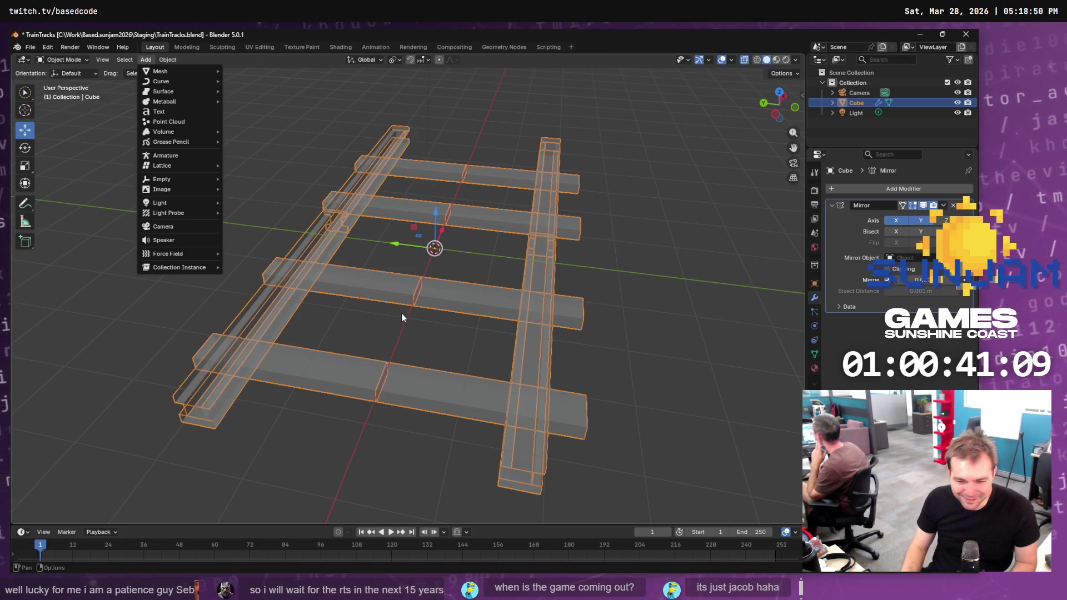
Apply the Mirror modifier from its dropdown and check the mirrored mesh in Edit Mode
left_click(160, 62)
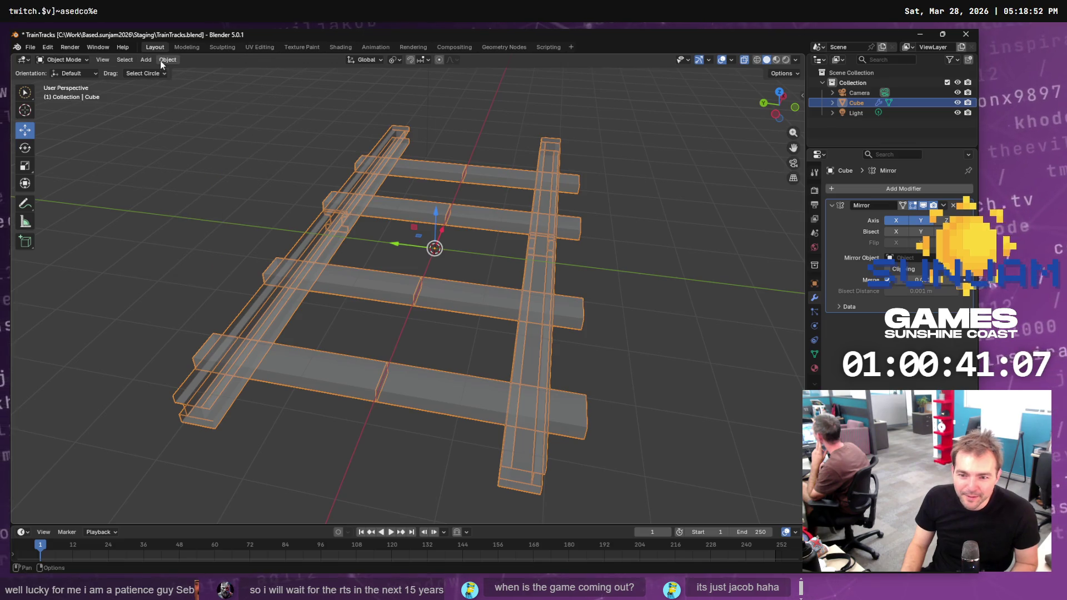
left_click(164, 60)
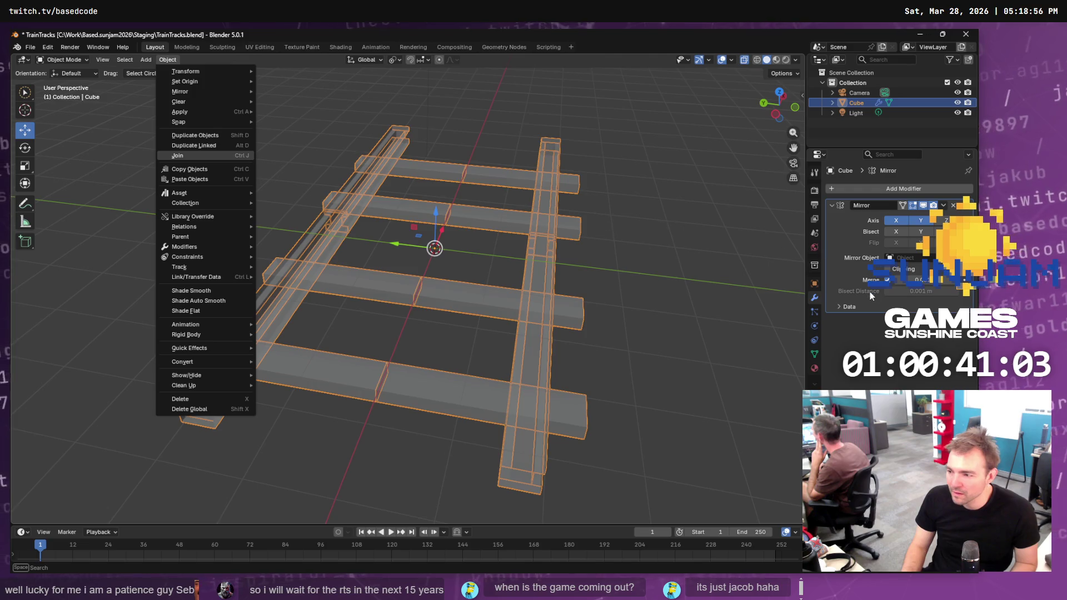
left_click(966, 210)
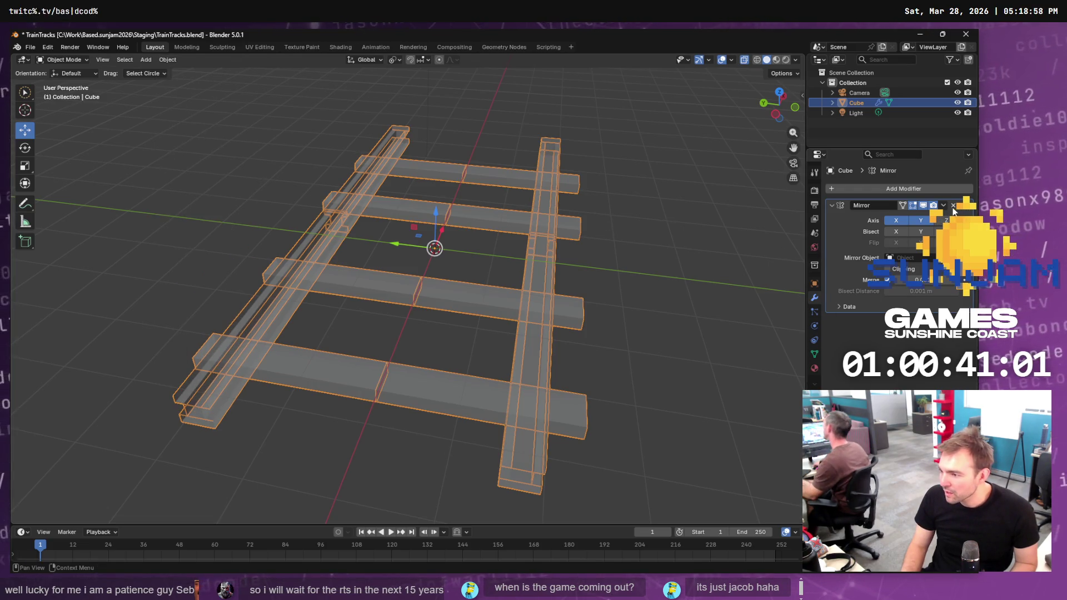
left_click(943, 205)
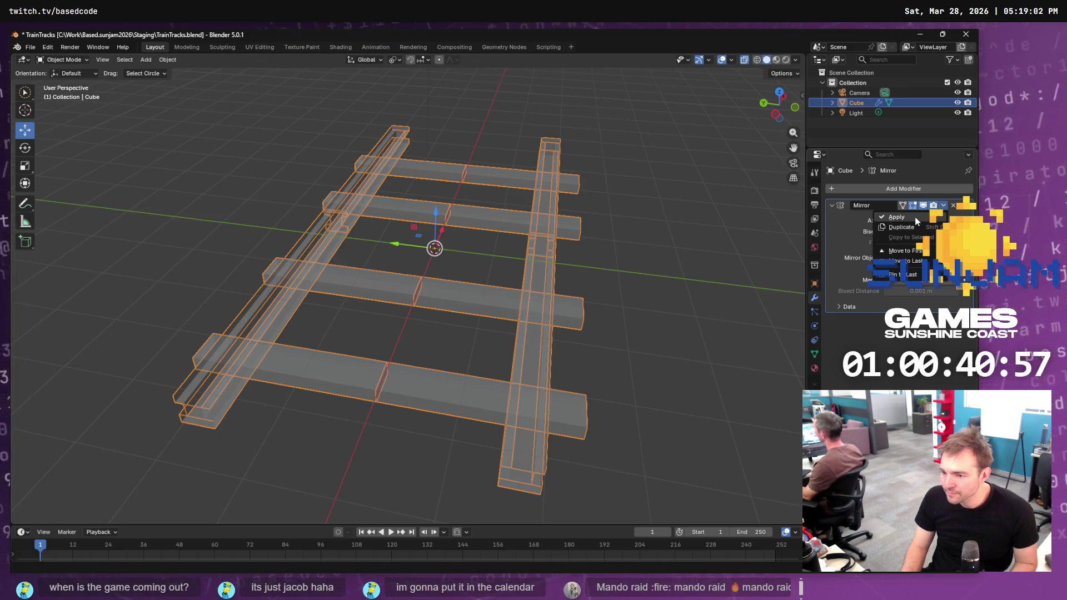
left_click(897, 217)
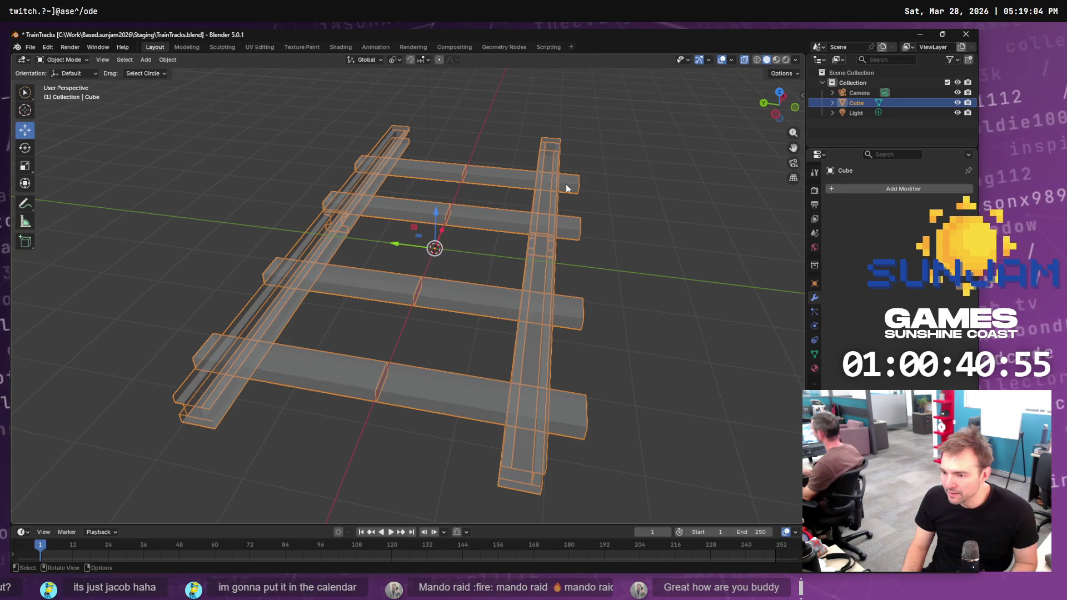
key("Tab")
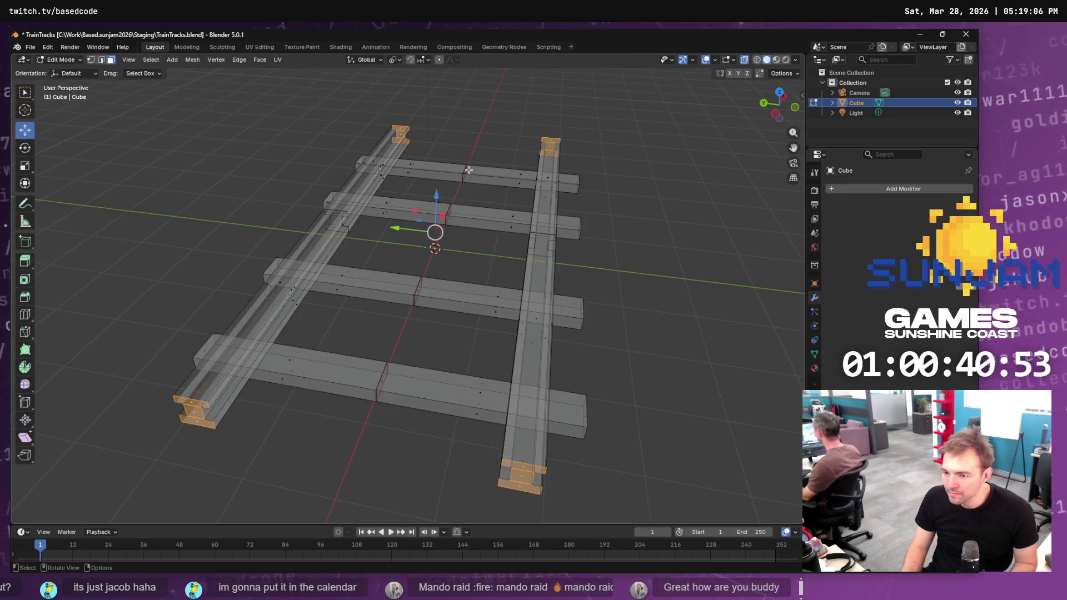
key("Tab")
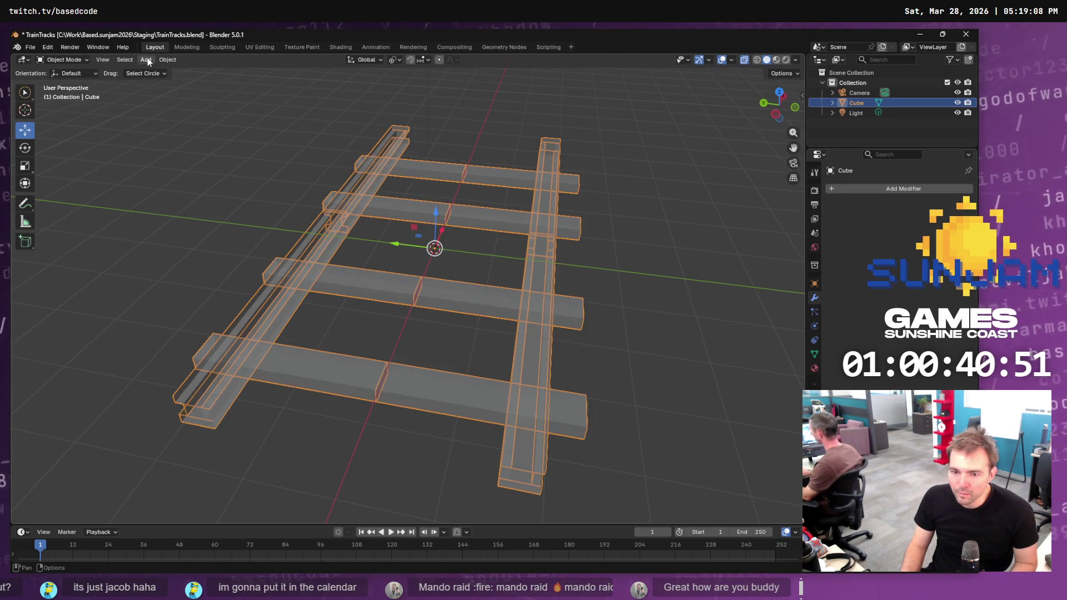
left_click(162, 58)
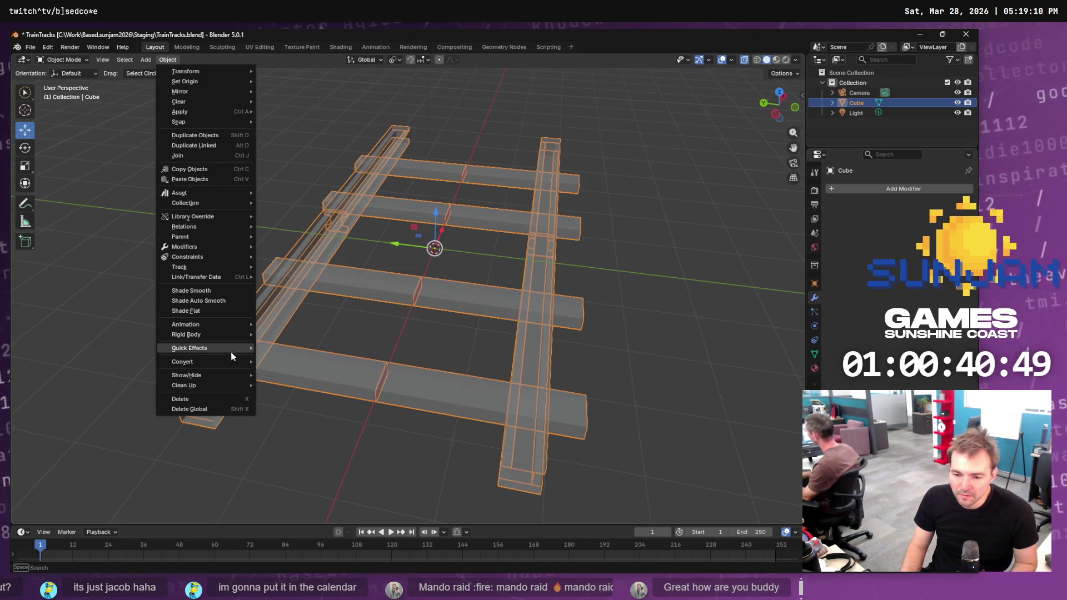